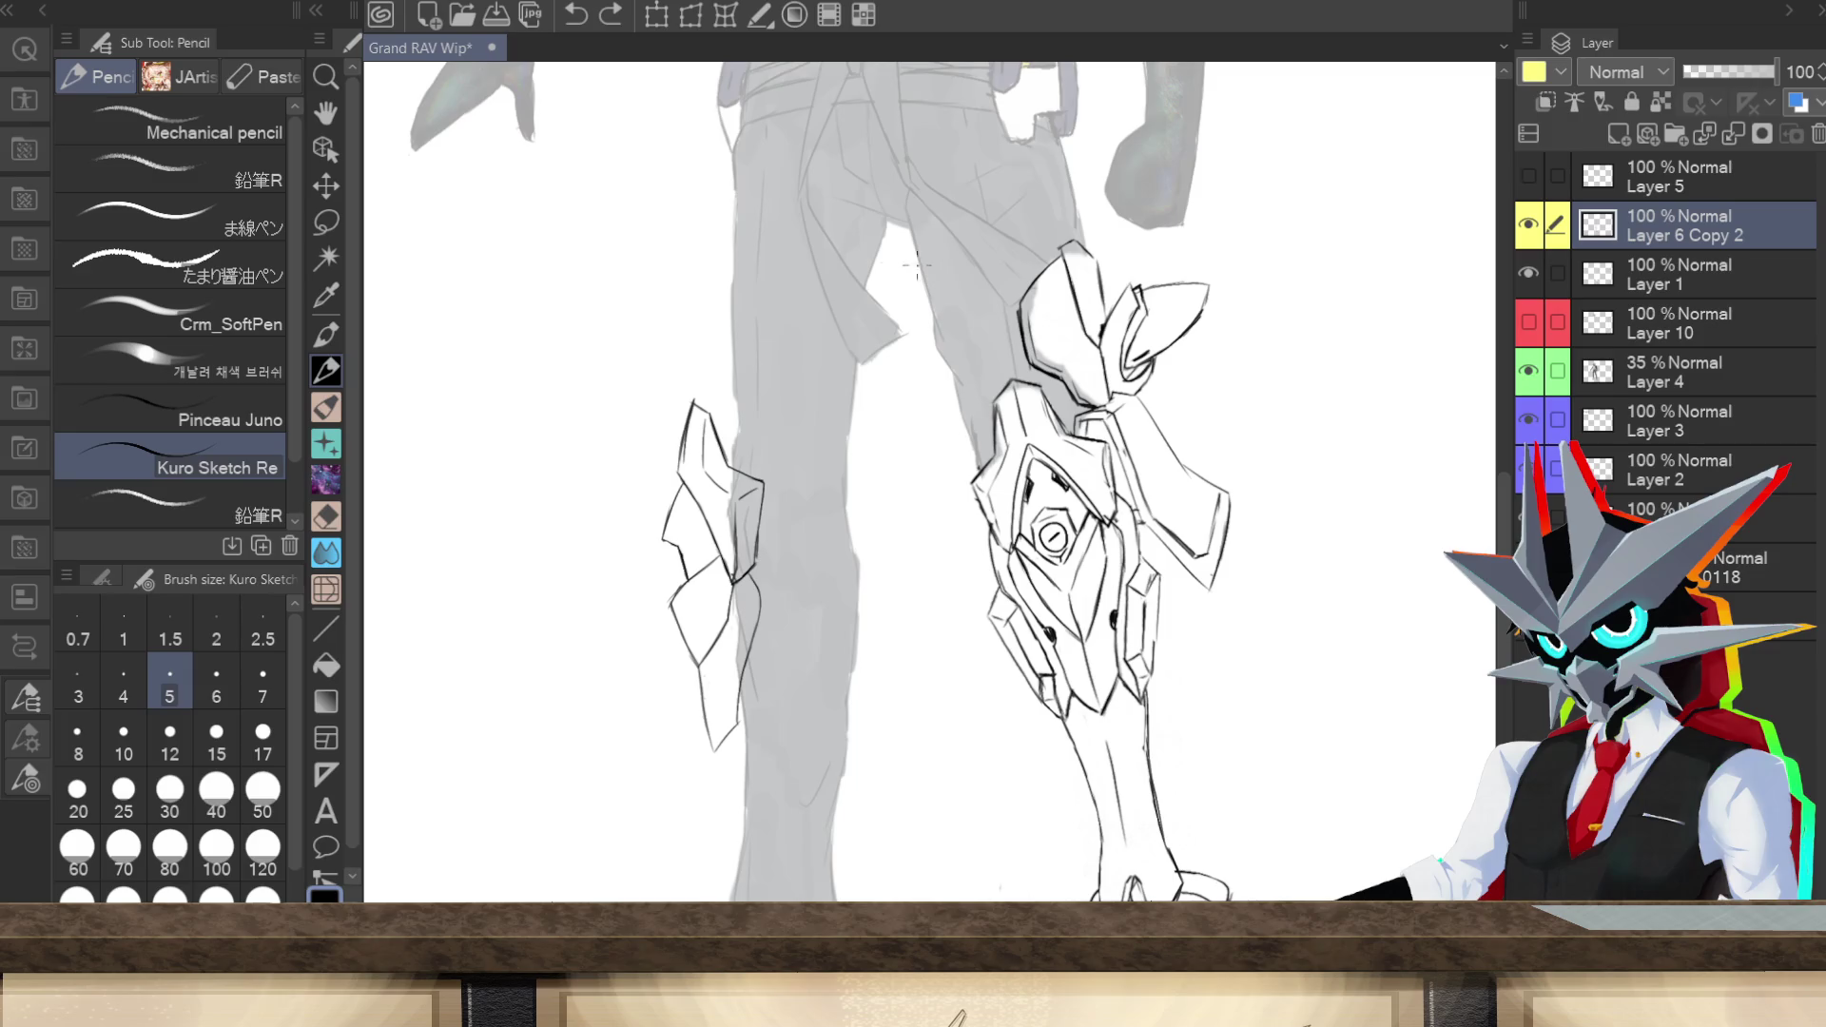
Step: Extend the left leg armor's lower tip, add a short tip line, an edge line and a new plate edge
mouse_move(737, 723)
left_mouse_down()
mouse_move(775, 763)
mouse_move(793, 734)
left_mouse_up()
left_click_drag(772, 759, 776, 729)
left_click_drag(771, 642, 761, 691)
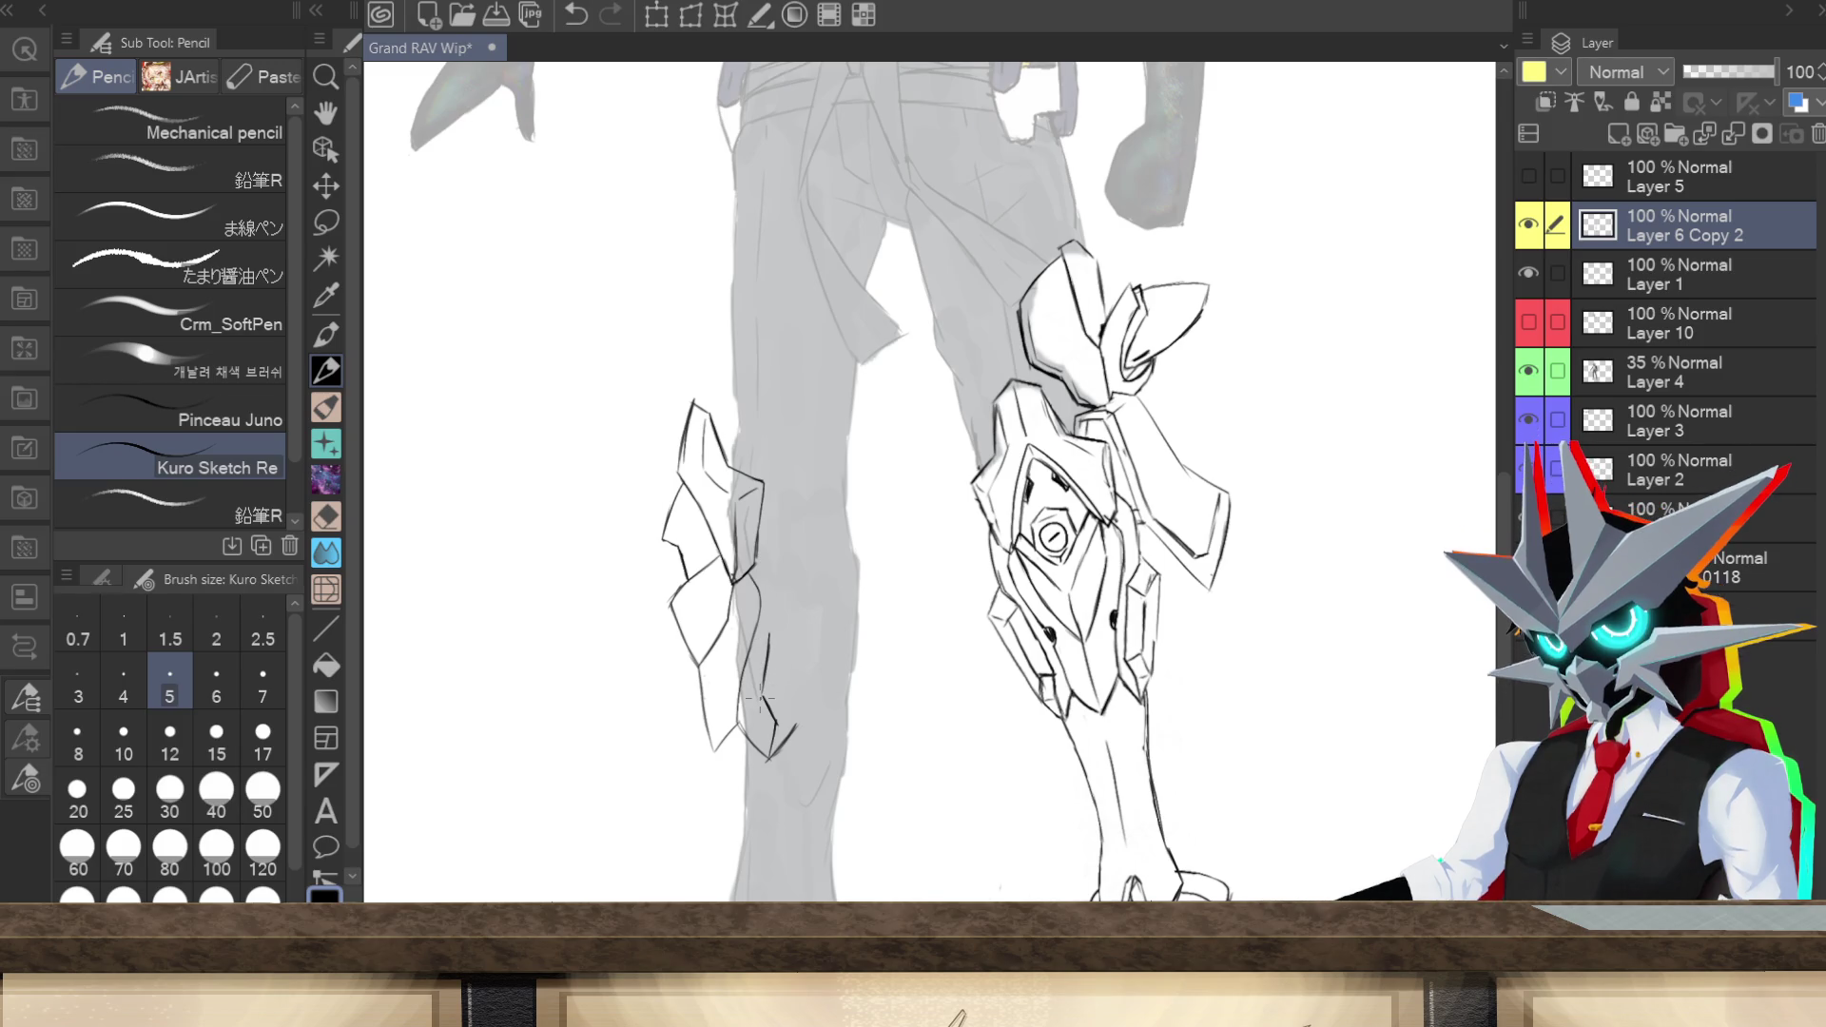
left_click_drag(772, 633, 839, 606)
Step: Lasso the left leg armor sketch, move it right, rotate it slightly counterclockwise and narrow it
left_click(326, 221)
mouse_move(793, 822)
left_mouse_down()
mouse_move(908, 687)
mouse_move(665, 347)
mouse_move(797, 816)
left_mouse_up()
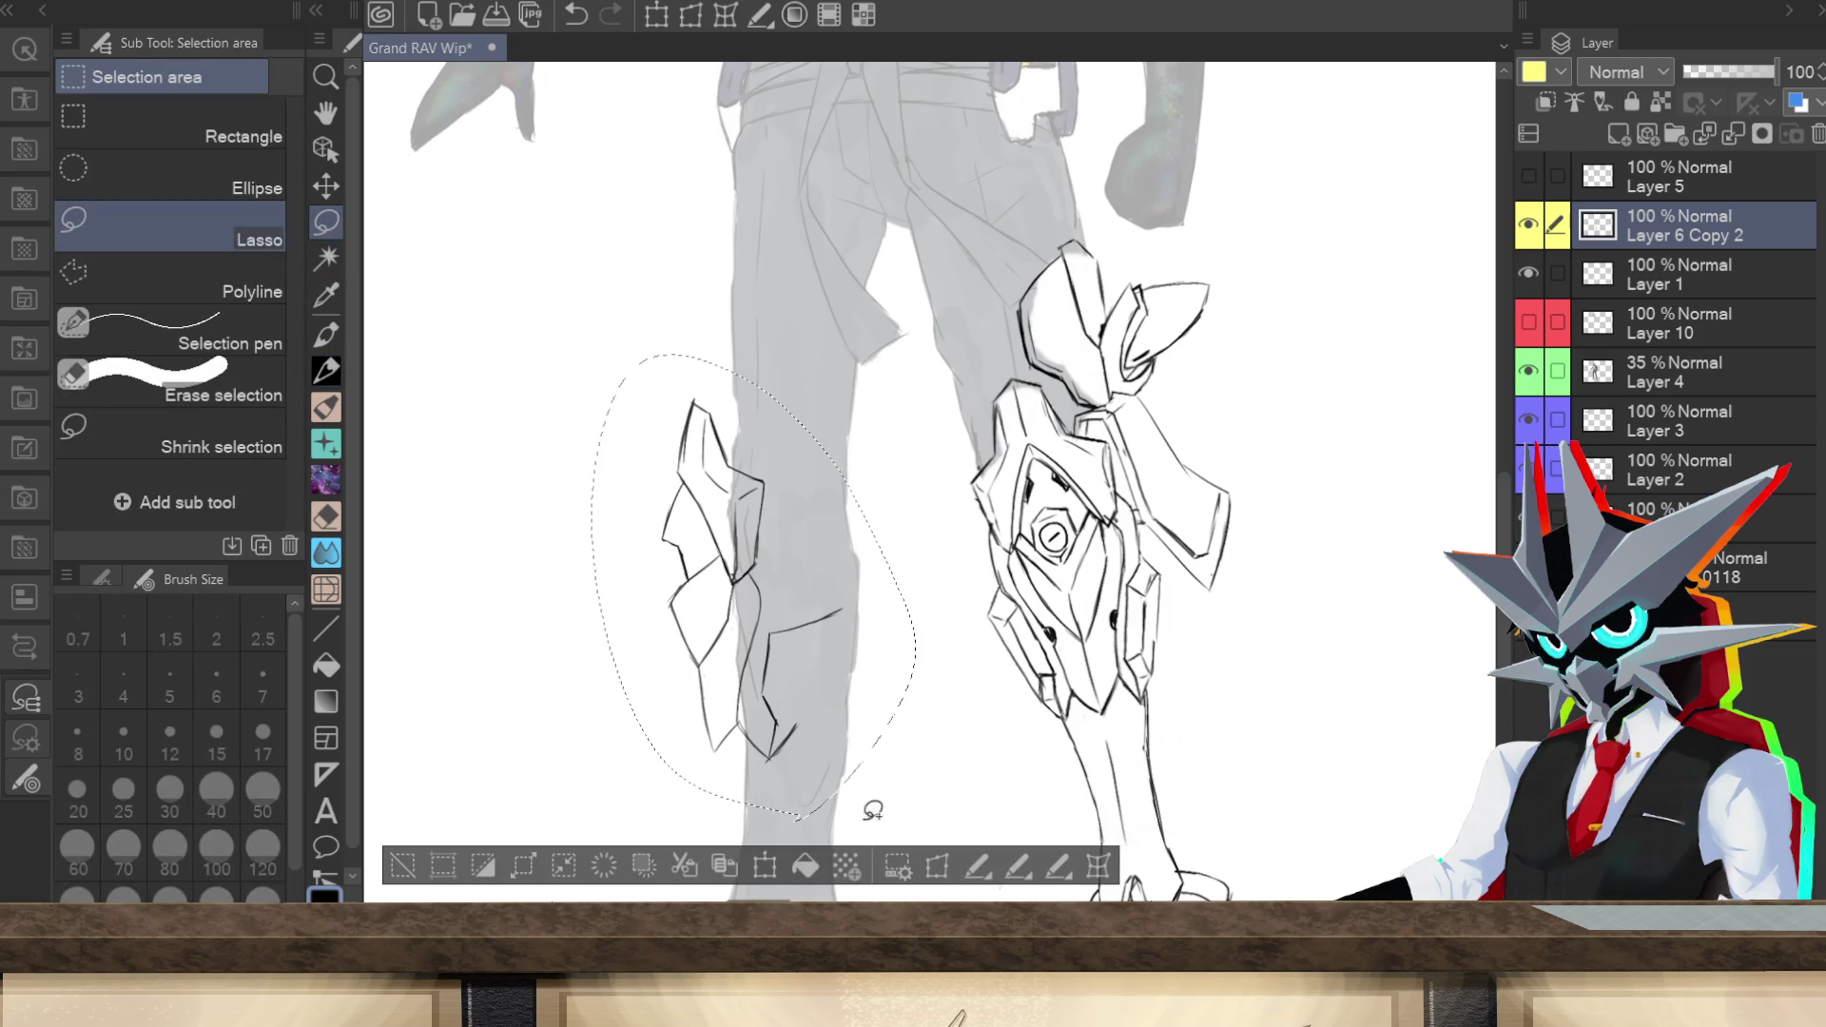
left_click(765, 865)
left_click_drag(856, 702, 875, 700)
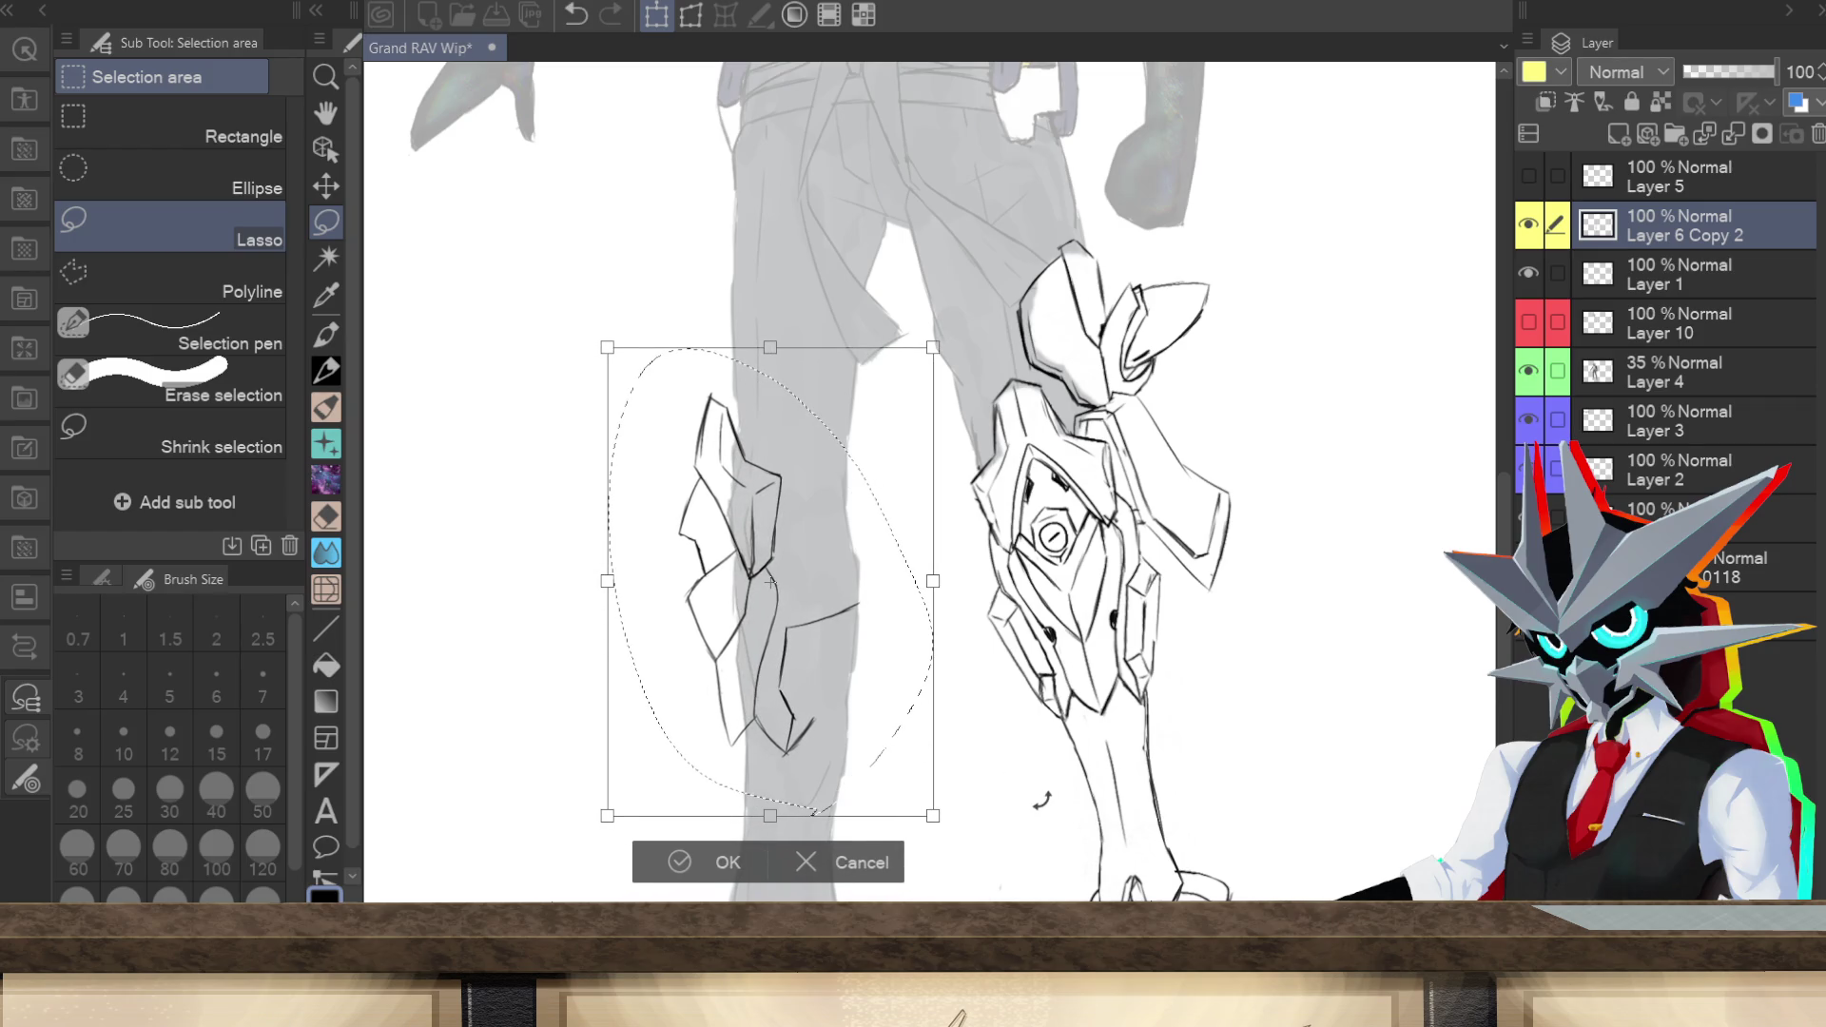
left_click_drag(1041, 801, 1059, 778)
left_click_drag(900, 673, 905, 672)
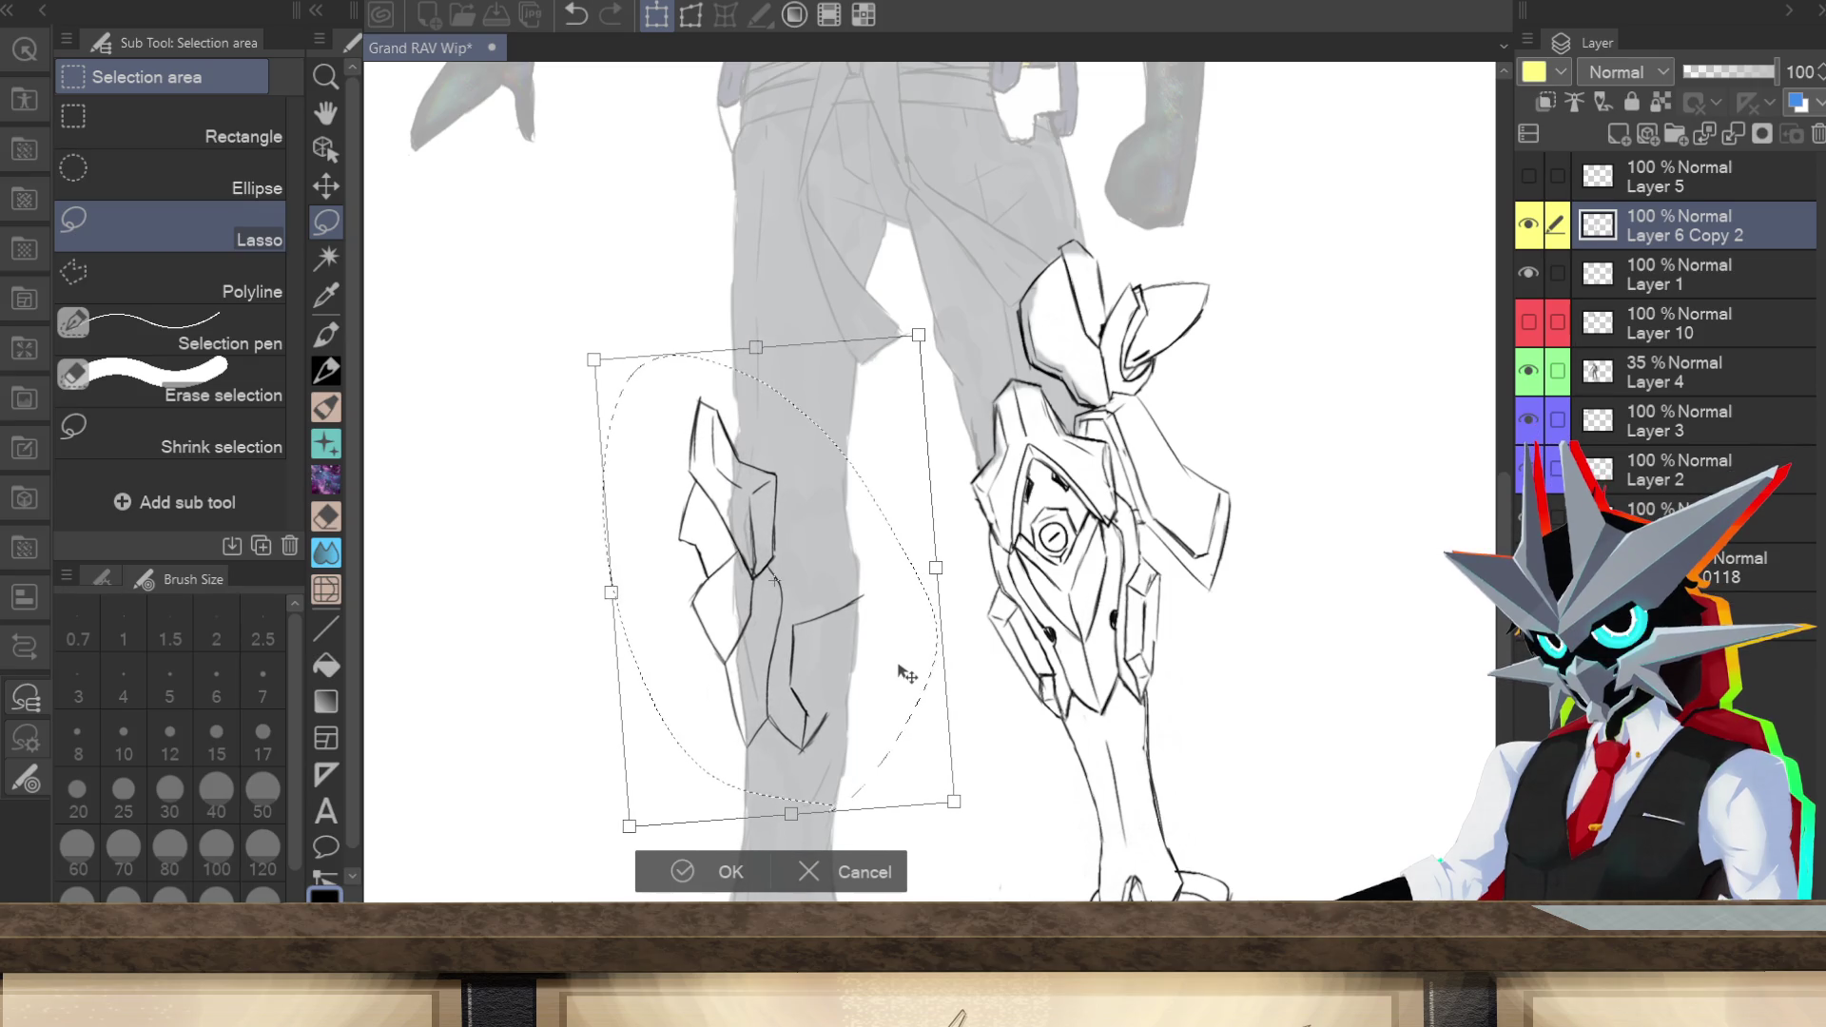
left_click_drag(945, 559, 928, 575)
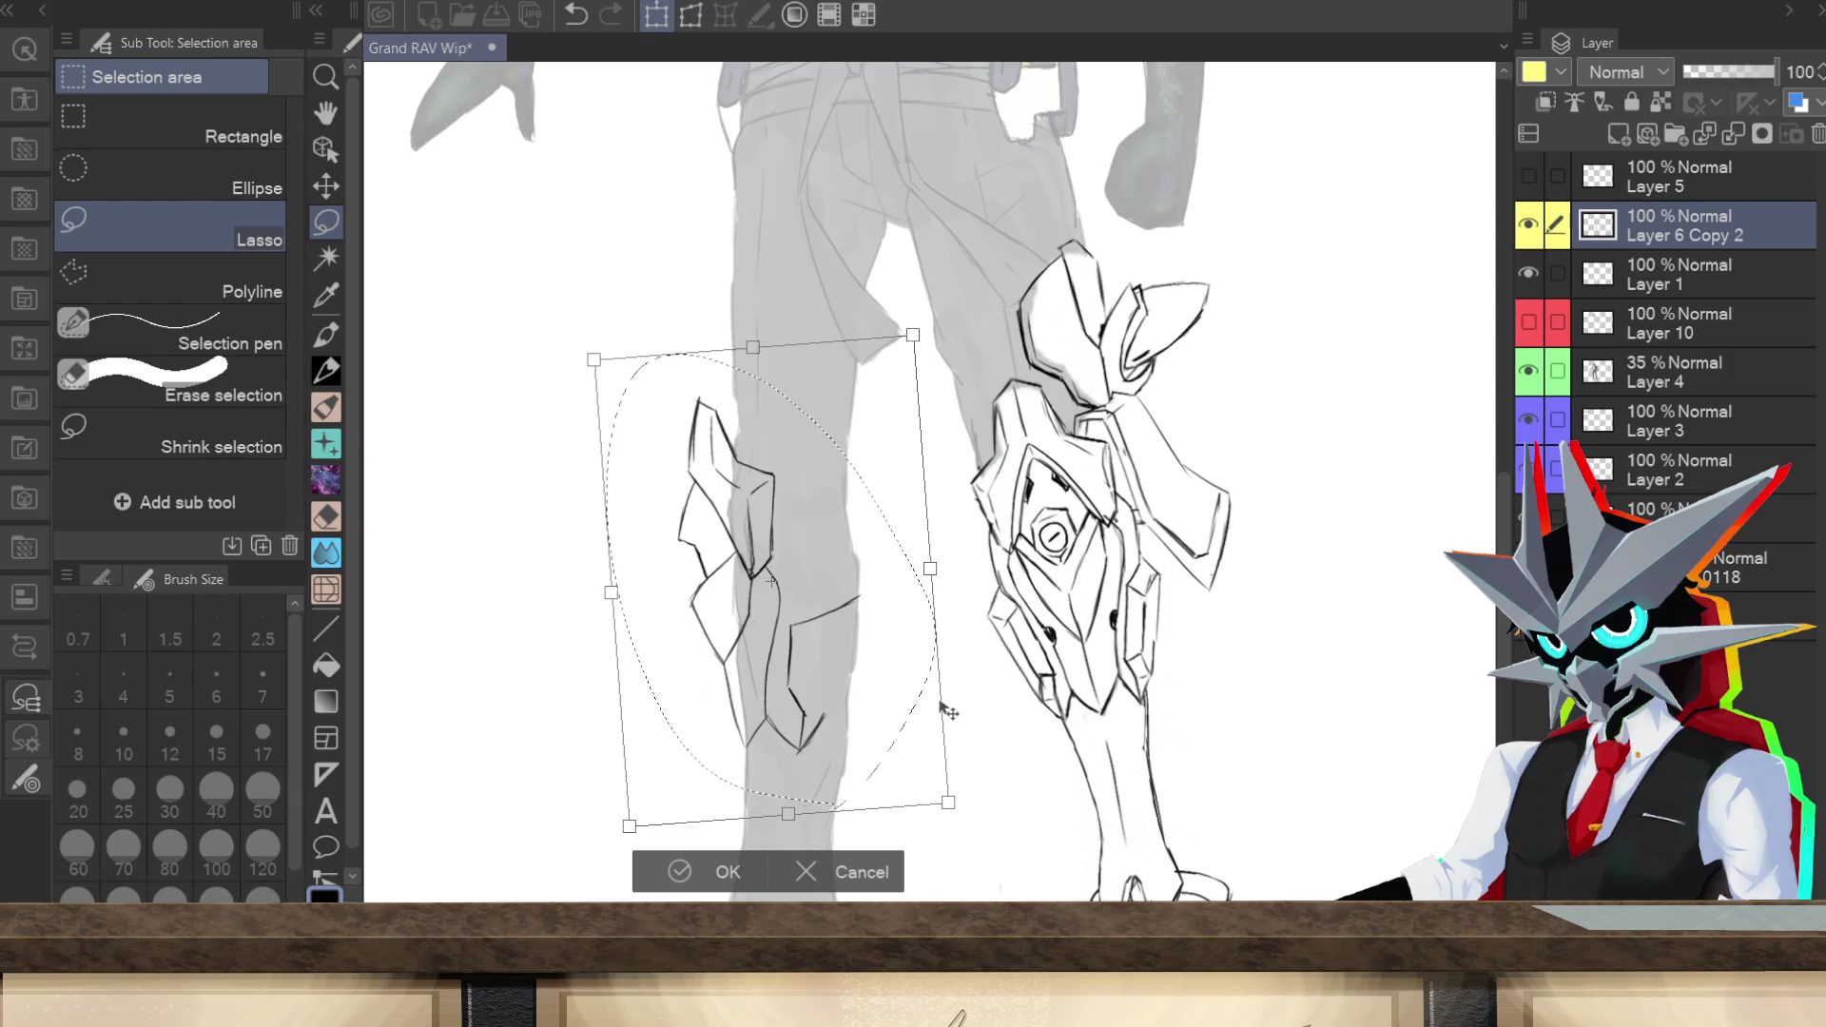
left_click(691, 869)
Step: Return to the pencil, clear the selection and save the drawing
key("p")
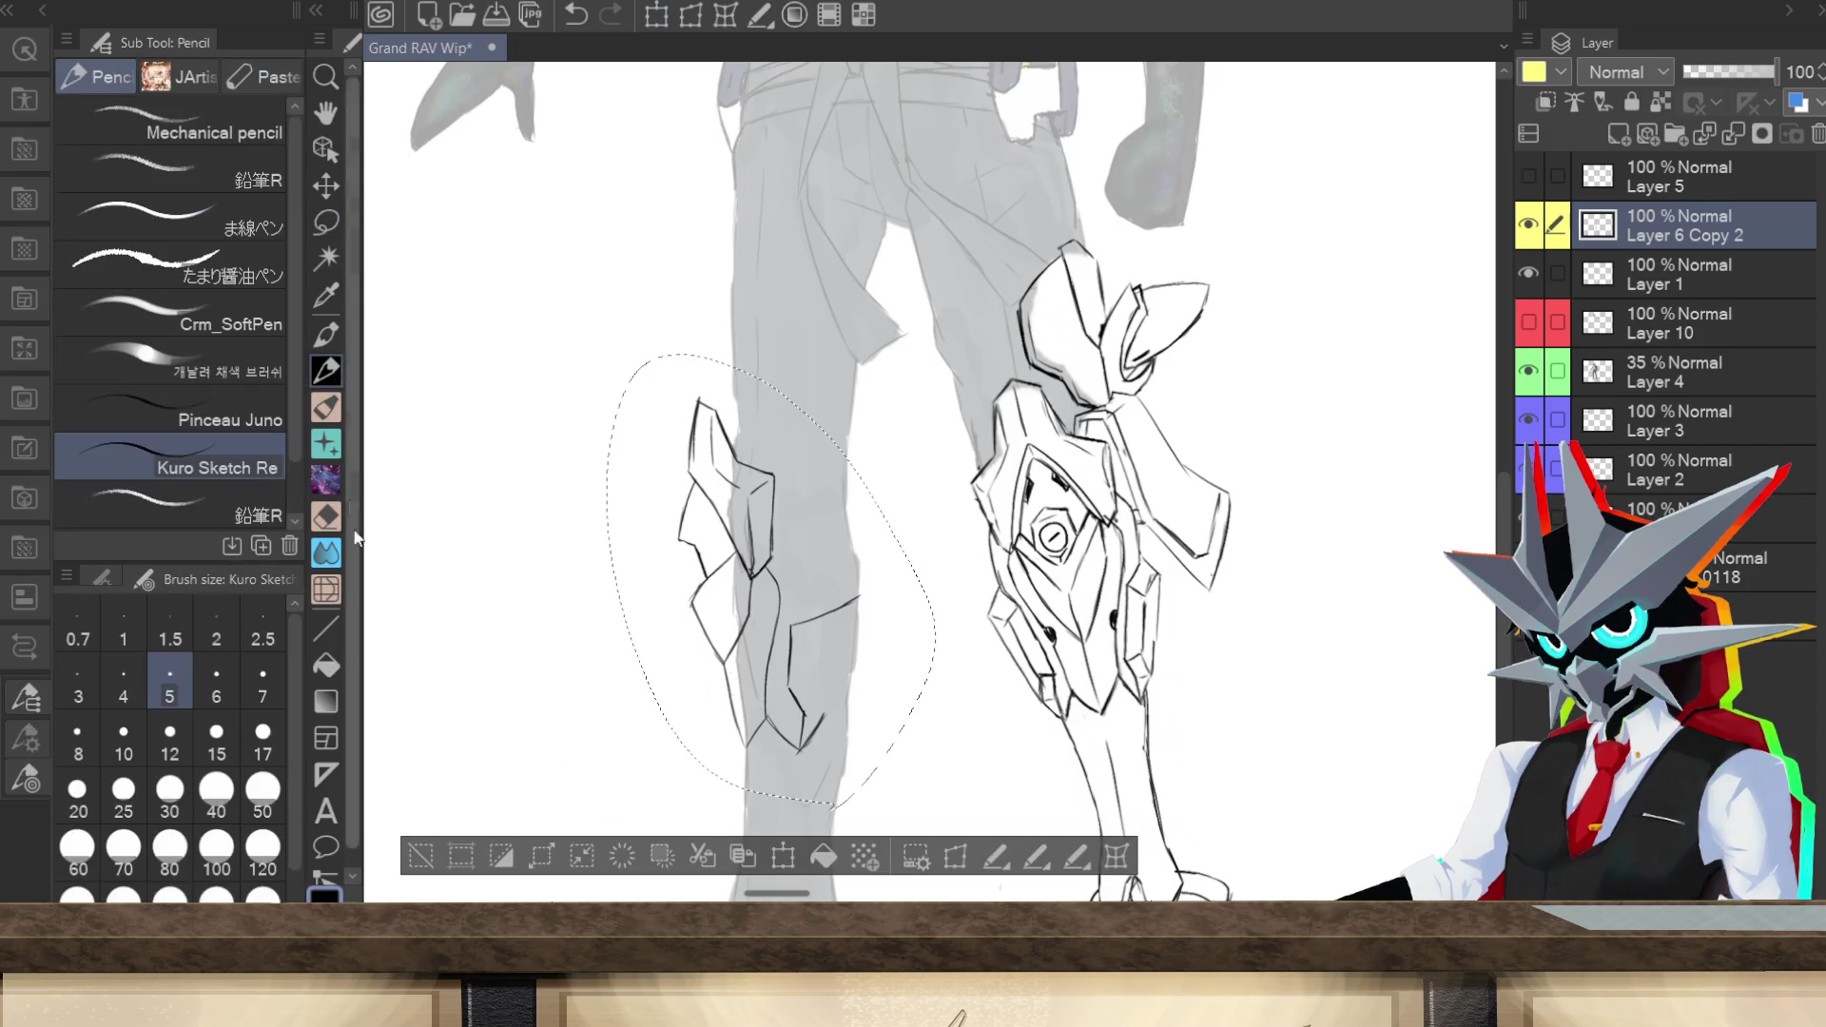
left_click(420, 855)
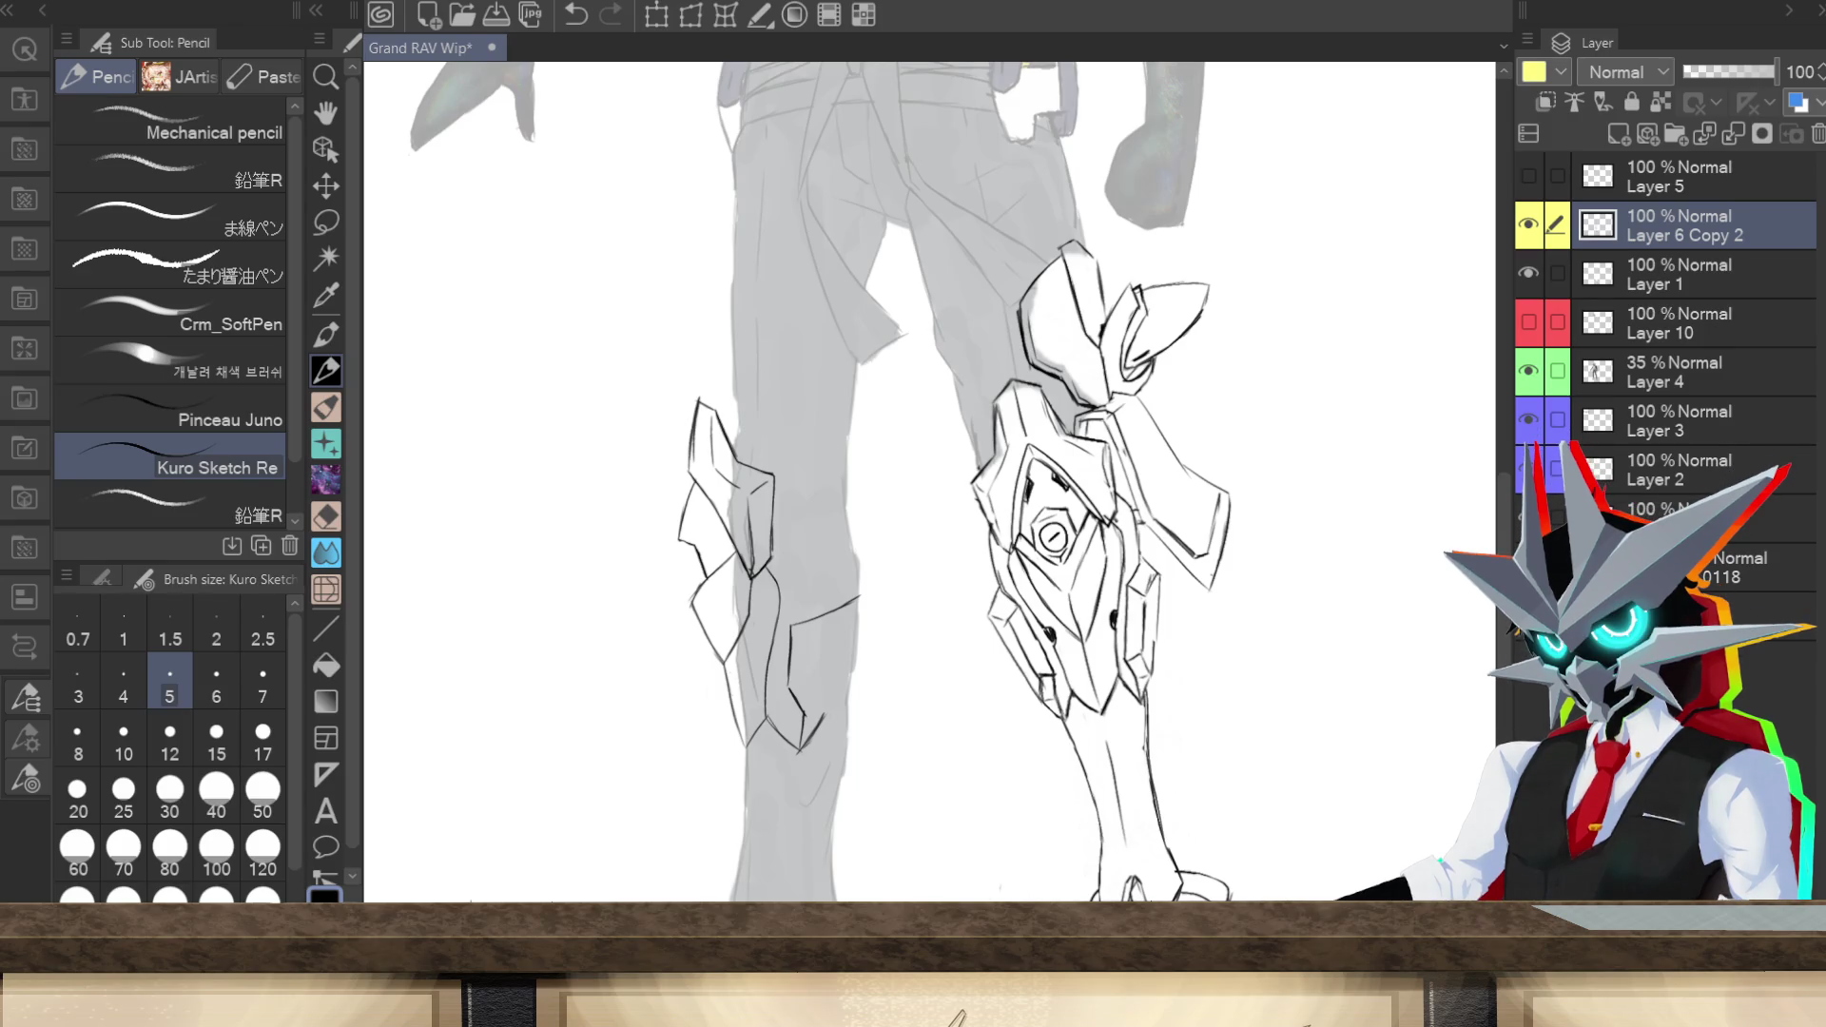
key("ctrl+s")
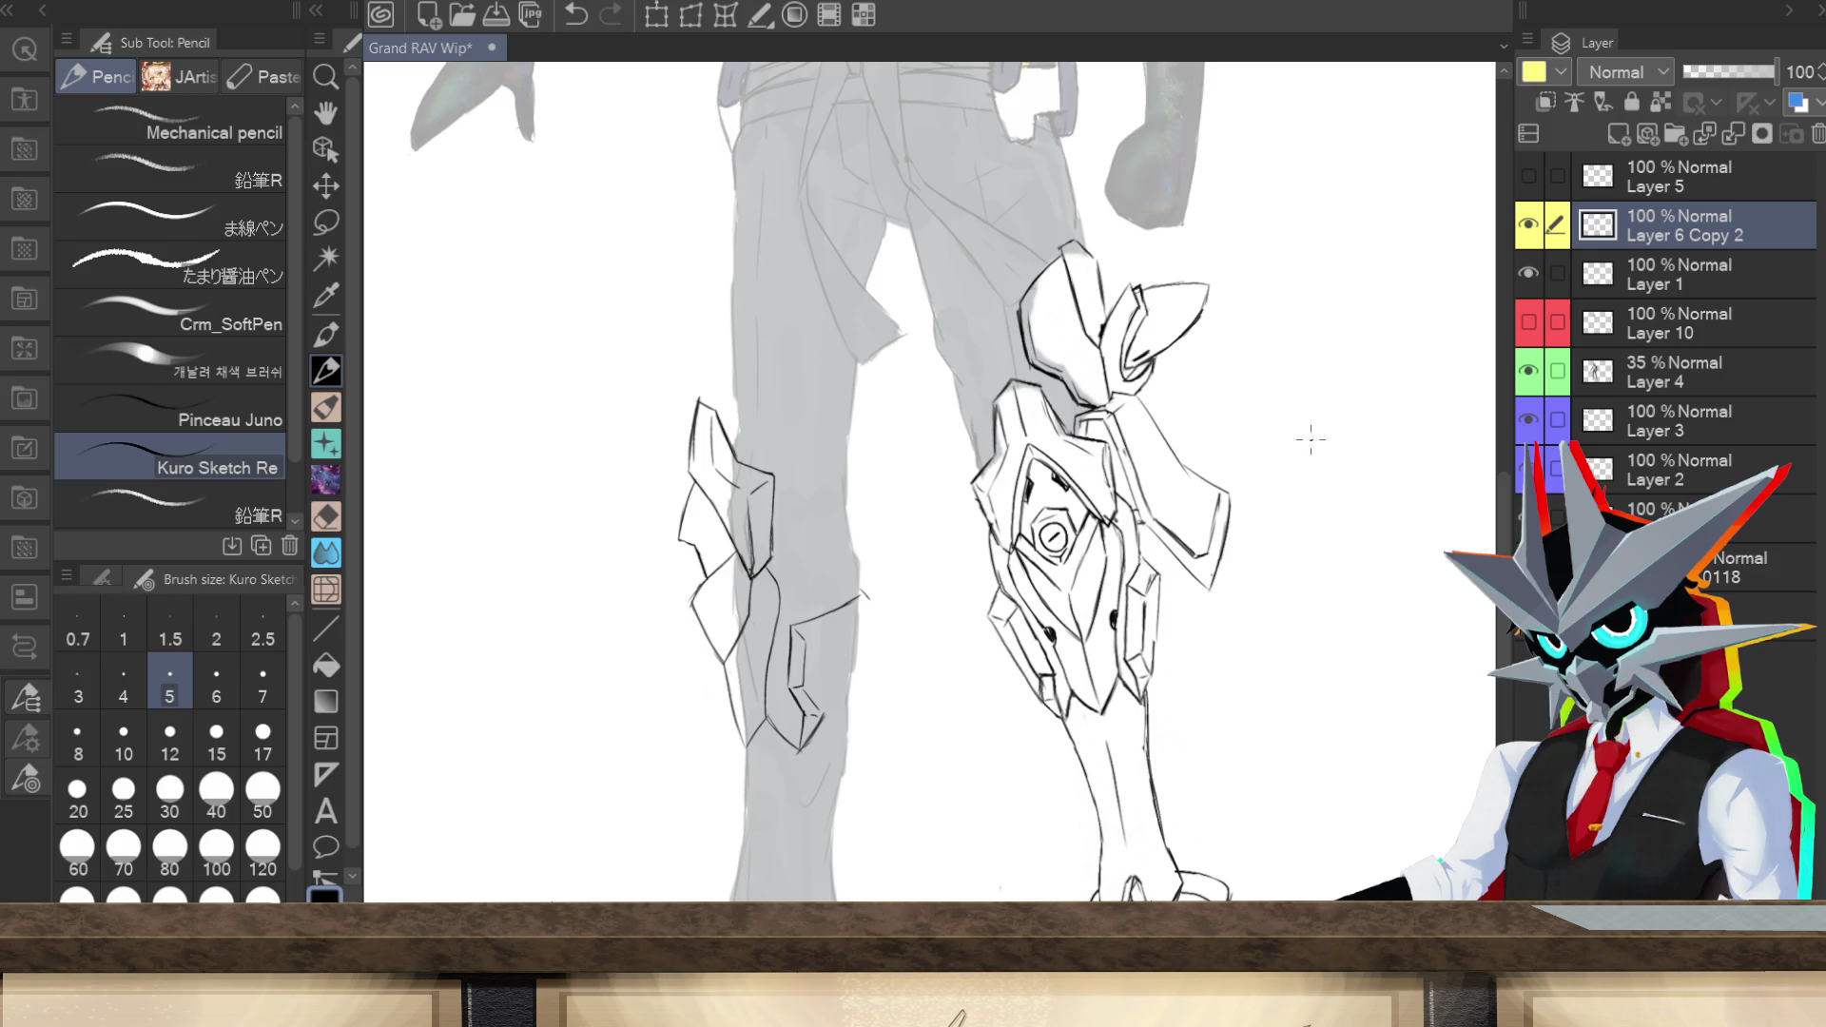
Step: Define the lower plate's right and top edges and add short detail lines on the left leg armor
mouse_move(804, 753)
left_mouse_down()
mouse_move(846, 719)
mouse_move(873, 607)
mouse_move(867, 629)
left_mouse_up()
left_click_drag(870, 624, 853, 695)
left_click_drag(820, 634, 868, 607)
left_click_drag(767, 633, 768, 649)
left_click_drag(709, 510, 723, 540)
left_click_drag(695, 547, 699, 580)
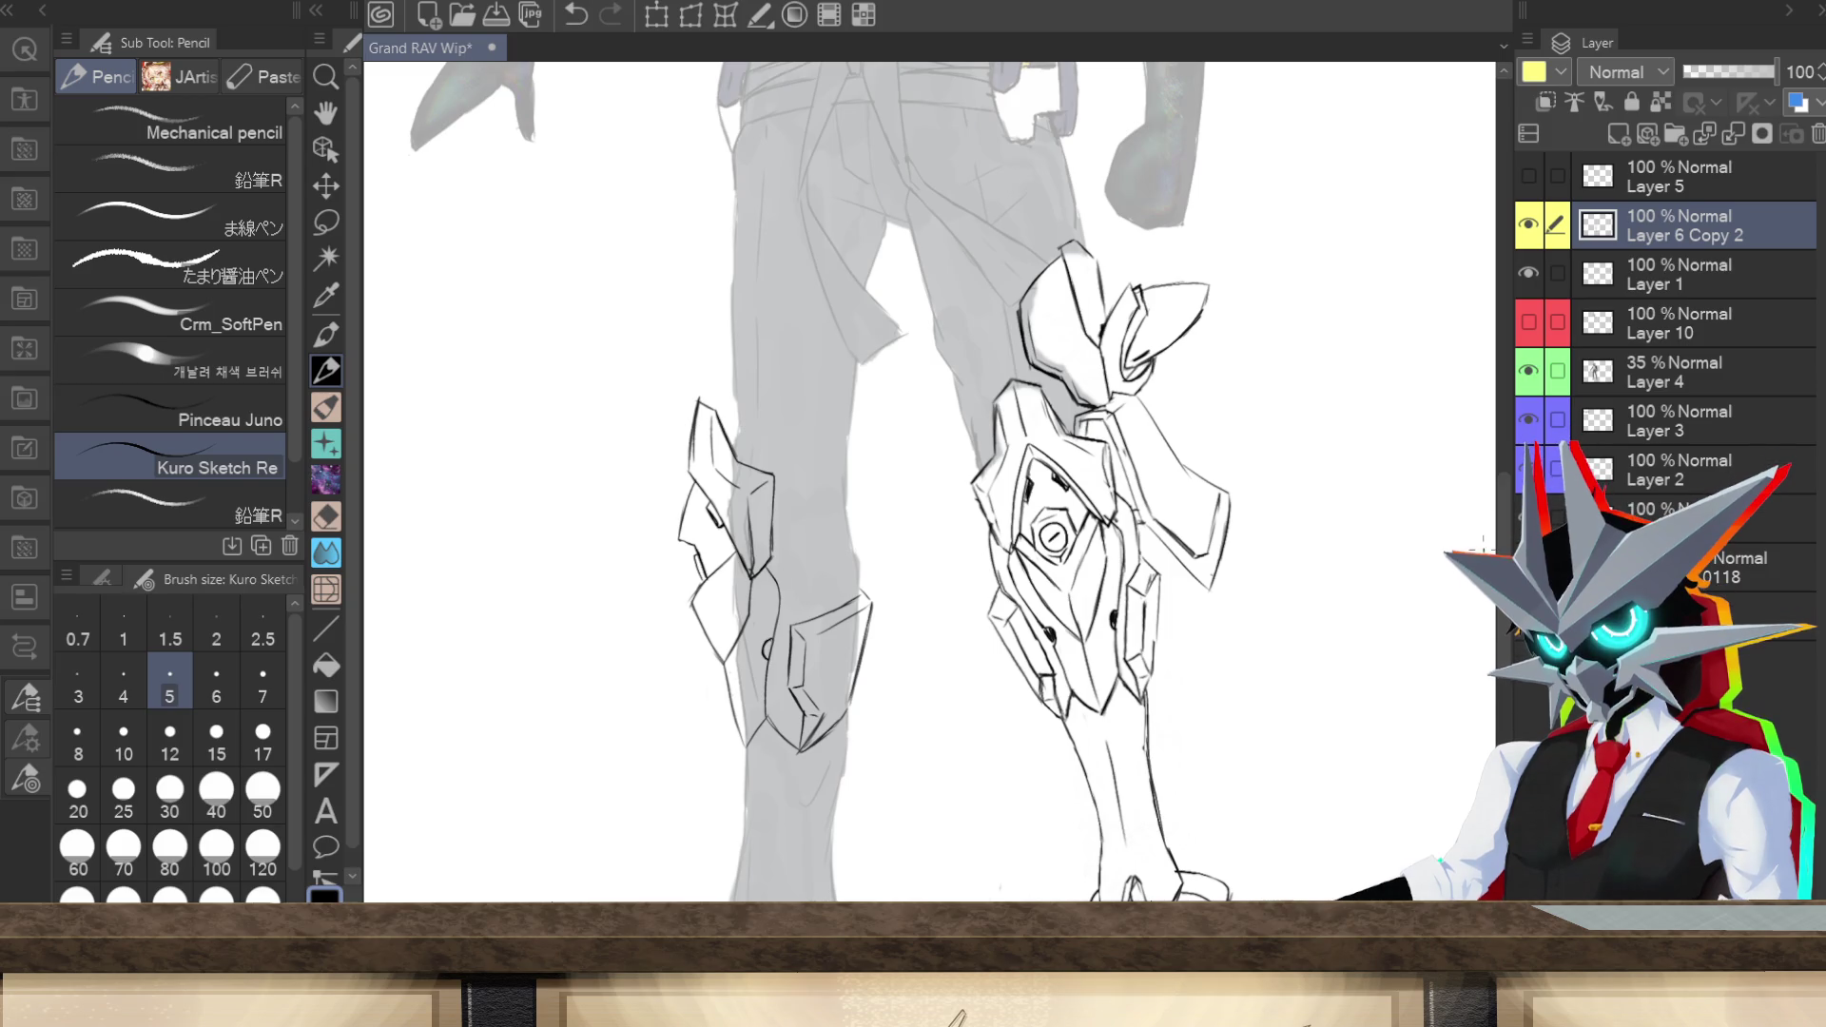
scroll(1424, 557, "down", 3)
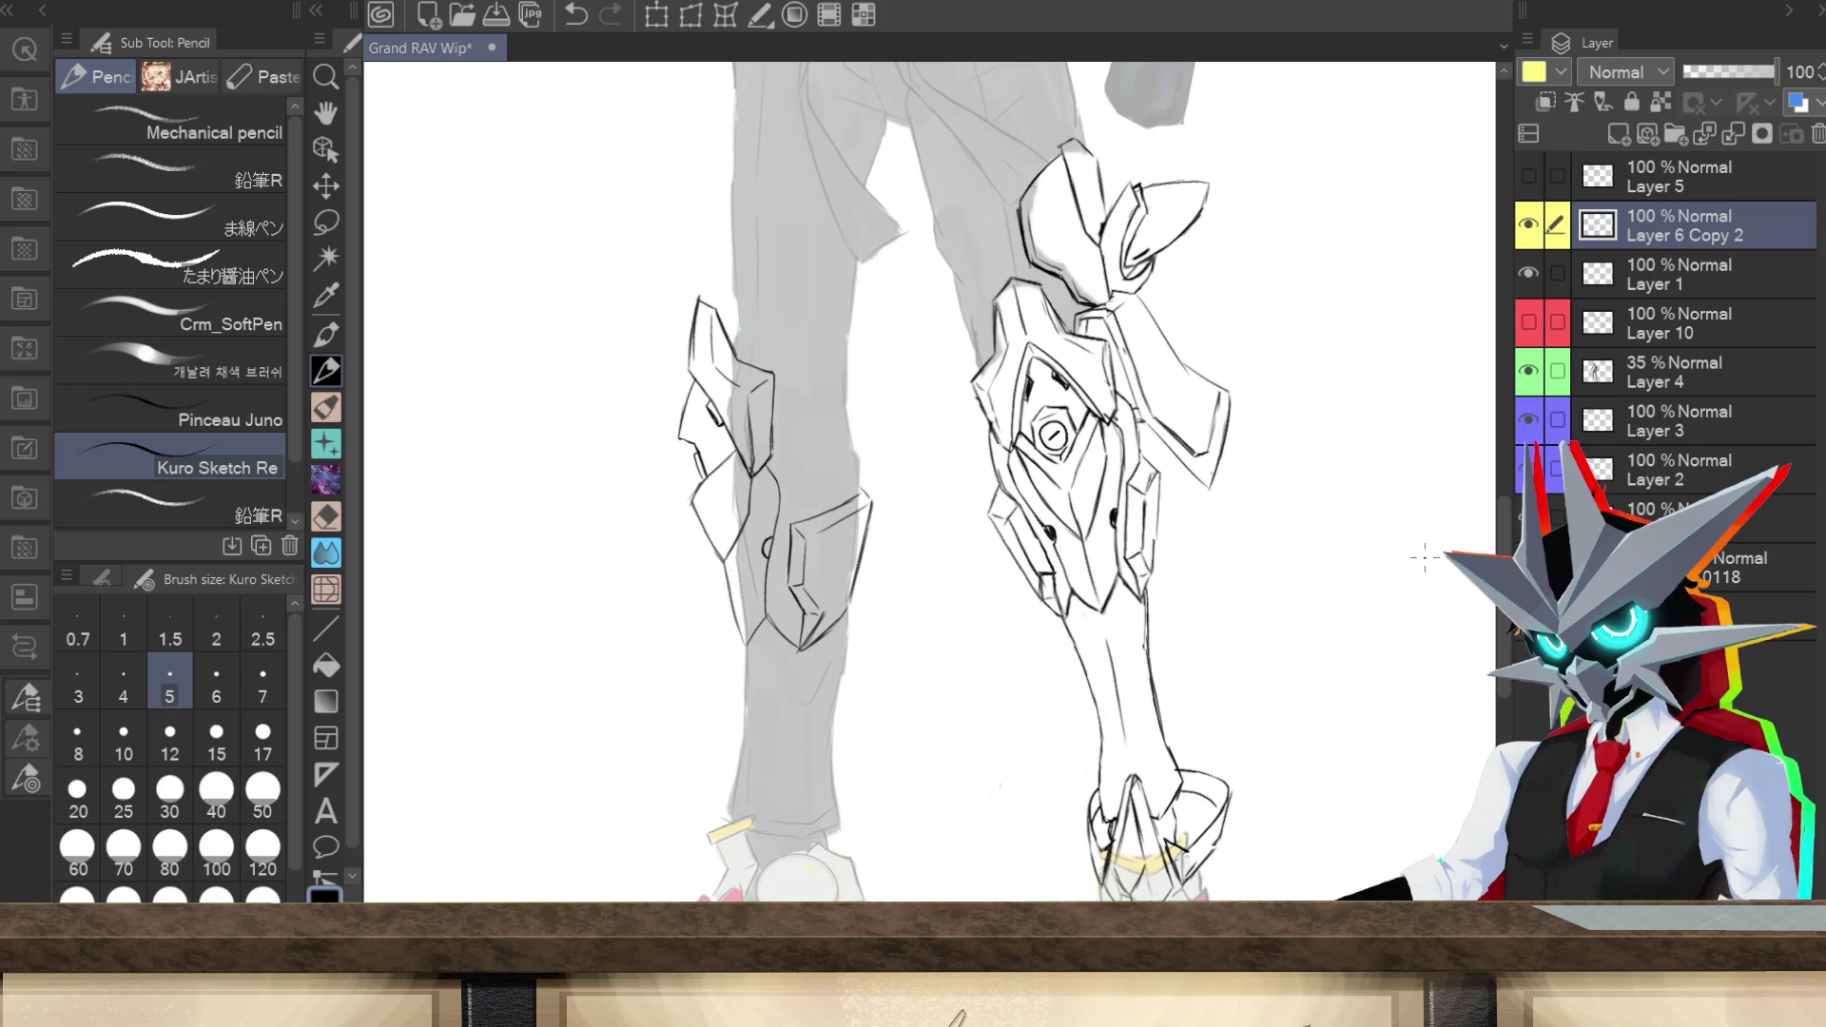
scroll(1423, 558, "down", 6)
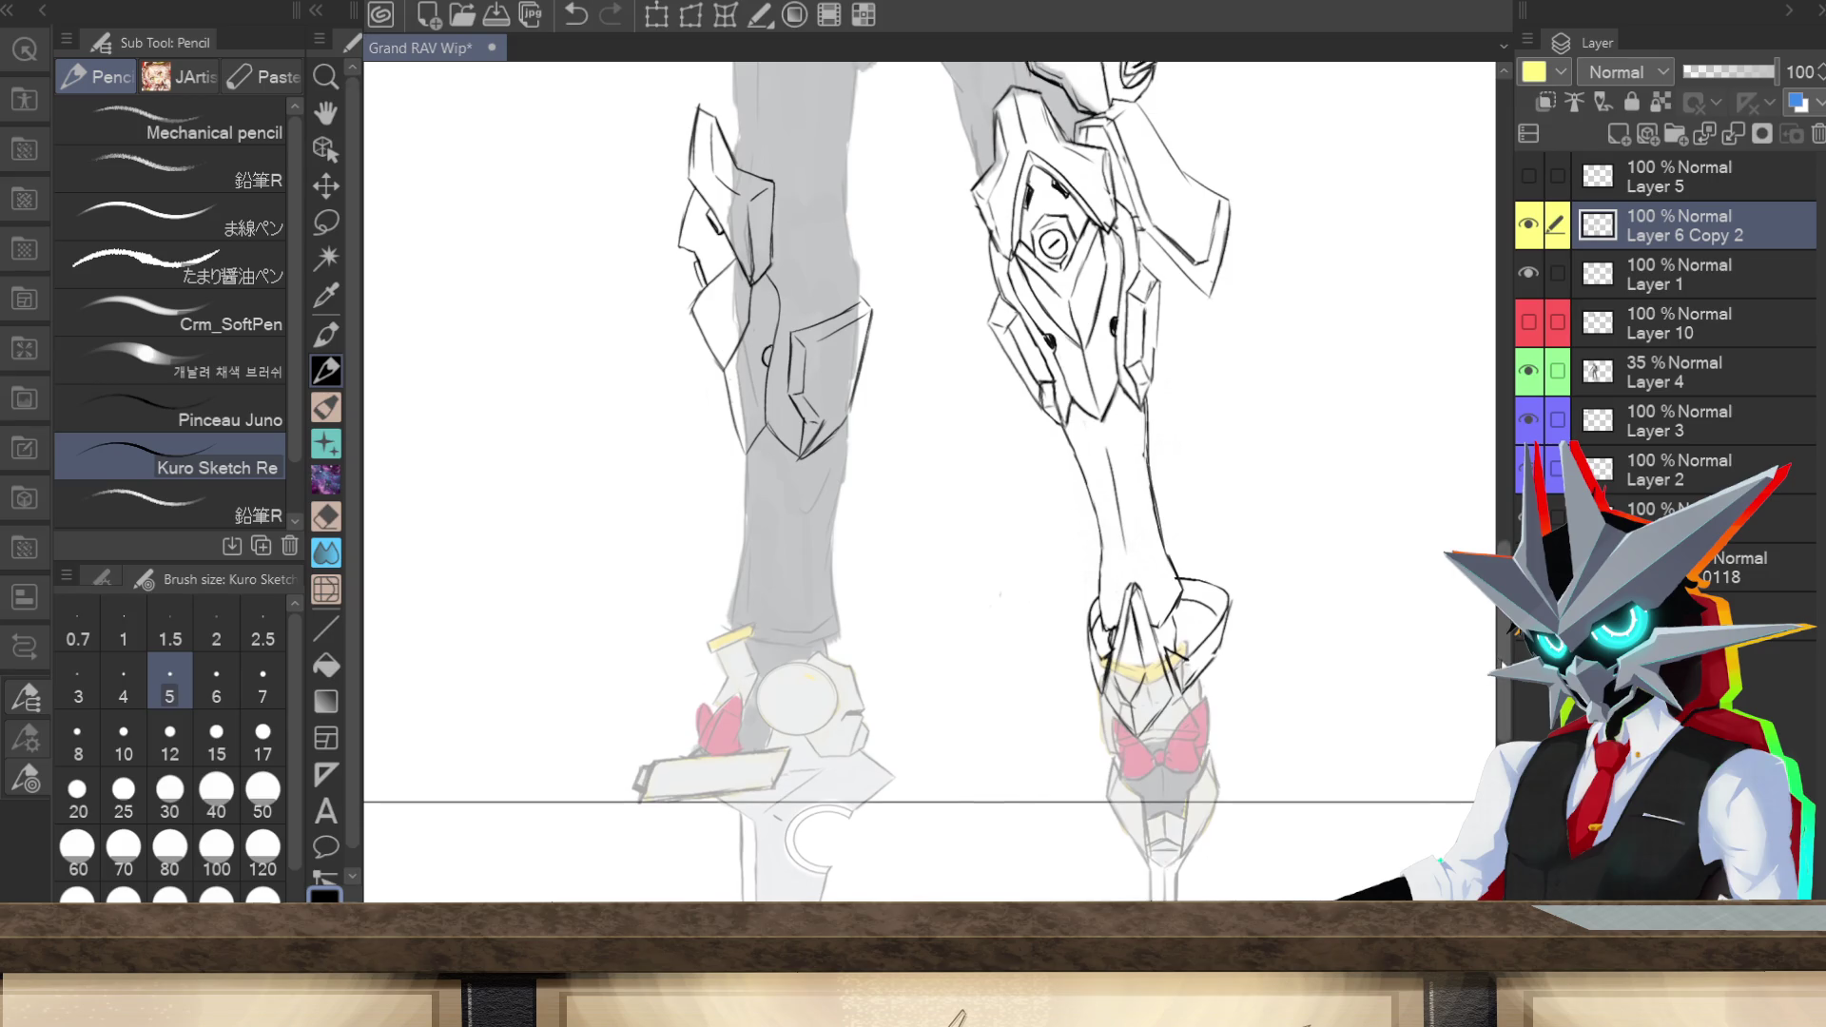
scroll(1503, 647, "up", 3)
scroll(1452, 611, "up", 1)
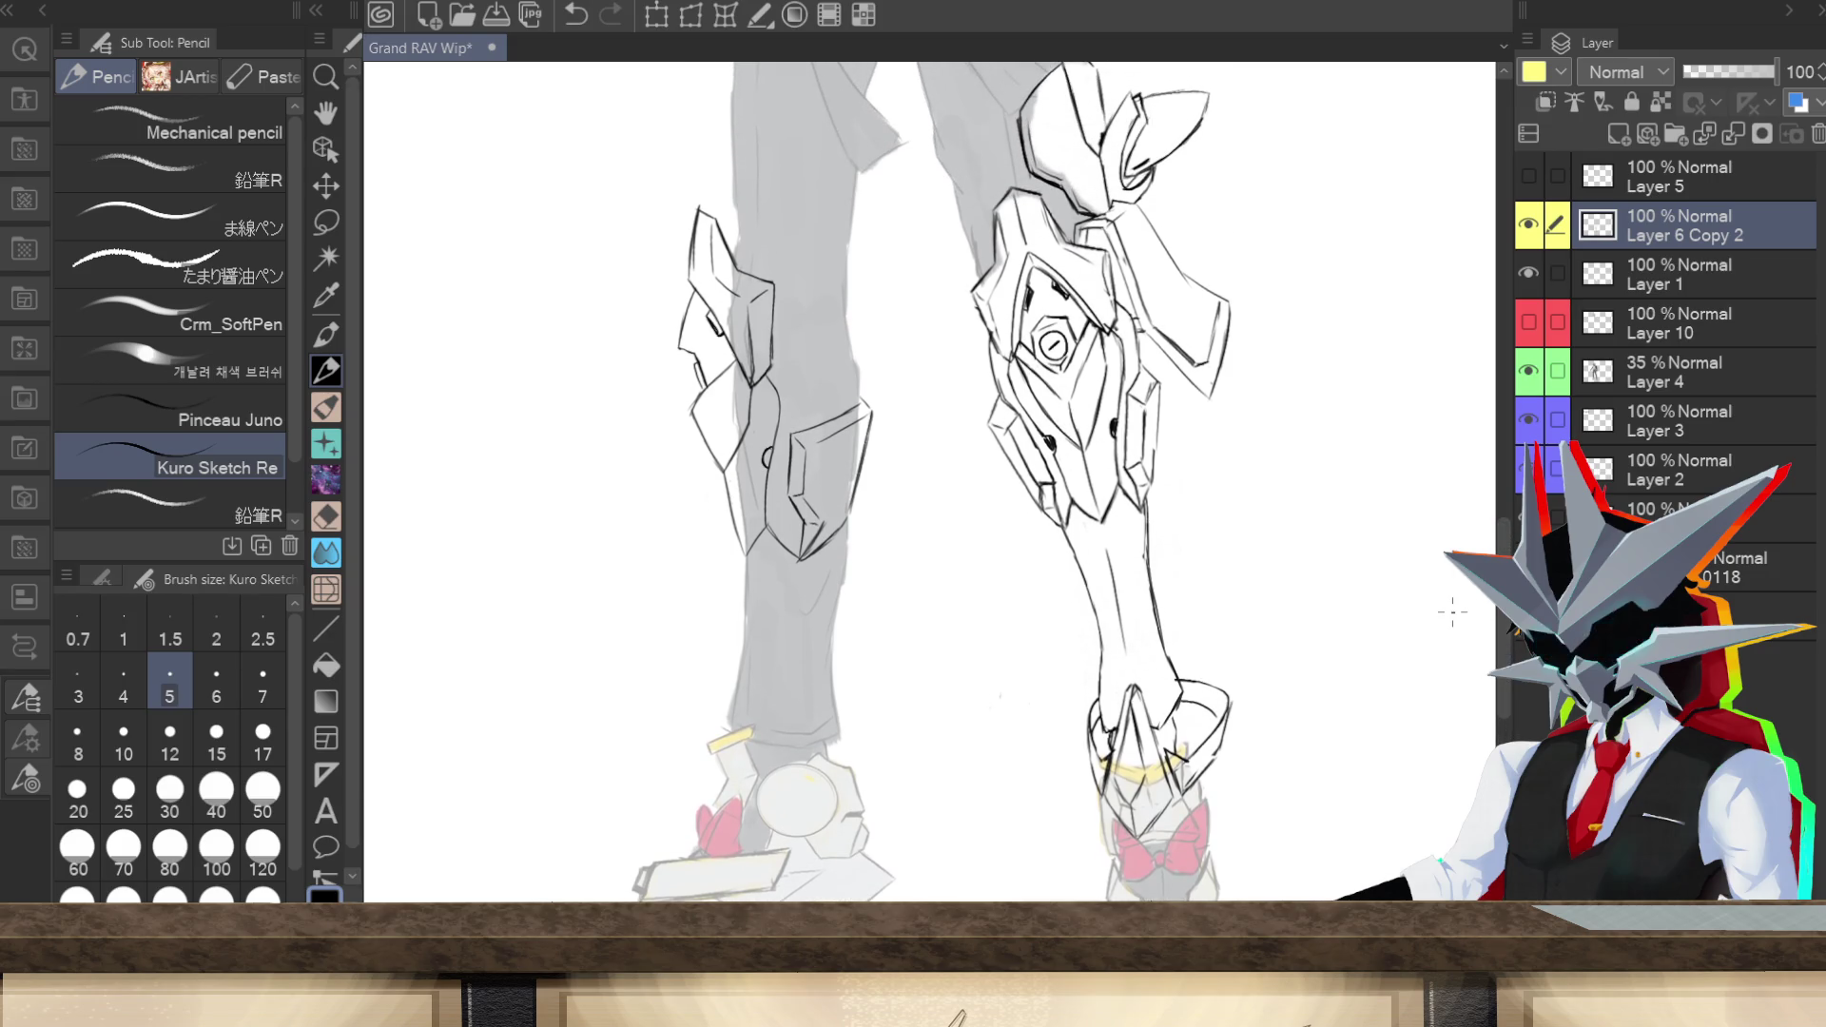
scroll(1502, 609, "up", 5)
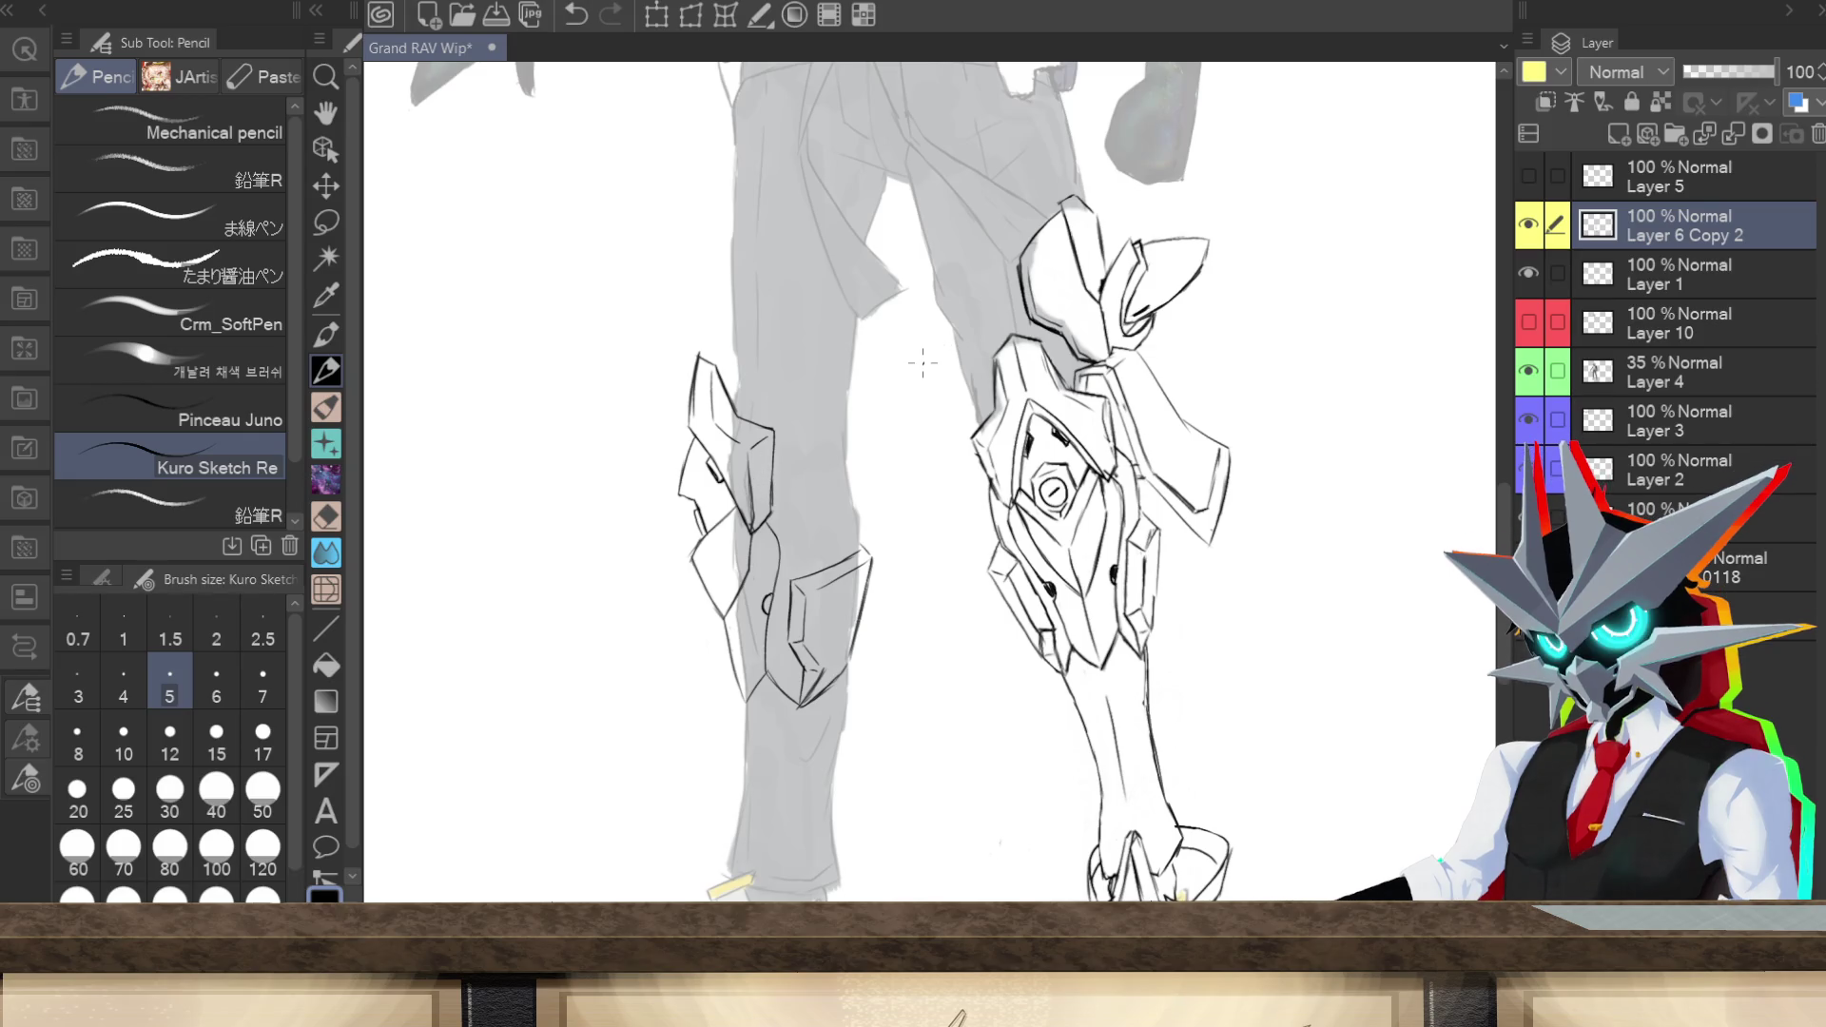
Step: Sketch the knee armor contour, darkening the knee guard's top edge, dark marks and oval mark
left_click_drag(772, 499, 799, 475)
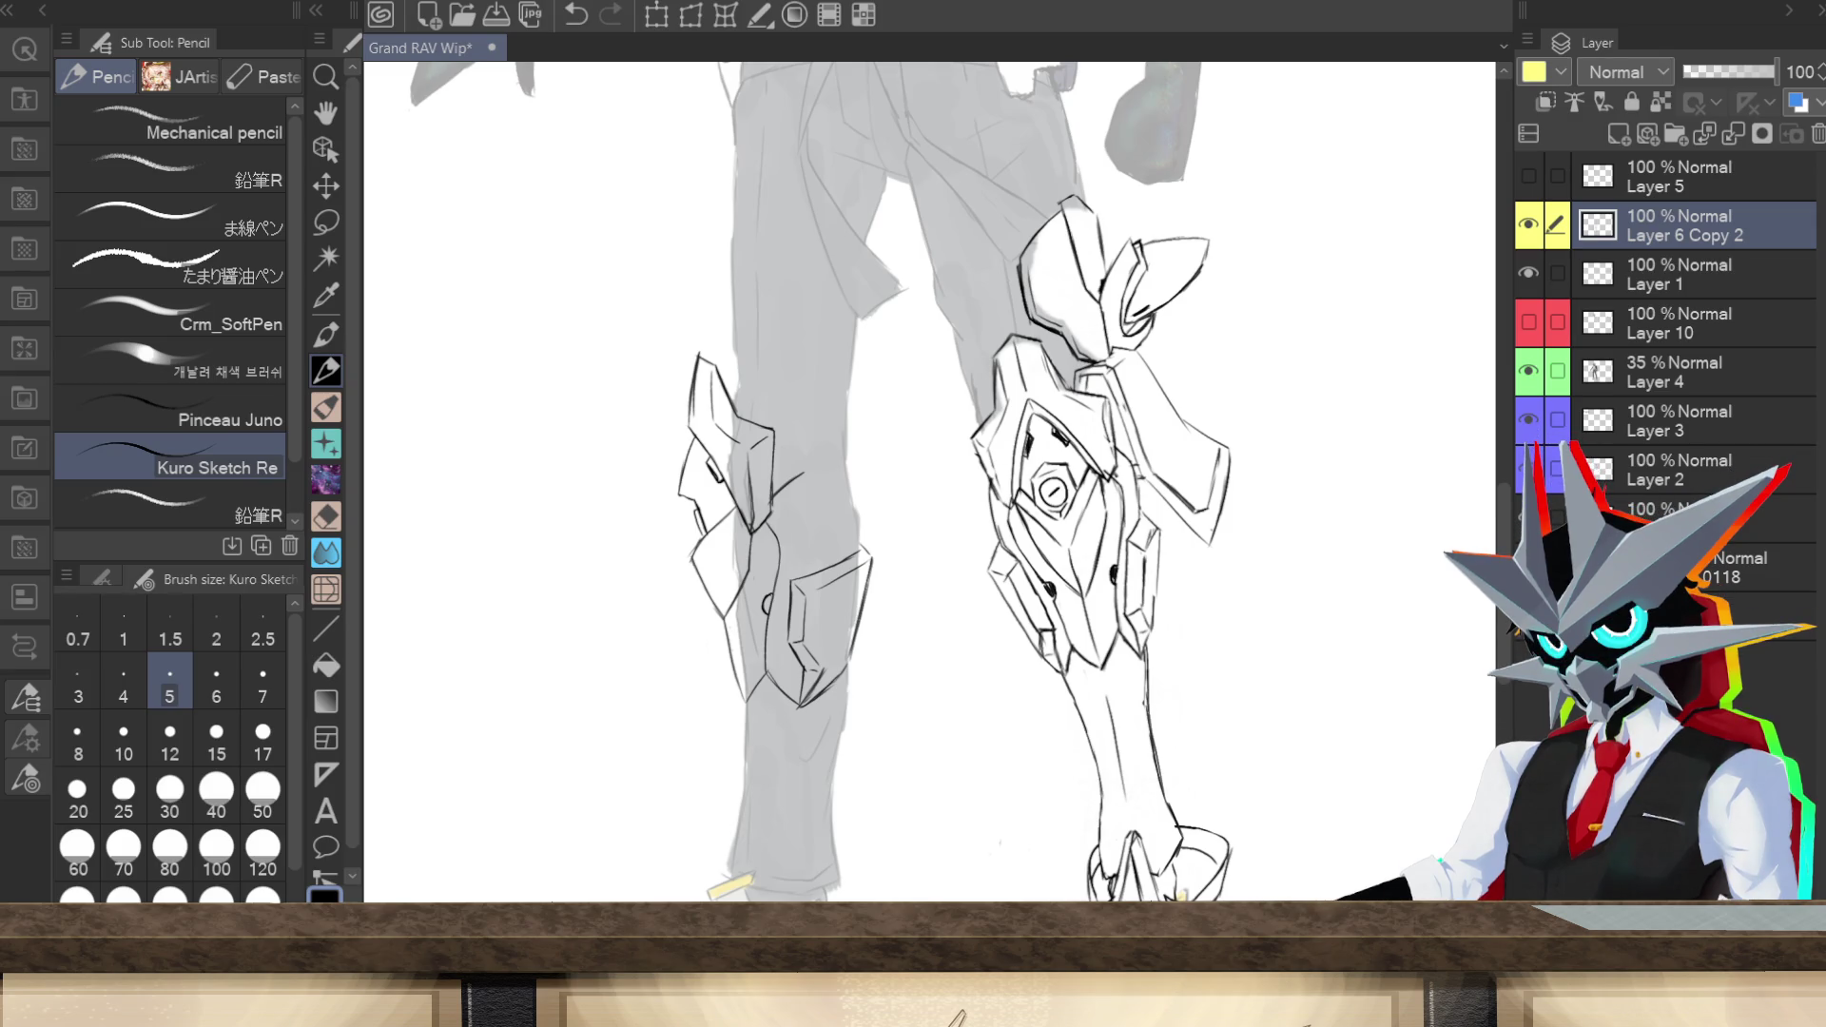
left_click_drag(807, 472, 837, 487)
left_click_drag(814, 489, 833, 497)
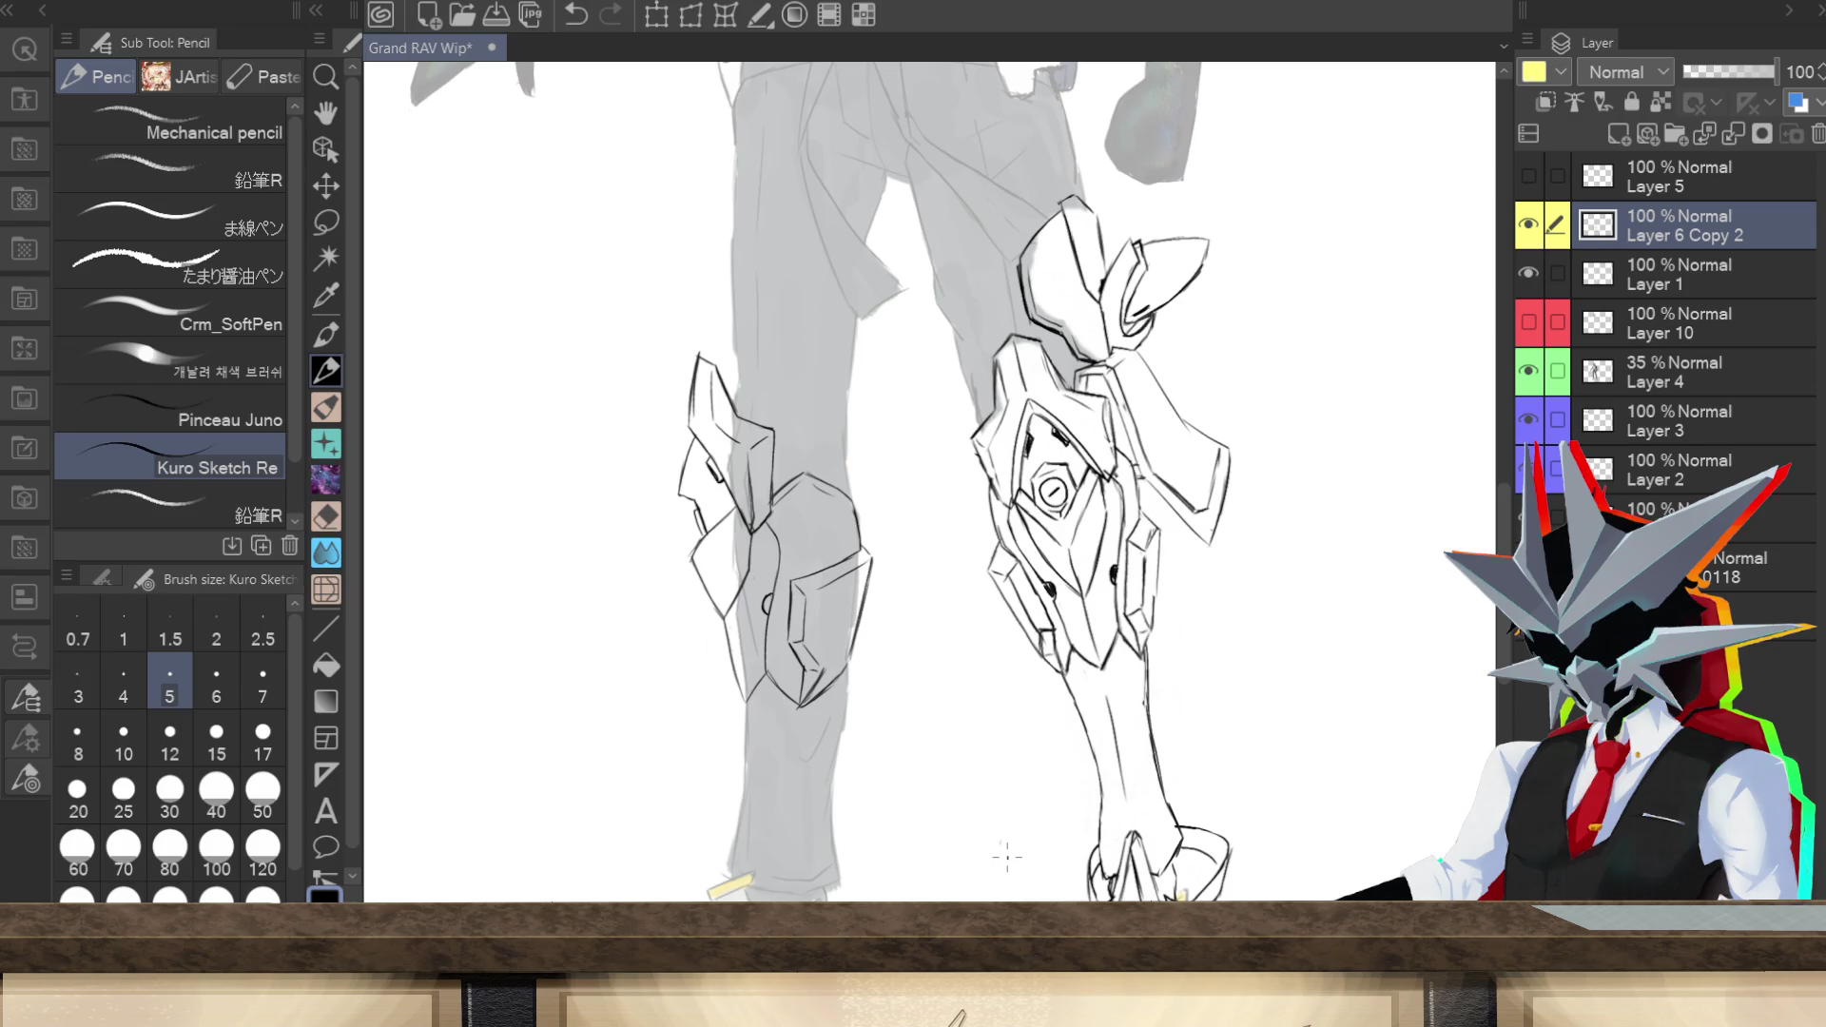
left_click_drag(701, 461, 721, 485)
left_click_drag(769, 597, 767, 614)
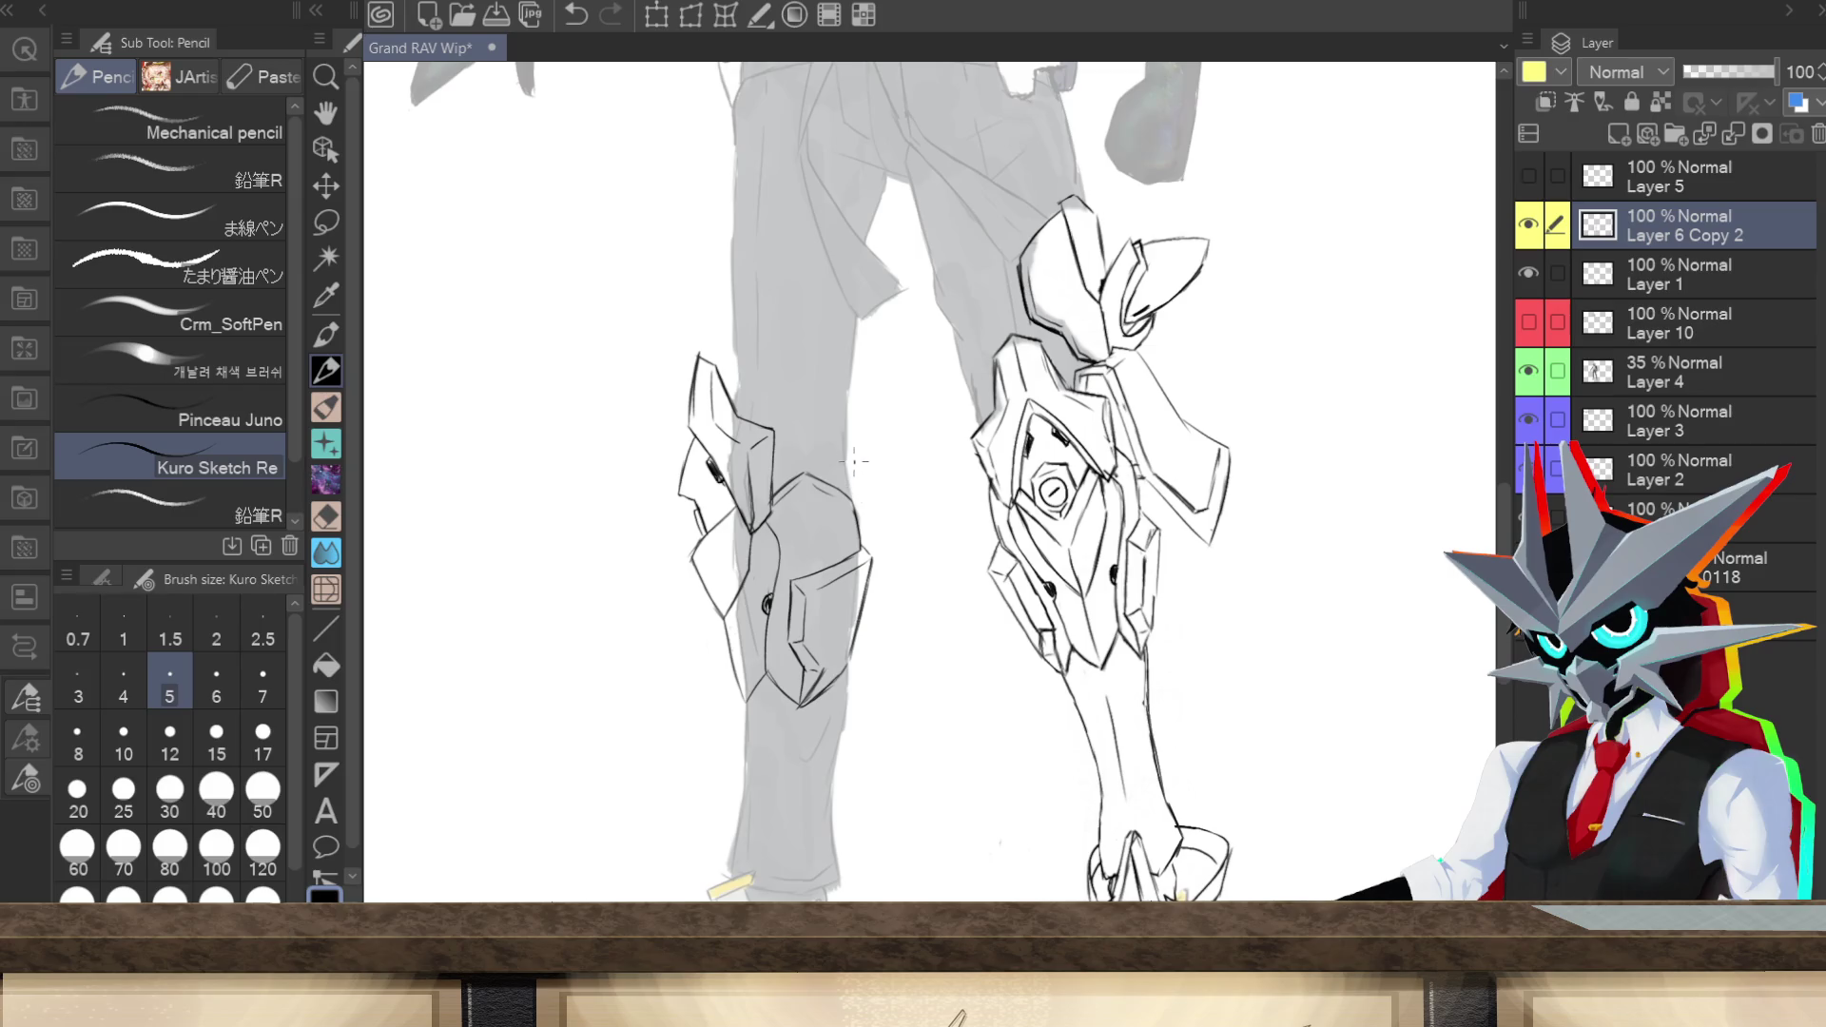
Step: Draw the inner edge of the knee armor beside the knee, redrawing strokes after undoing
left_click_drag(875, 494, 859, 431)
left_click_drag(853, 432, 849, 407)
left_click_drag(849, 392, 865, 471)
key("ctrl+z")
left_click_drag(856, 457, 867, 481)
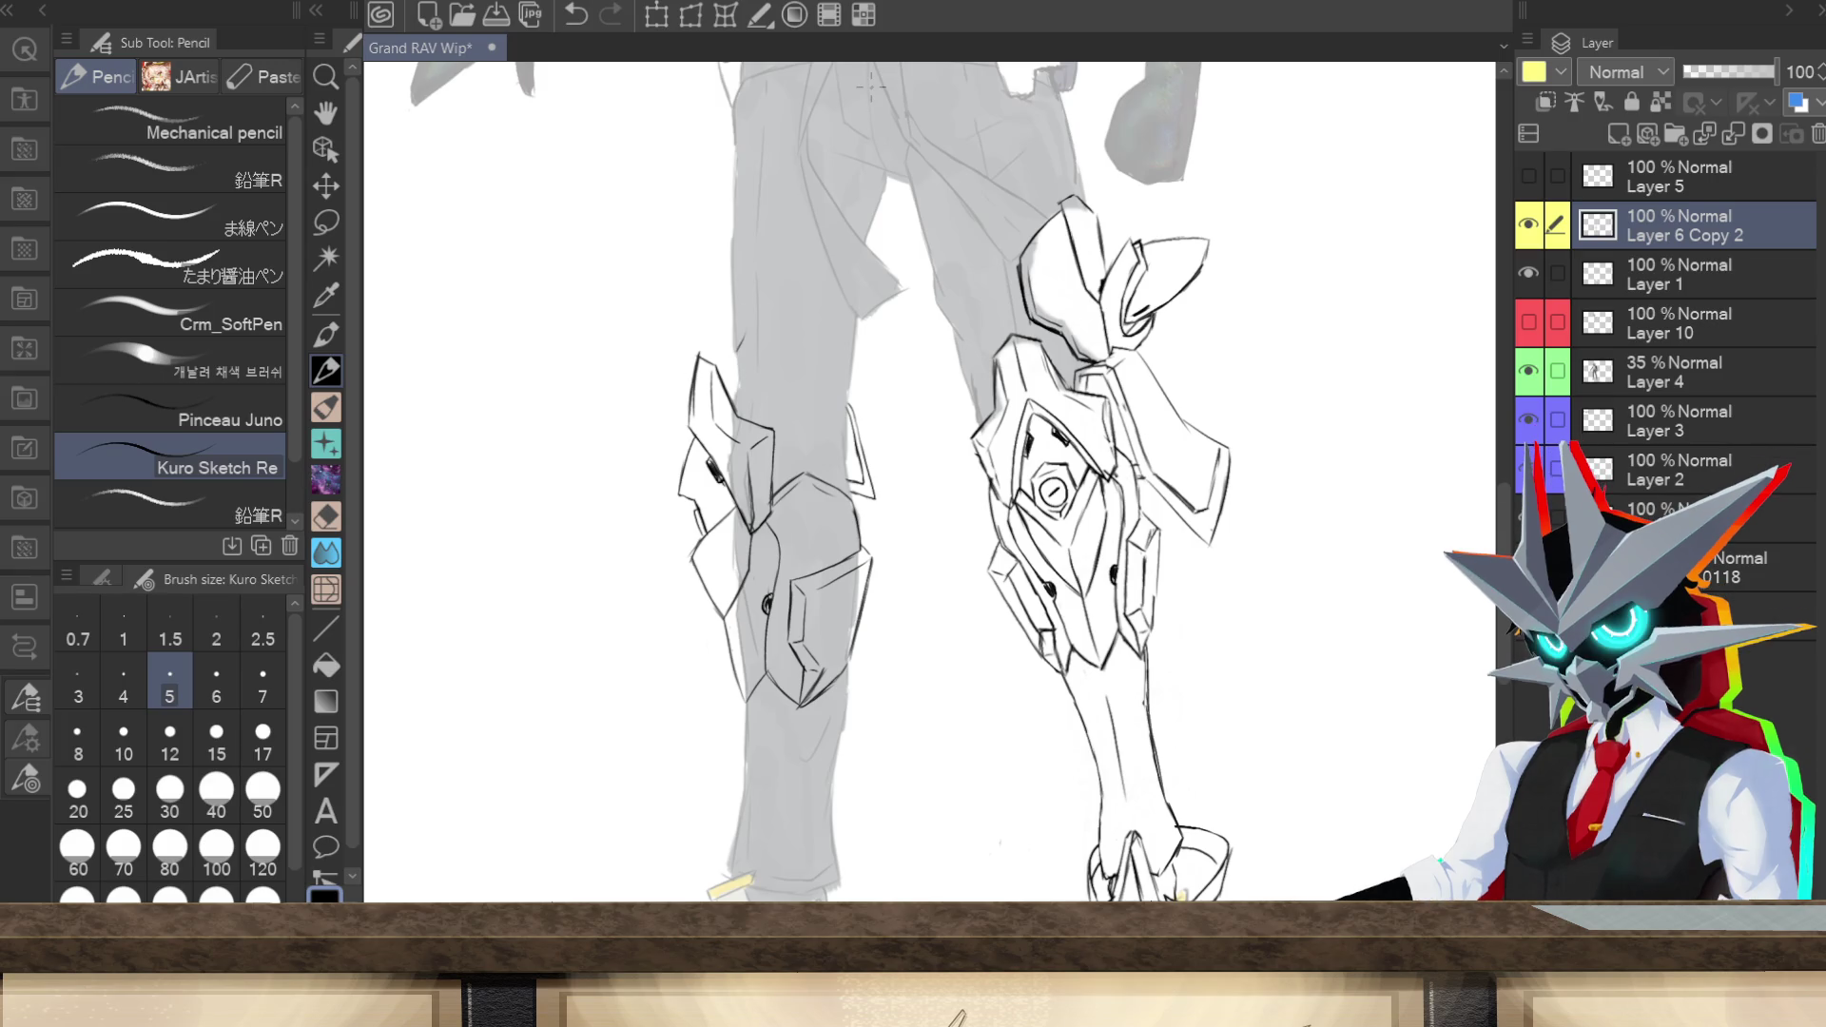
key("ctrl+z")
Step: Draw a line up and down the left leg's outer edge, redrawing the lower segment after an undo
key("ctrl+y")
left_click_drag(751, 334, 737, 241)
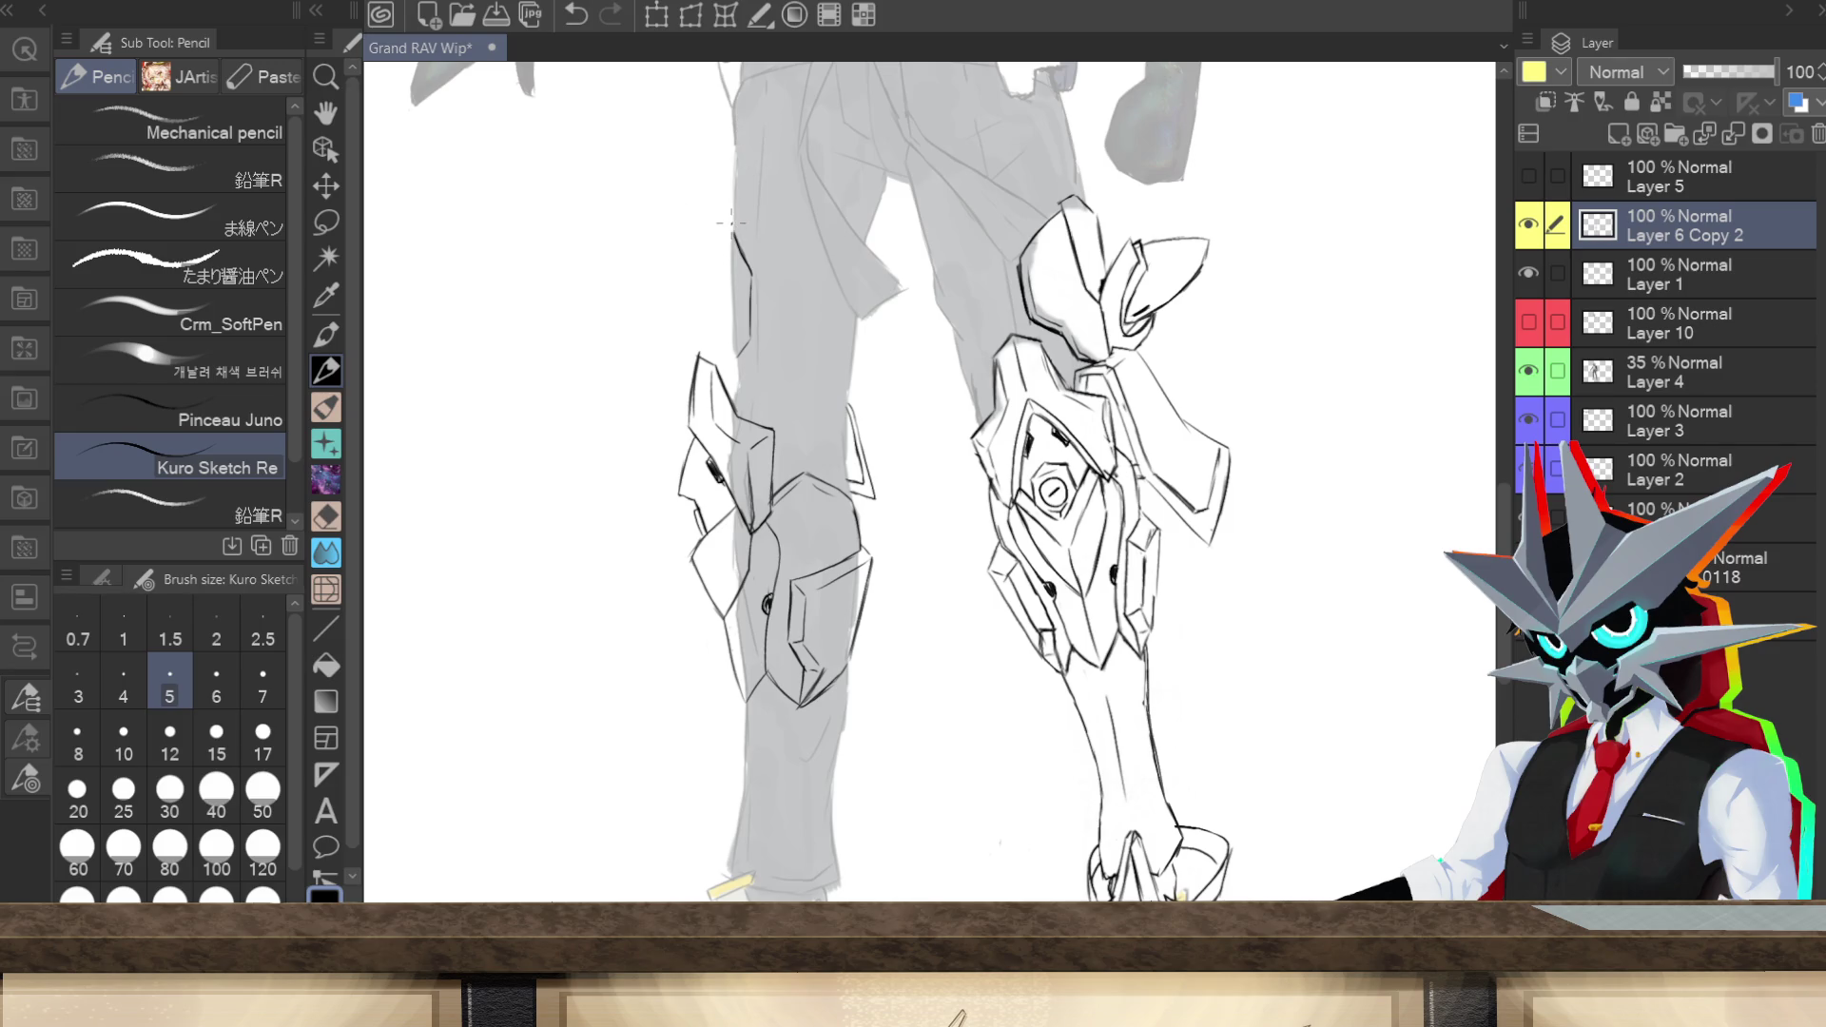
left_click_drag(731, 220, 723, 274)
left_click_drag(727, 264, 723, 329)
left_click_drag(743, 355, 737, 387)
left_click_drag(732, 359, 740, 388)
left_click_drag(738, 331, 740, 368)
key("ctrl+z")
left_click_drag(742, 272, 746, 329)
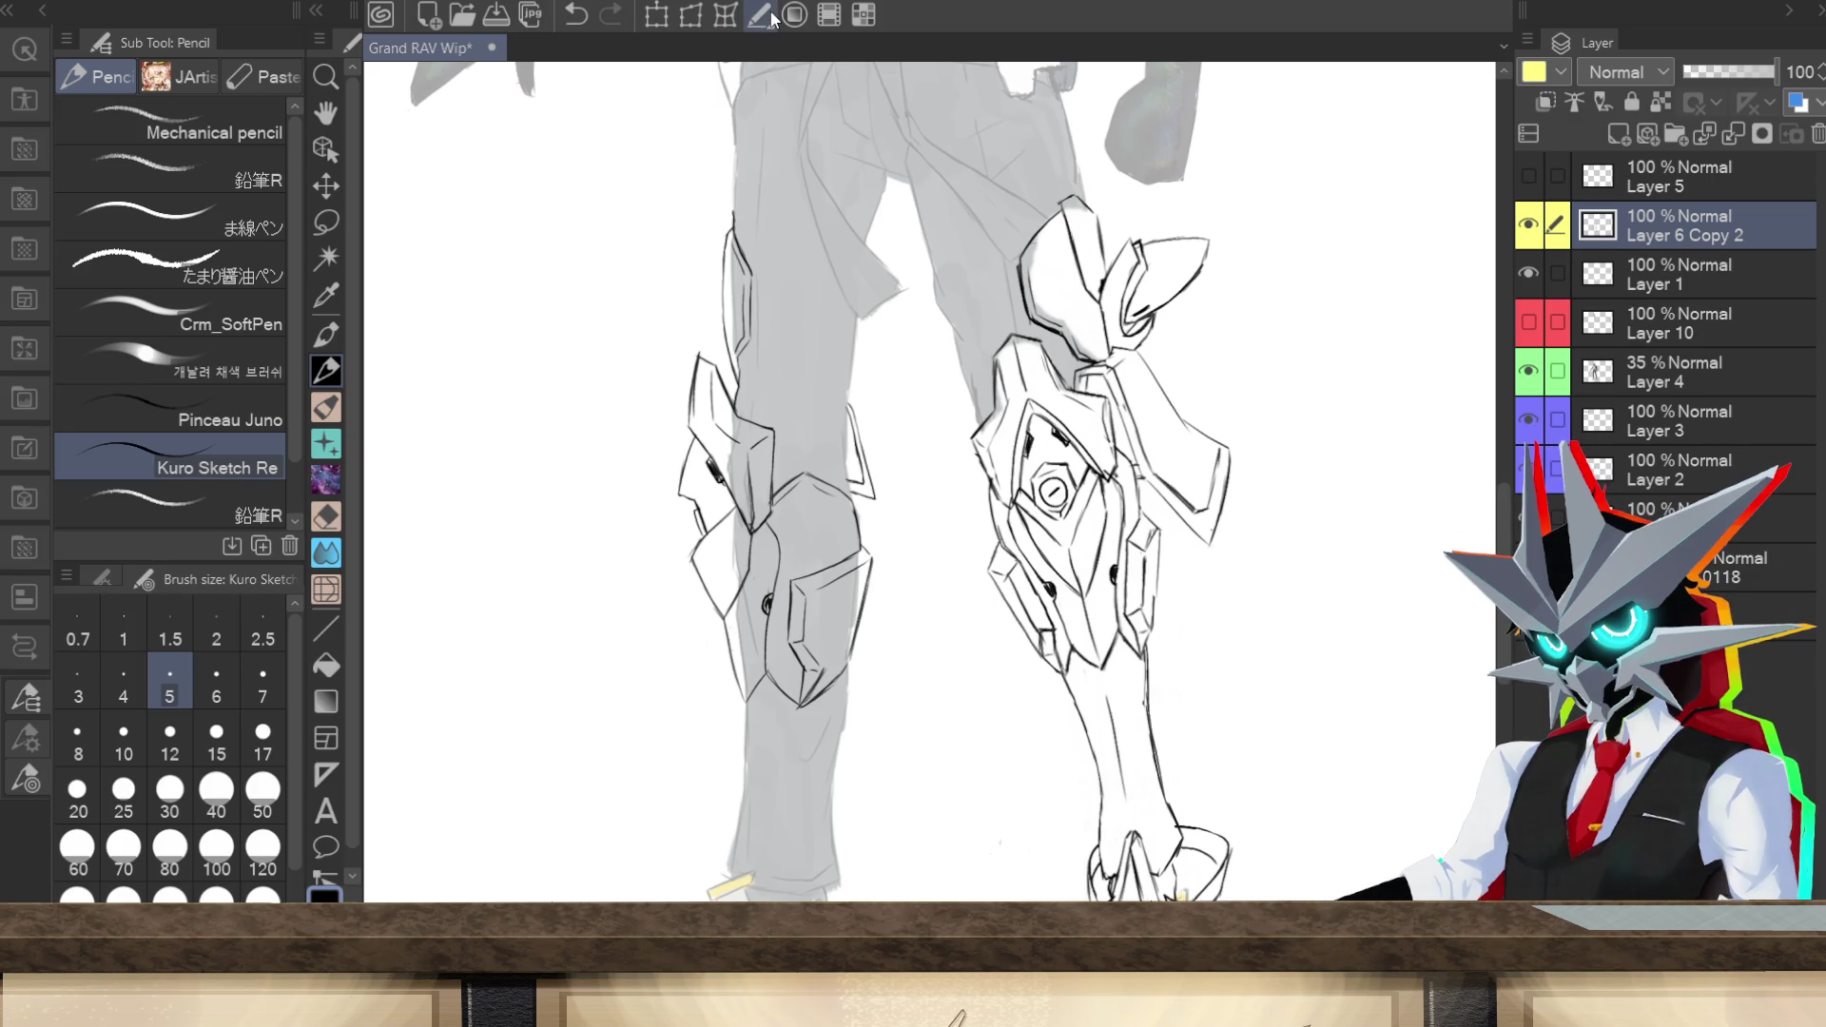
Step: Sketch short strokes along the left thigh's outer edge
left_click_drag(730, 301, 714, 310)
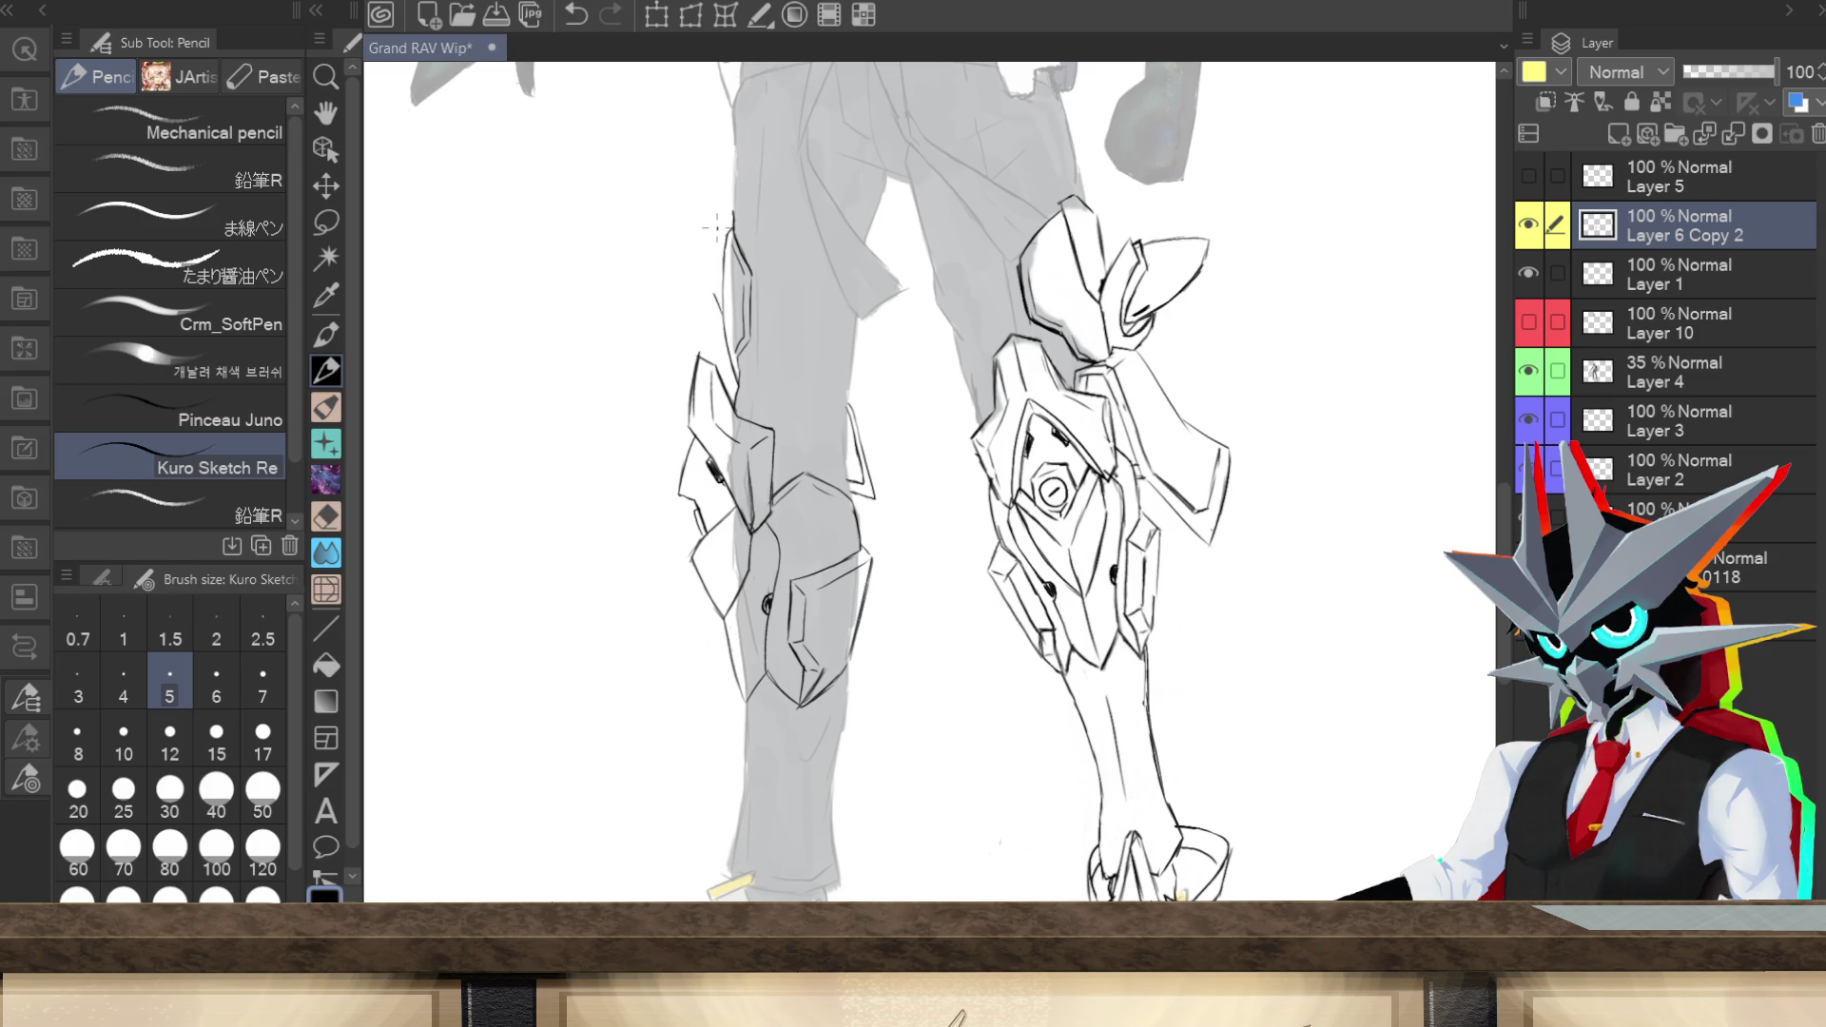
Step: Draw the thigh plate's upper contour, comparing a small stroke via undo/redo before removing it
left_click_drag(713, 245, 716, 306)
left_click_drag(731, 198, 705, 249)
key("ctrl+z")
key("ctrl+y")
key("ctrl+z")
key("ctrl+y")
key("ctrl+z")
Step: Sketch the thigh plate's lower edge down to the knee armor and remove a leftover stroke
left_click_drag(694, 567, 691, 590)
left_click_drag(681, 587, 700, 506)
mouse_move(685, 563)
left_mouse_down()
mouse_move(673, 577)
mouse_move(682, 524)
left_mouse_up()
left_click_drag(677, 586, 675, 553)
key("ctrl+z")
key("ctrl+z")
key("ctrl+z")
key("ctrl+z")
key("ctrl+z")
key("ctrl+z")
key("ctrl+z")
key("ctrl+z")
key("ctrl+z")
key("ctrl+z")
key("ctrl+z")
left_click(938, 375)
Step: Draw the knee plate's right edge with a spike, undoing hatch strokes and erasing thin sketch lines
left_click_drag(910, 561, 851, 394)
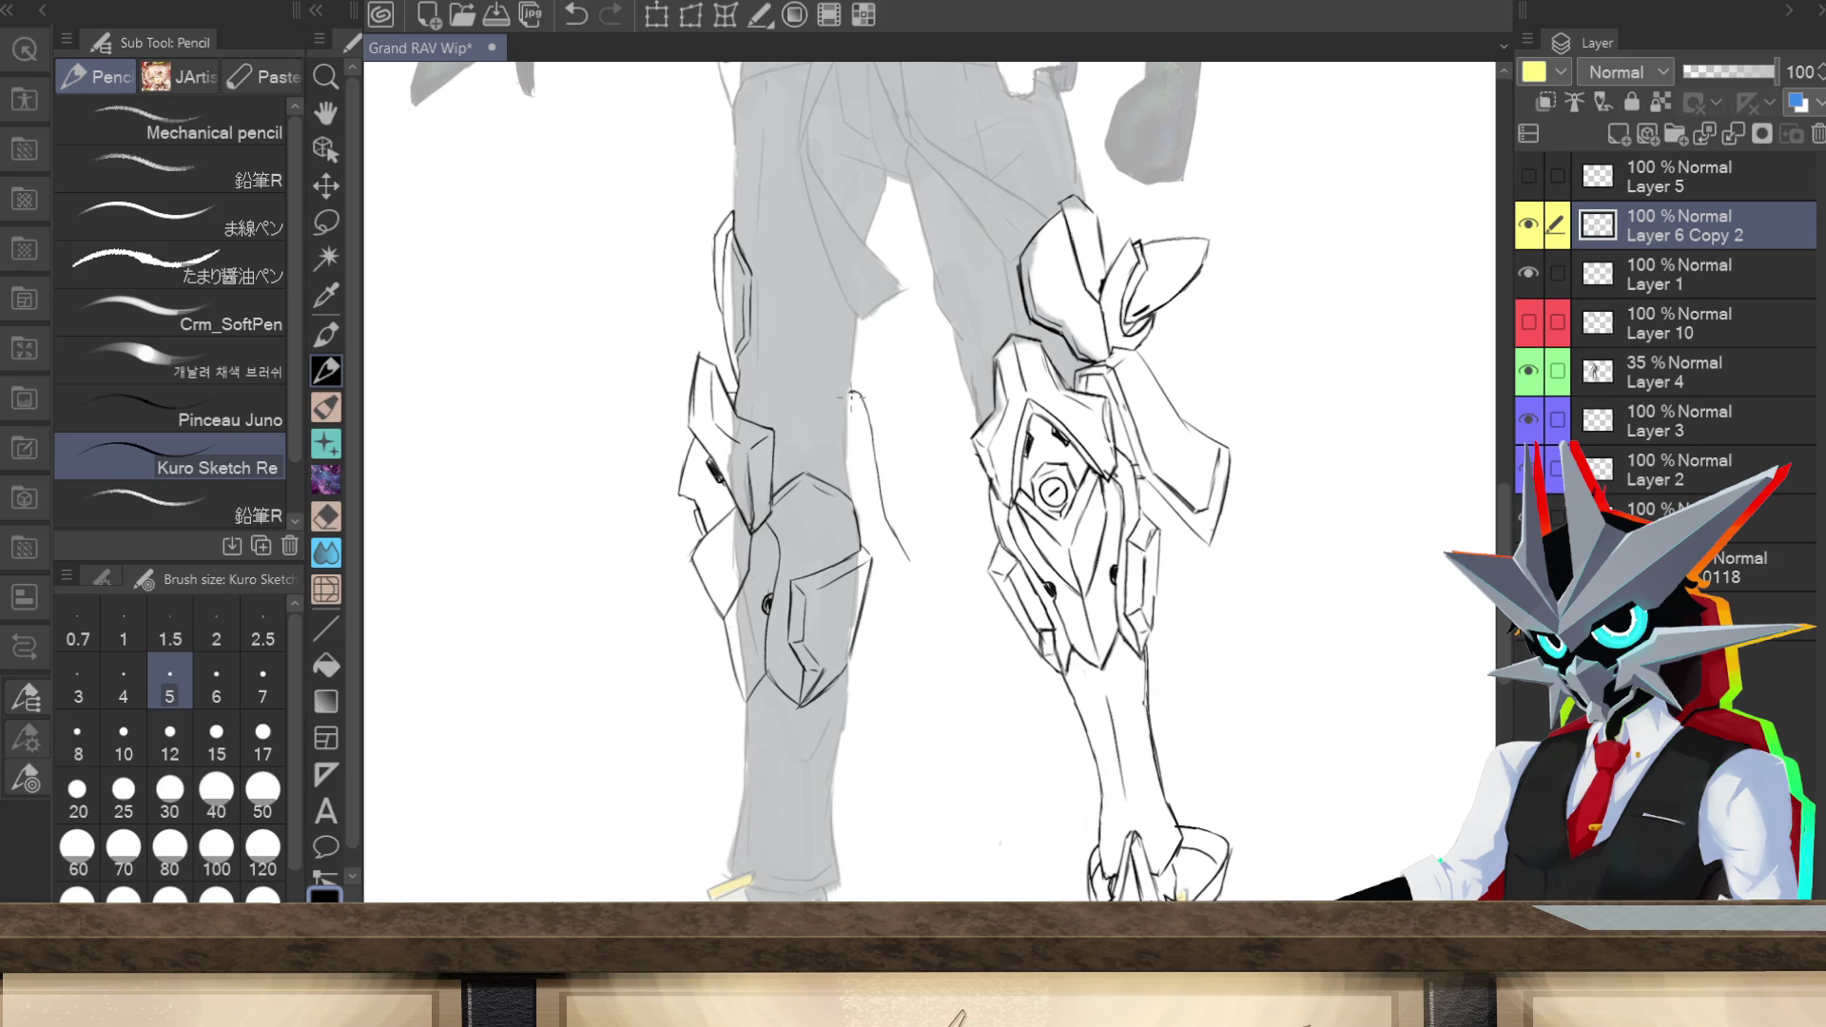
left_click_drag(899, 551, 862, 532)
left_click_drag(896, 553, 865, 539)
key("ctrl+z")
key("ctrl+z")
key("ctrl+z")
mouse_move(891, 506)
left_mouse_down()
mouse_move(871, 401)
mouse_move(866, 423)
left_mouse_up()
left_click_drag(894, 518, 867, 540)
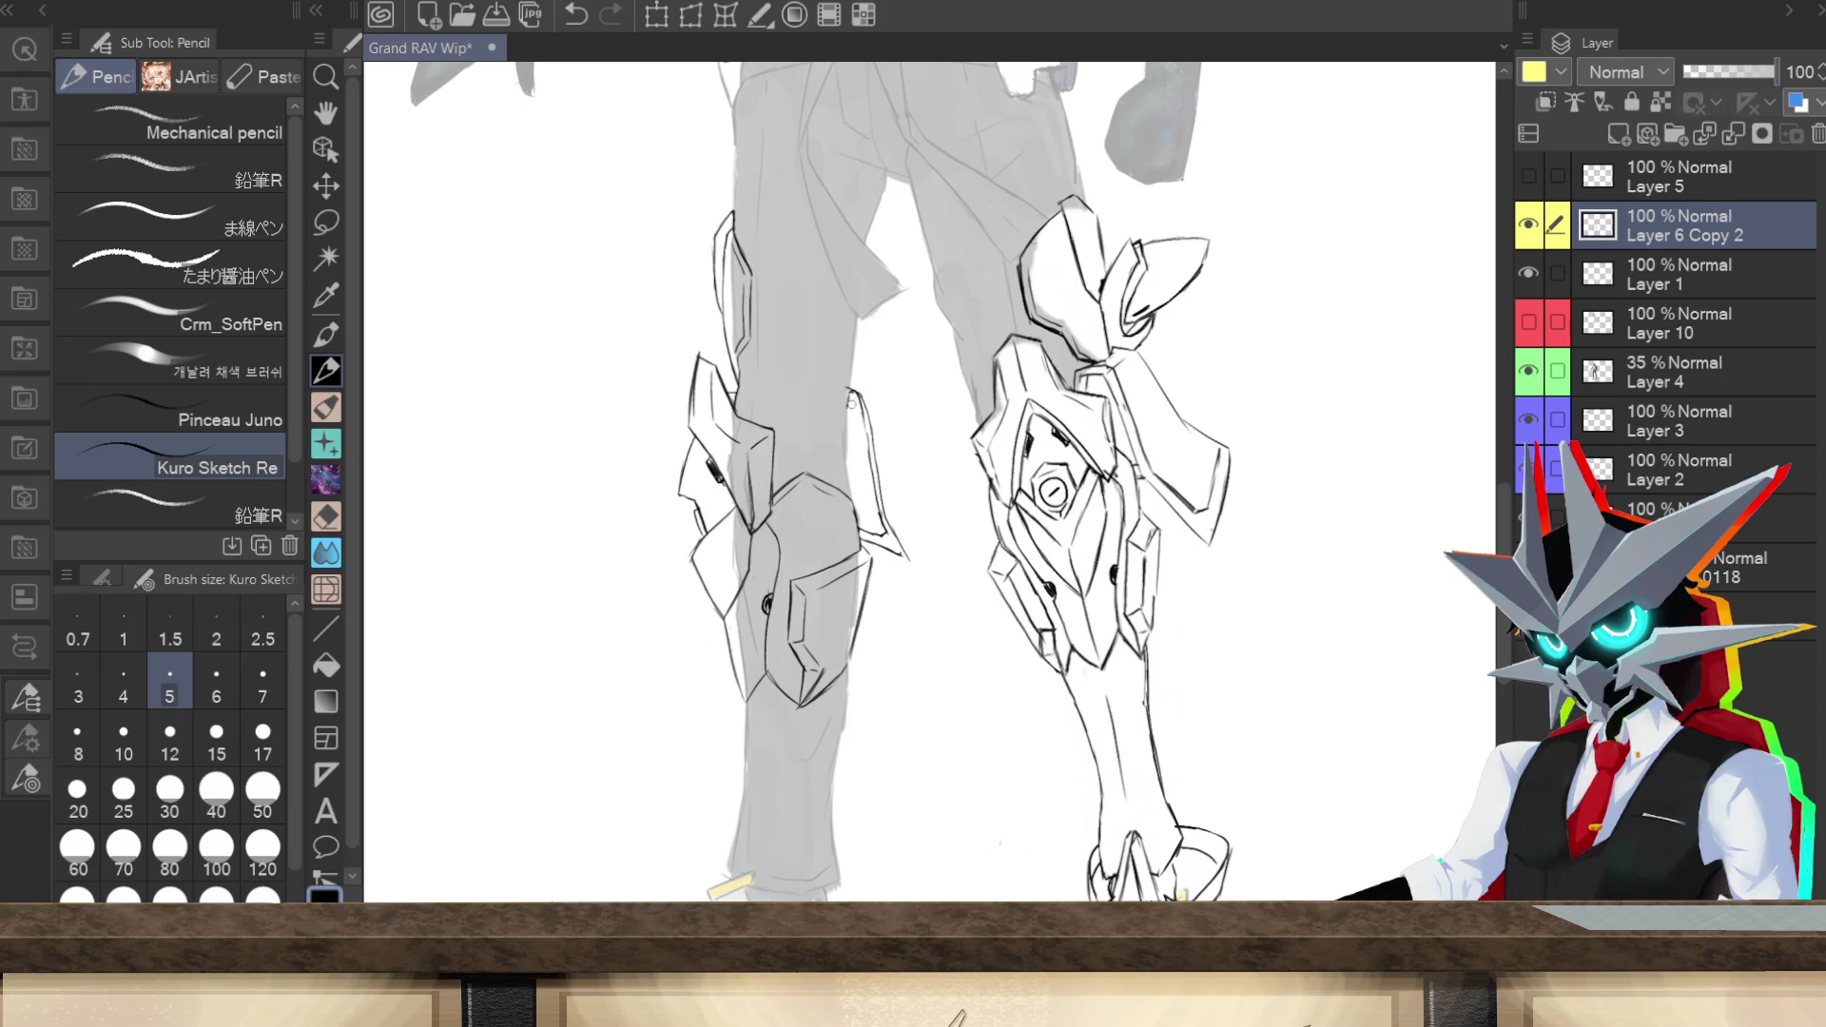
mouse_move(871, 471)
left_mouse_down()
mouse_move(872, 538)
mouse_move(910, 563)
left_mouse_up()
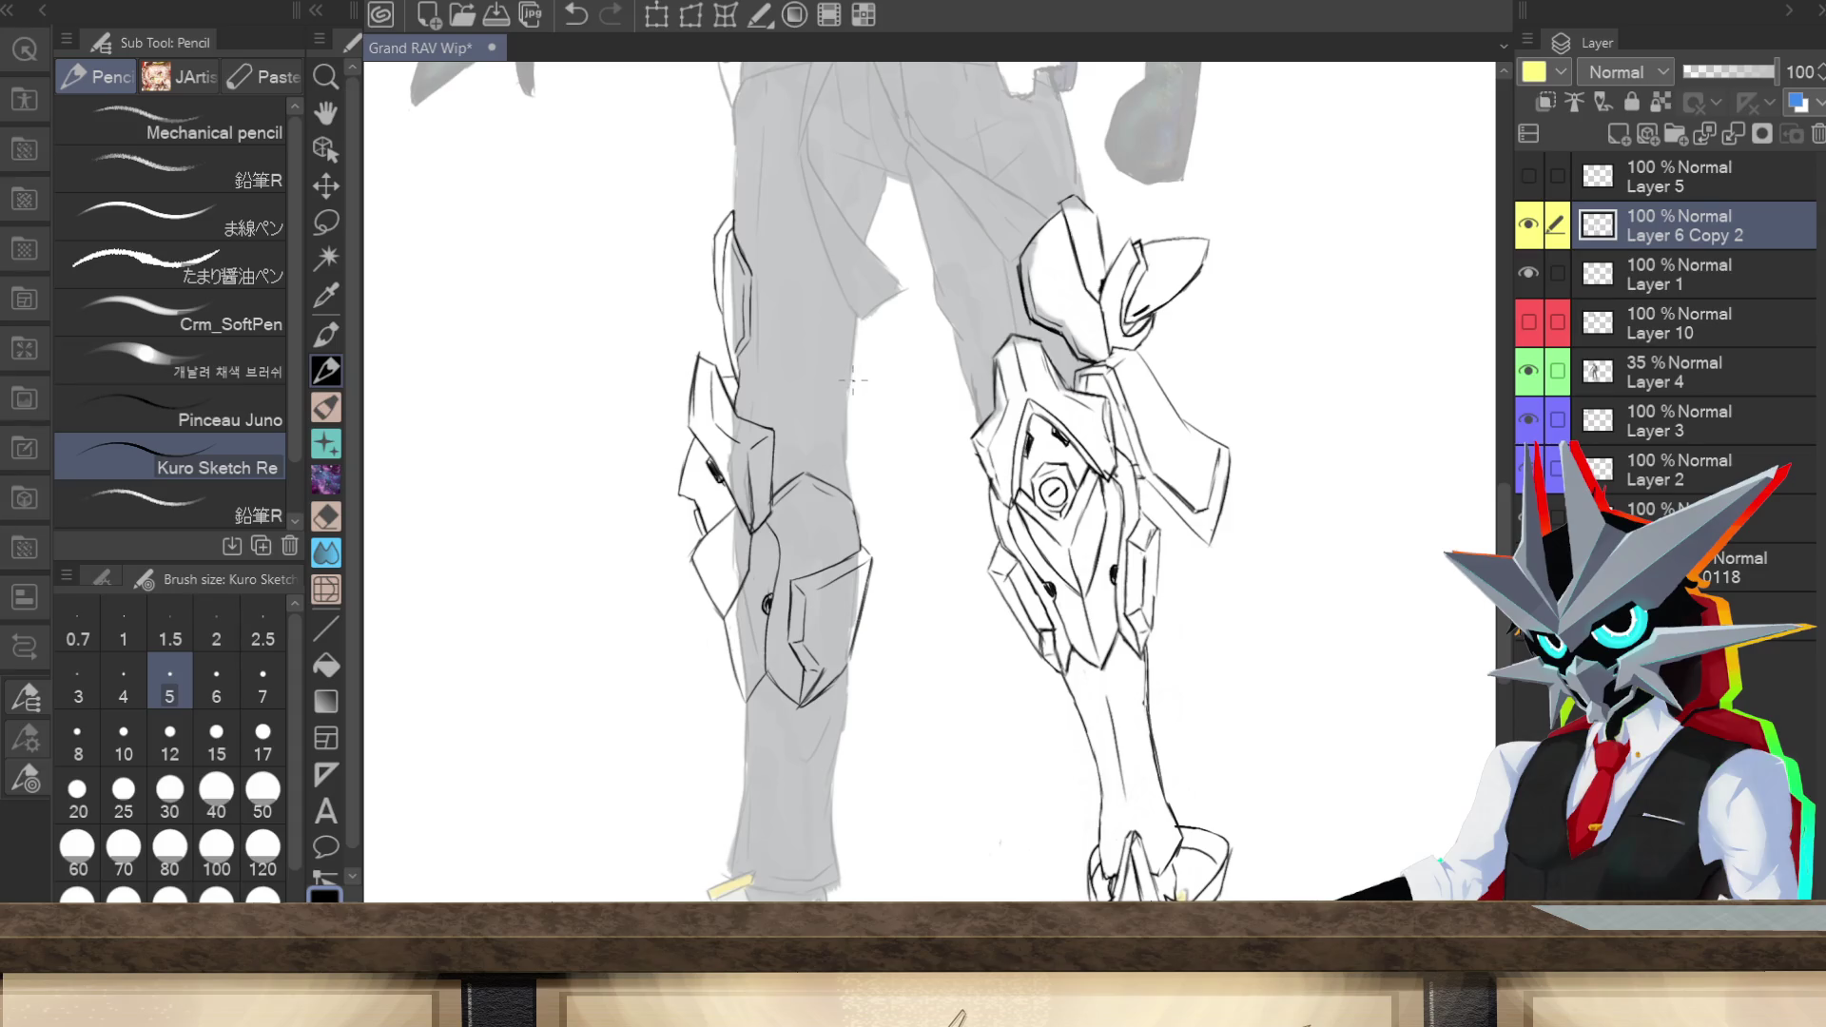
Step: Sketch the curved side plate edge beside the knee, add detail marks and join the thigh outline
left_click_drag(853, 382, 889, 480)
left_click_drag(895, 488, 922, 527)
mouse_move(860, 523)
left_mouse_down()
mouse_move(916, 536)
mouse_move(858, 524)
left_mouse_up()
key("ctrl+z")
mouse_move(875, 515)
left_mouse_down()
mouse_move(923, 540)
mouse_move(913, 510)
left_mouse_up()
left_click_drag(911, 504, 877, 445)
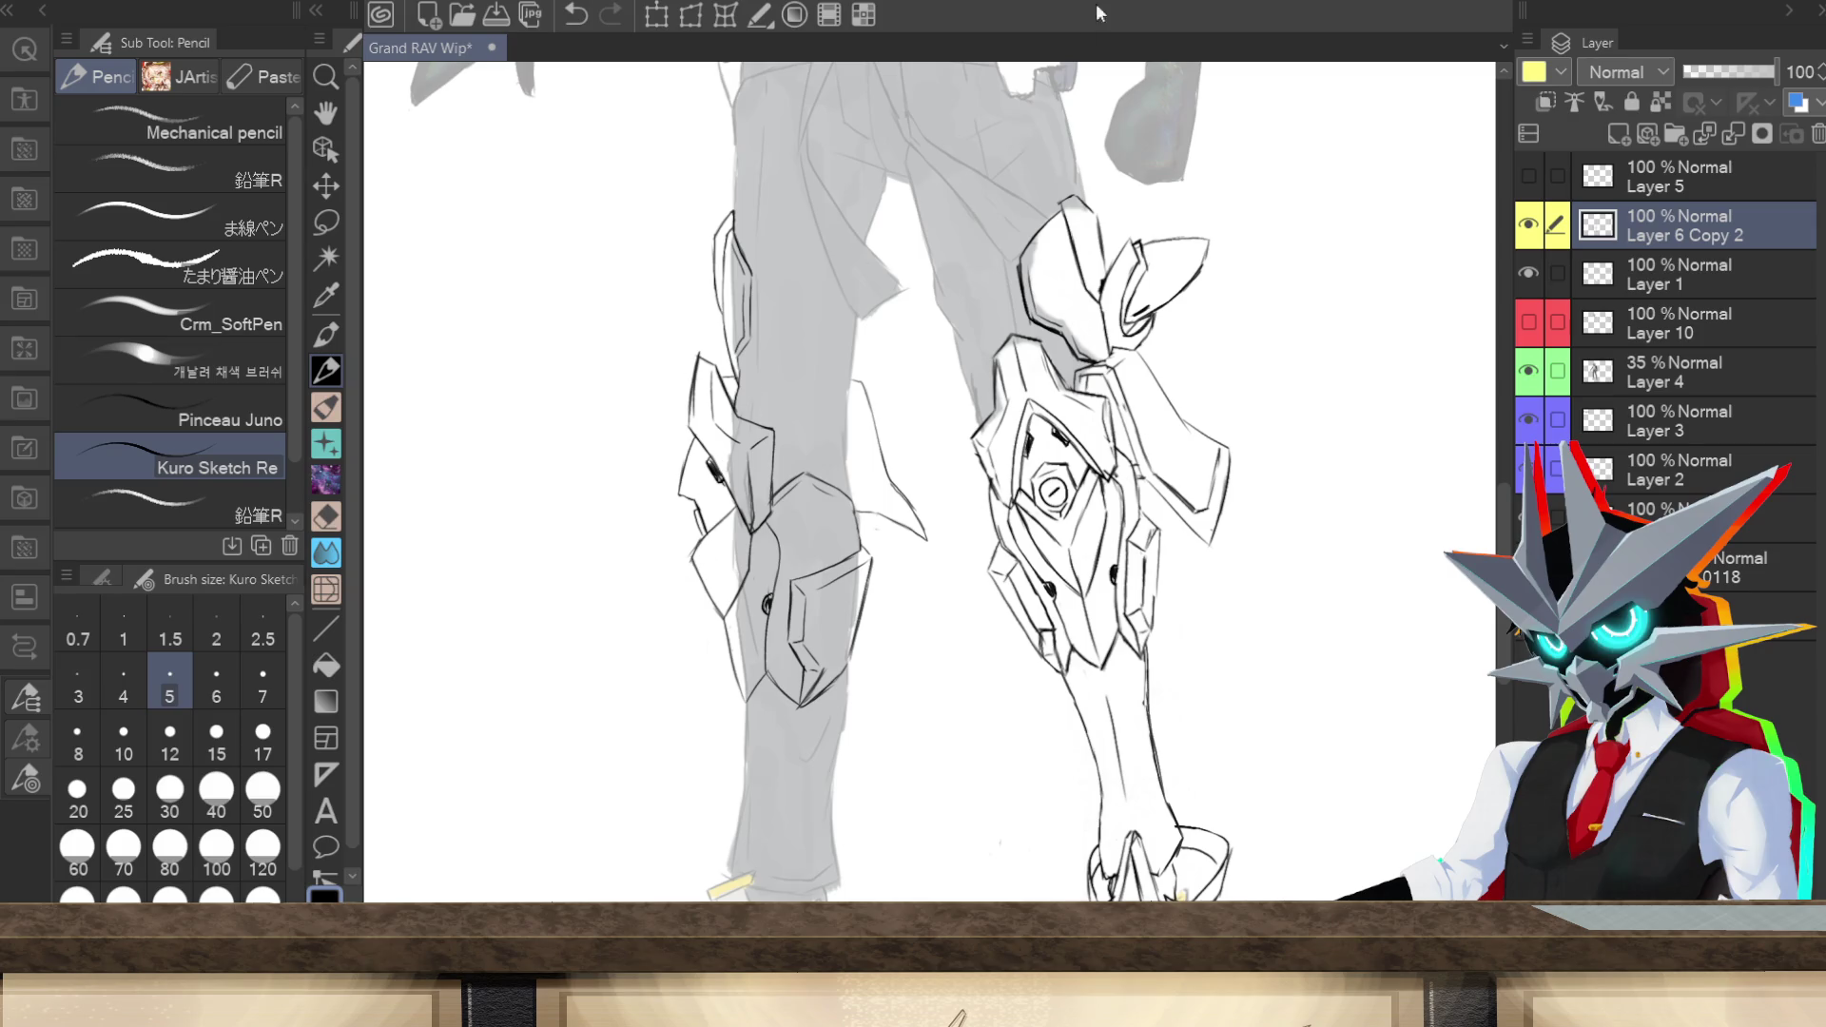
Step: Redraw the side plate's lower edge and leg contour, then lasso-select the side plate
left_click_drag(693, 569, 689, 592)
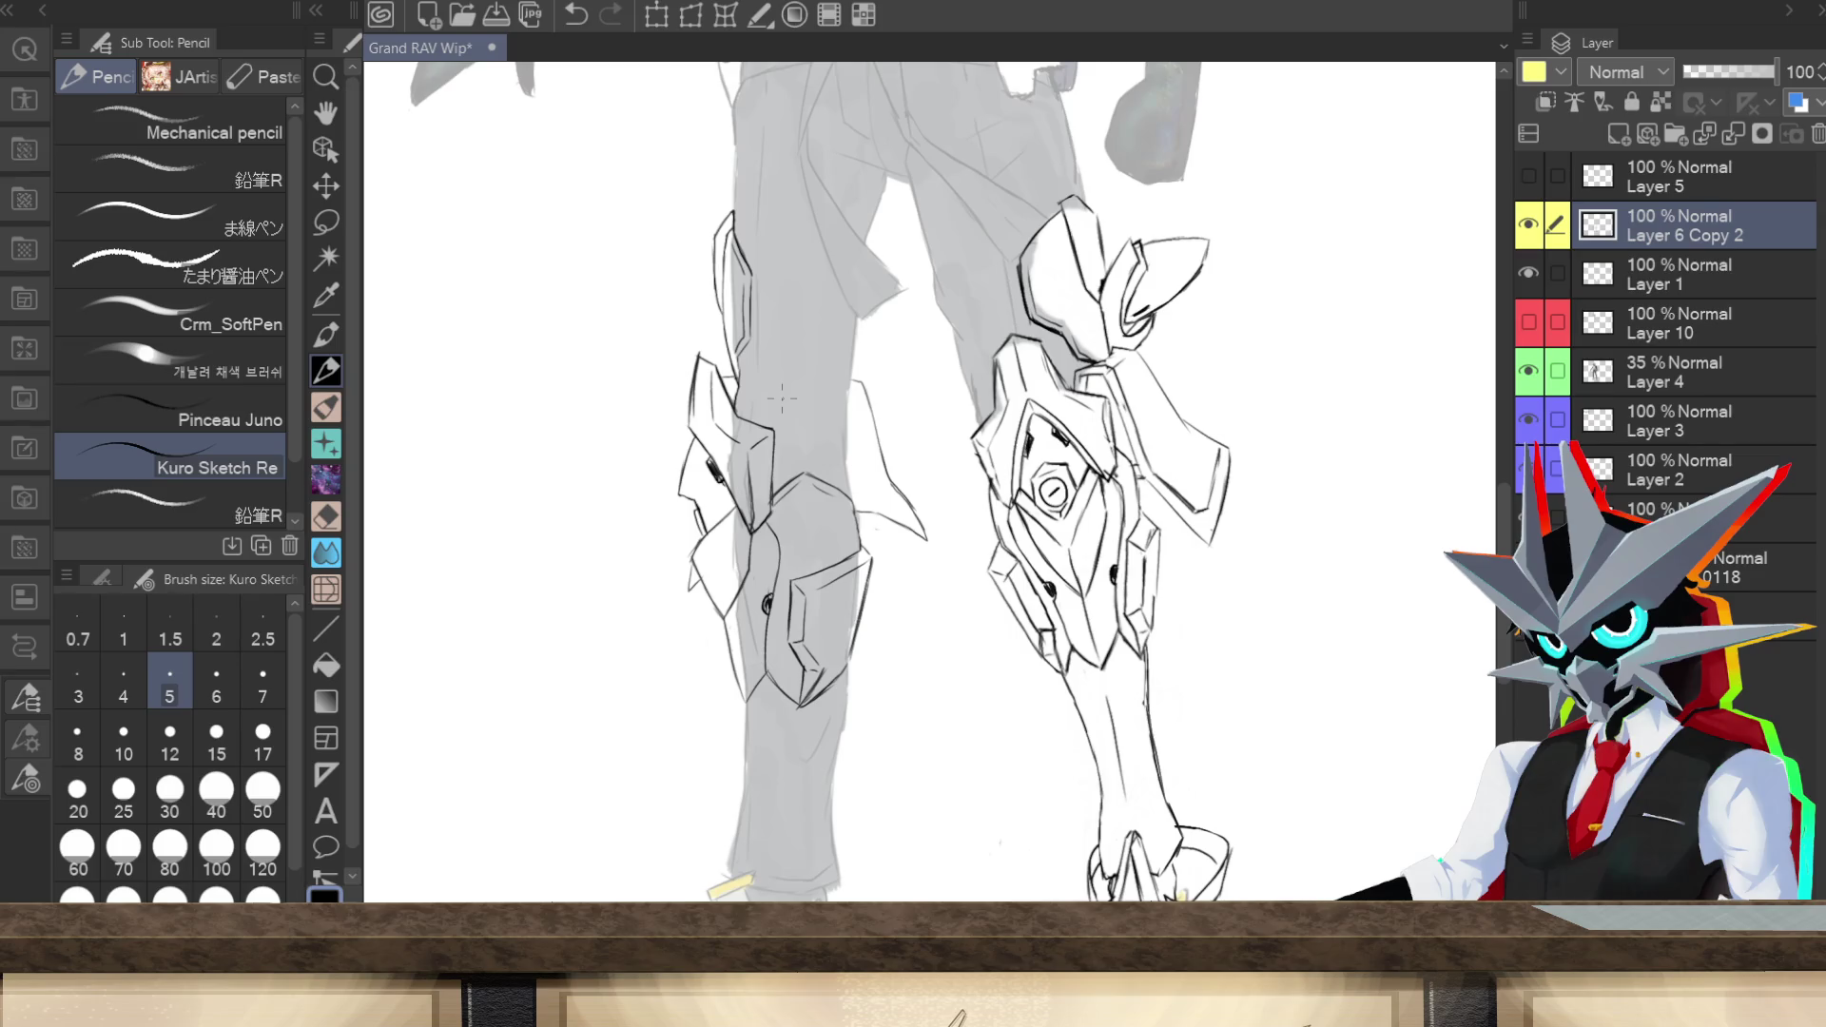
key("ctrl+z")
key("ctrl+z")
left_click_drag(904, 493, 906, 529)
left_click_drag(885, 465, 871, 419)
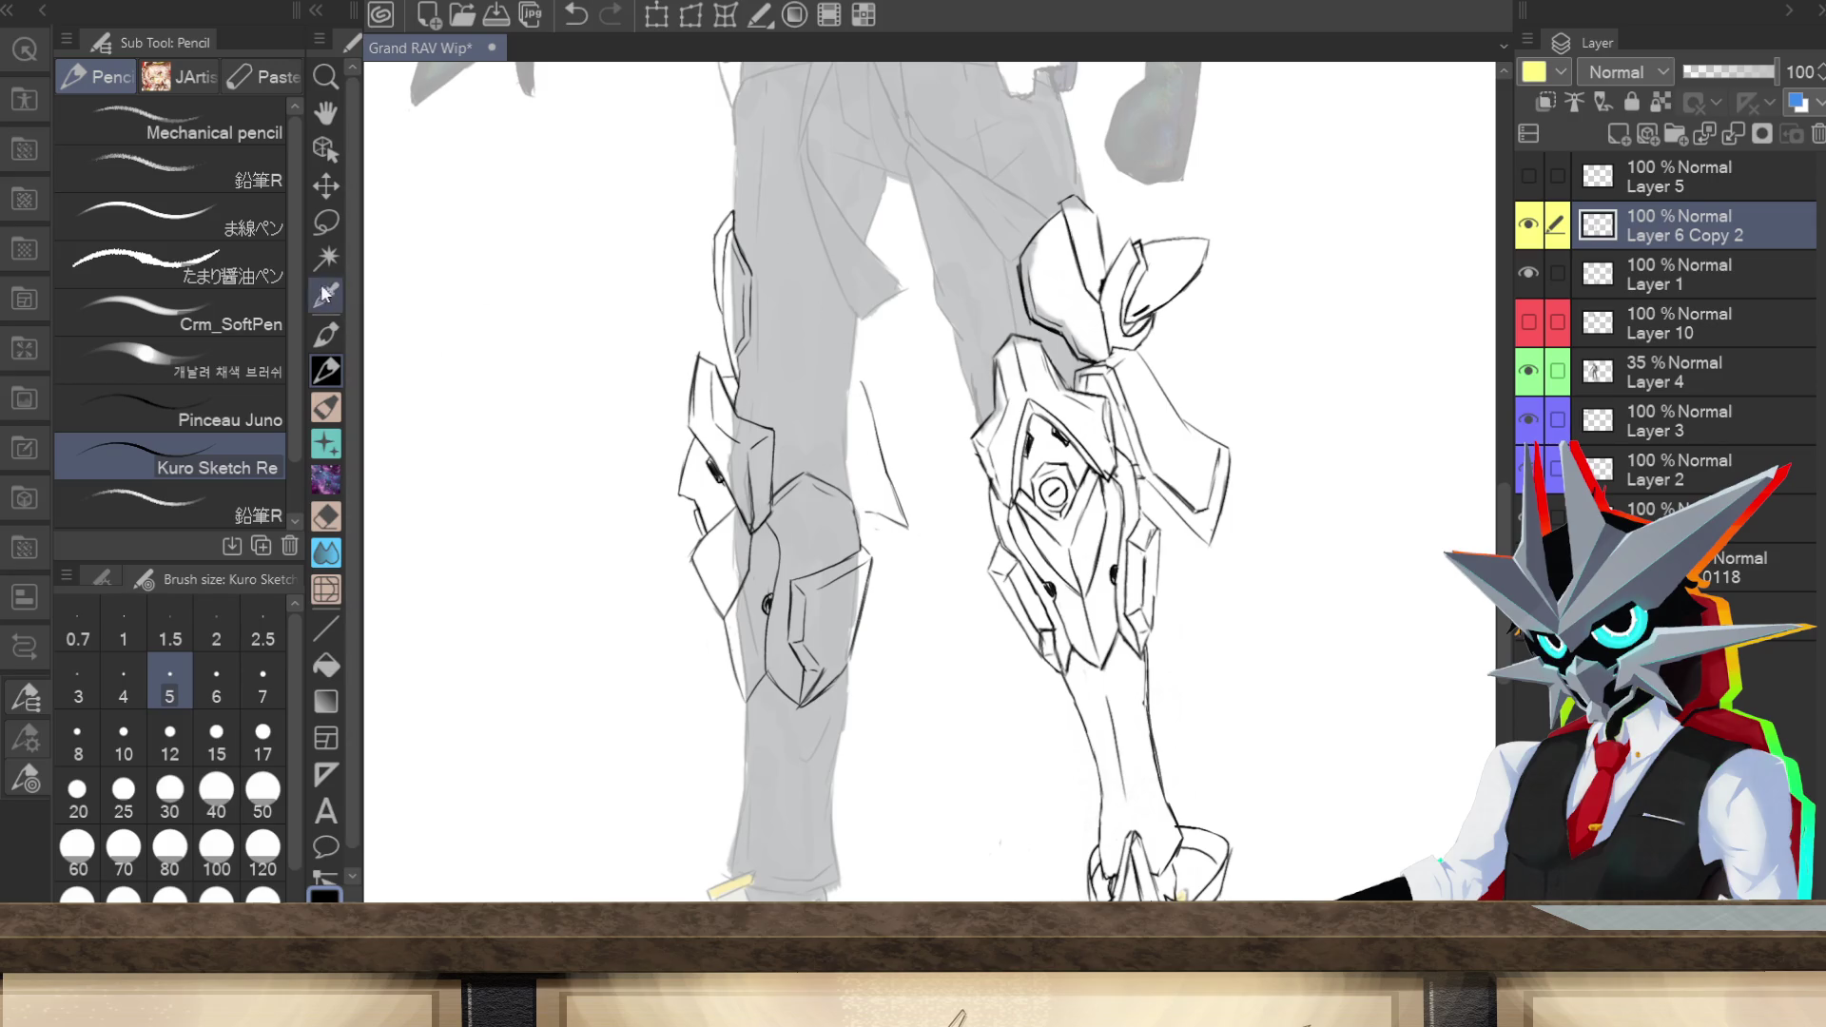
key("m")
mouse_move(867, 495)
left_mouse_down()
mouse_move(916, 551)
mouse_move(893, 358)
mouse_move(868, 492)
left_mouse_up()
Step: Apply the resized, skewed side plate transform, deselect, and darken the plate outline by the knee
left_click(899, 608)
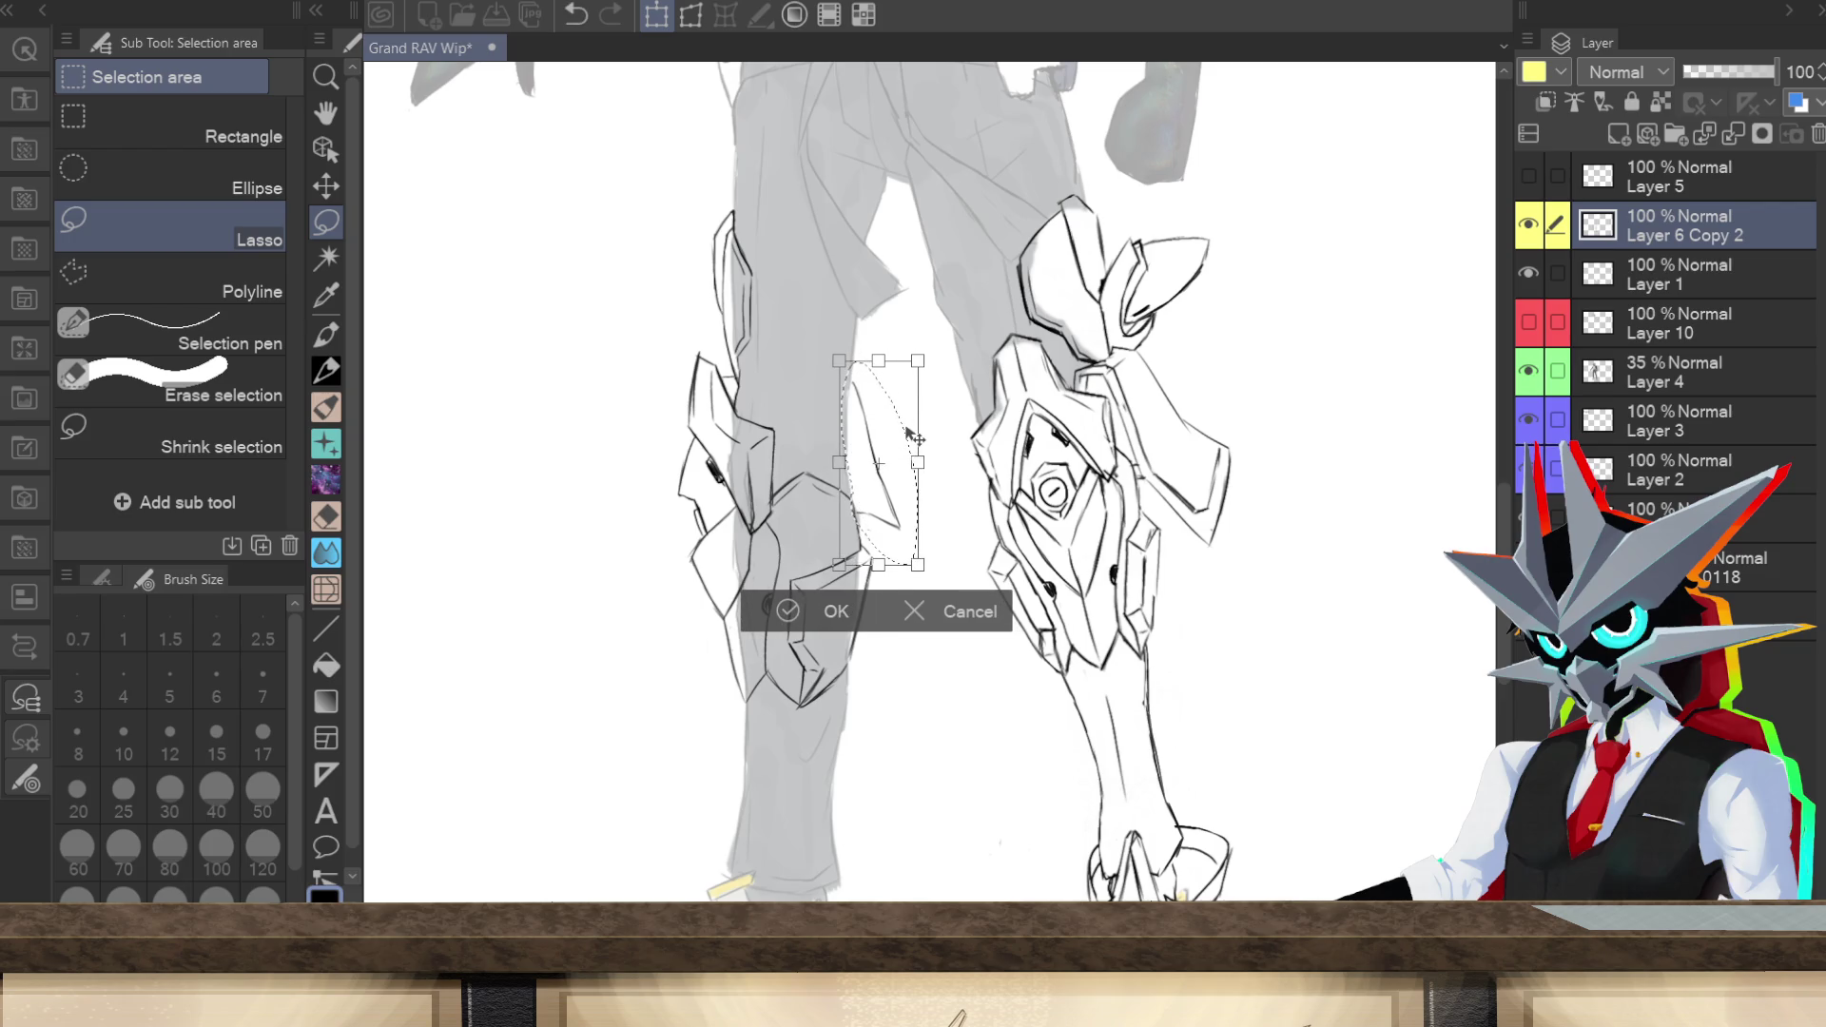
left_click(788, 611)
key("ctrl+d")
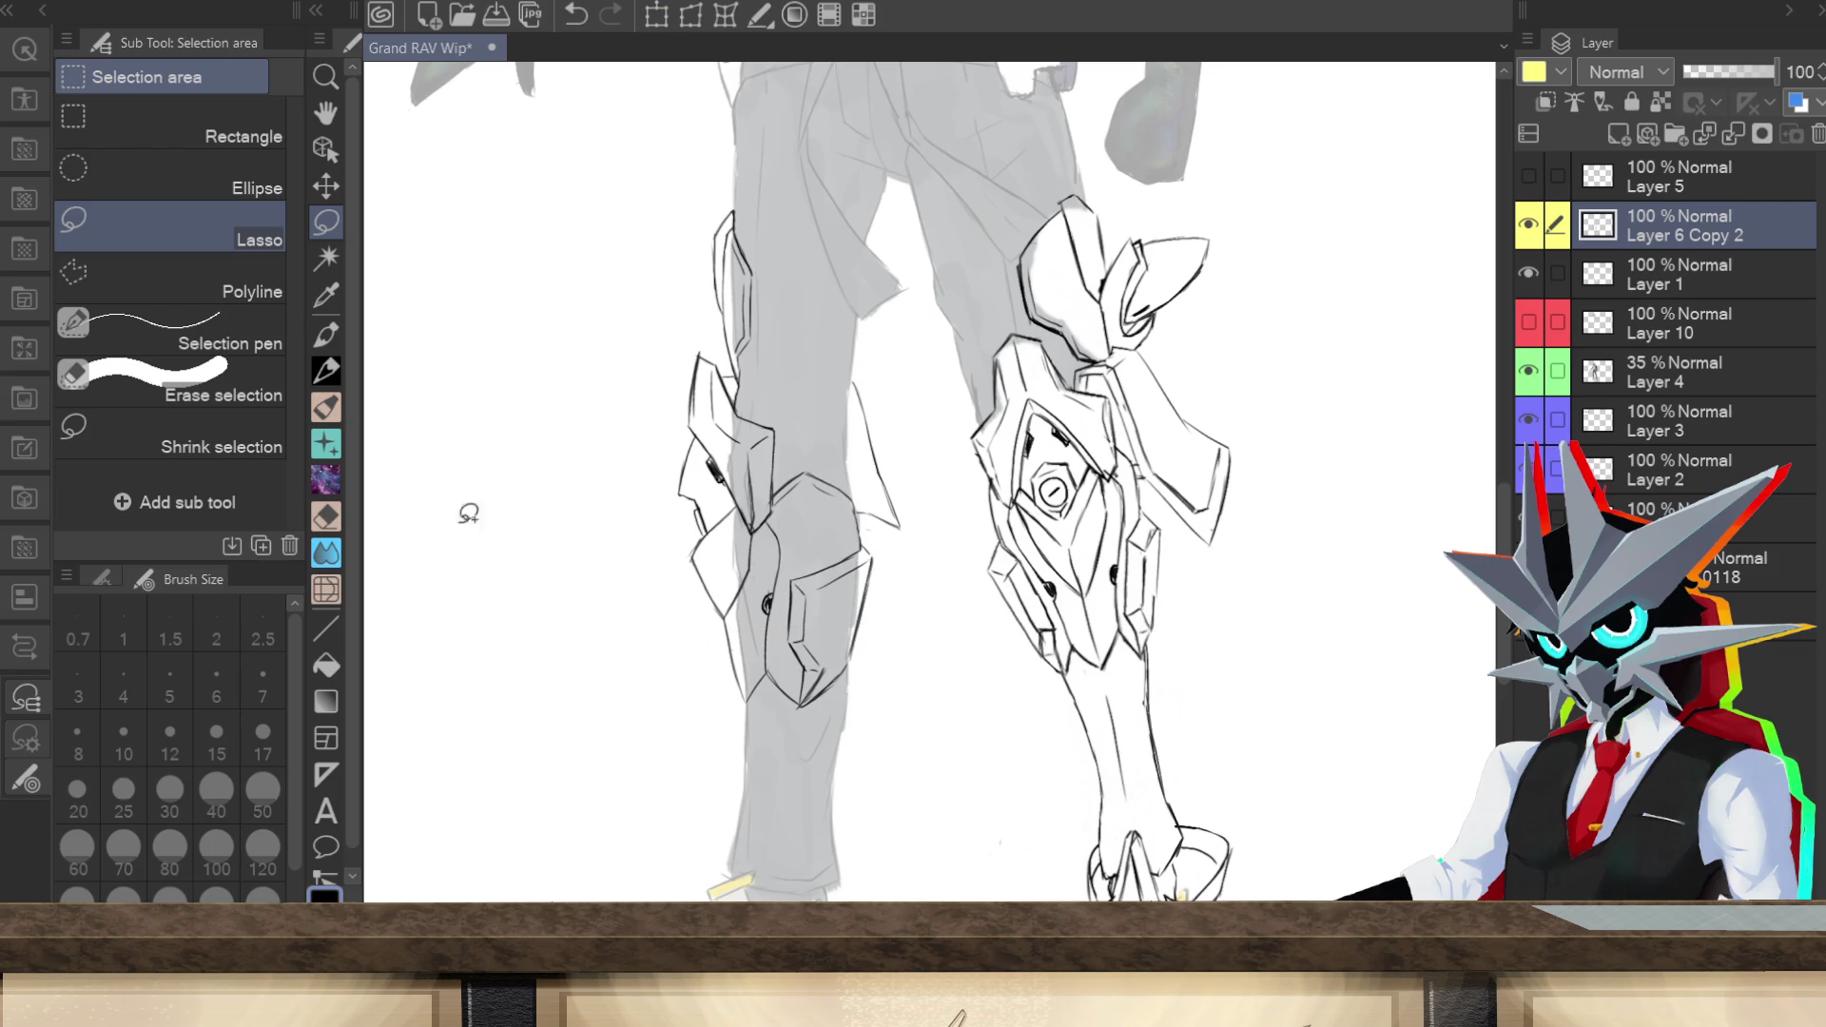
left_click(327, 371)
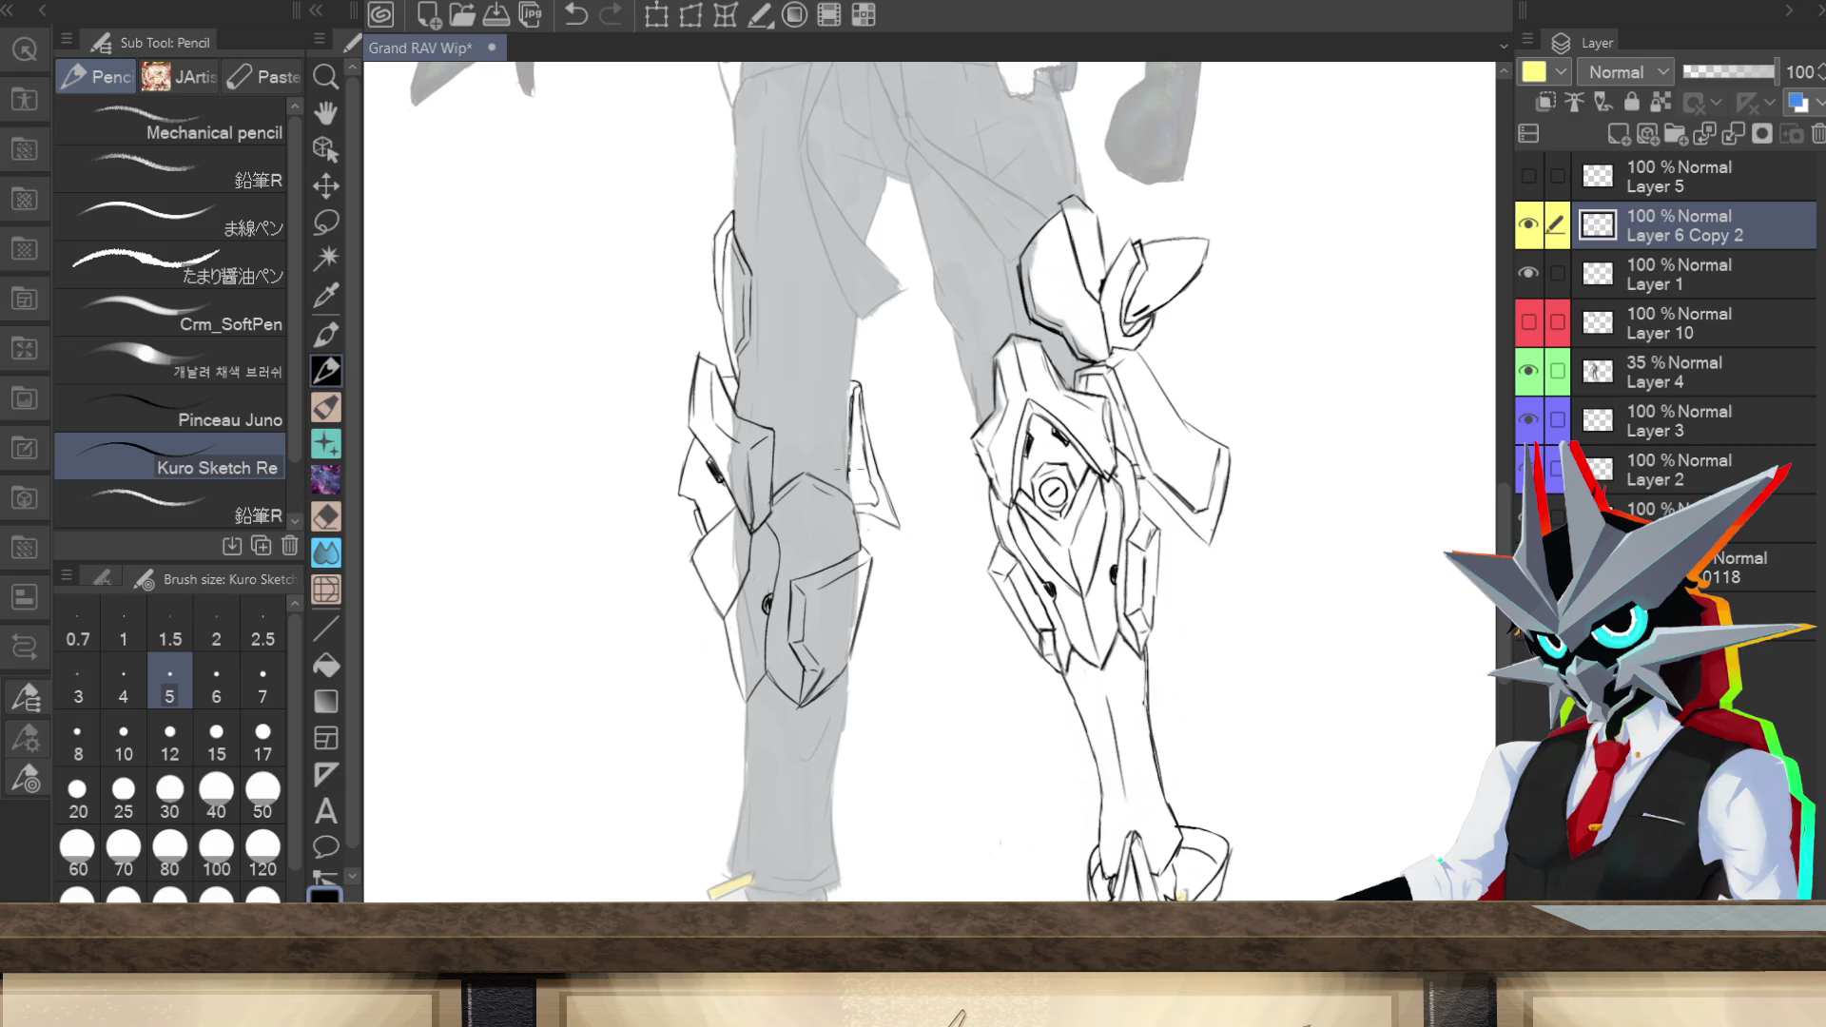
left_click_drag(849, 494, 844, 445)
Step: Sketch diagonal plate strokes at the left ankle, redrawing one after an undo, plus a long connecting line
scroll(1476, 631, "down", 5)
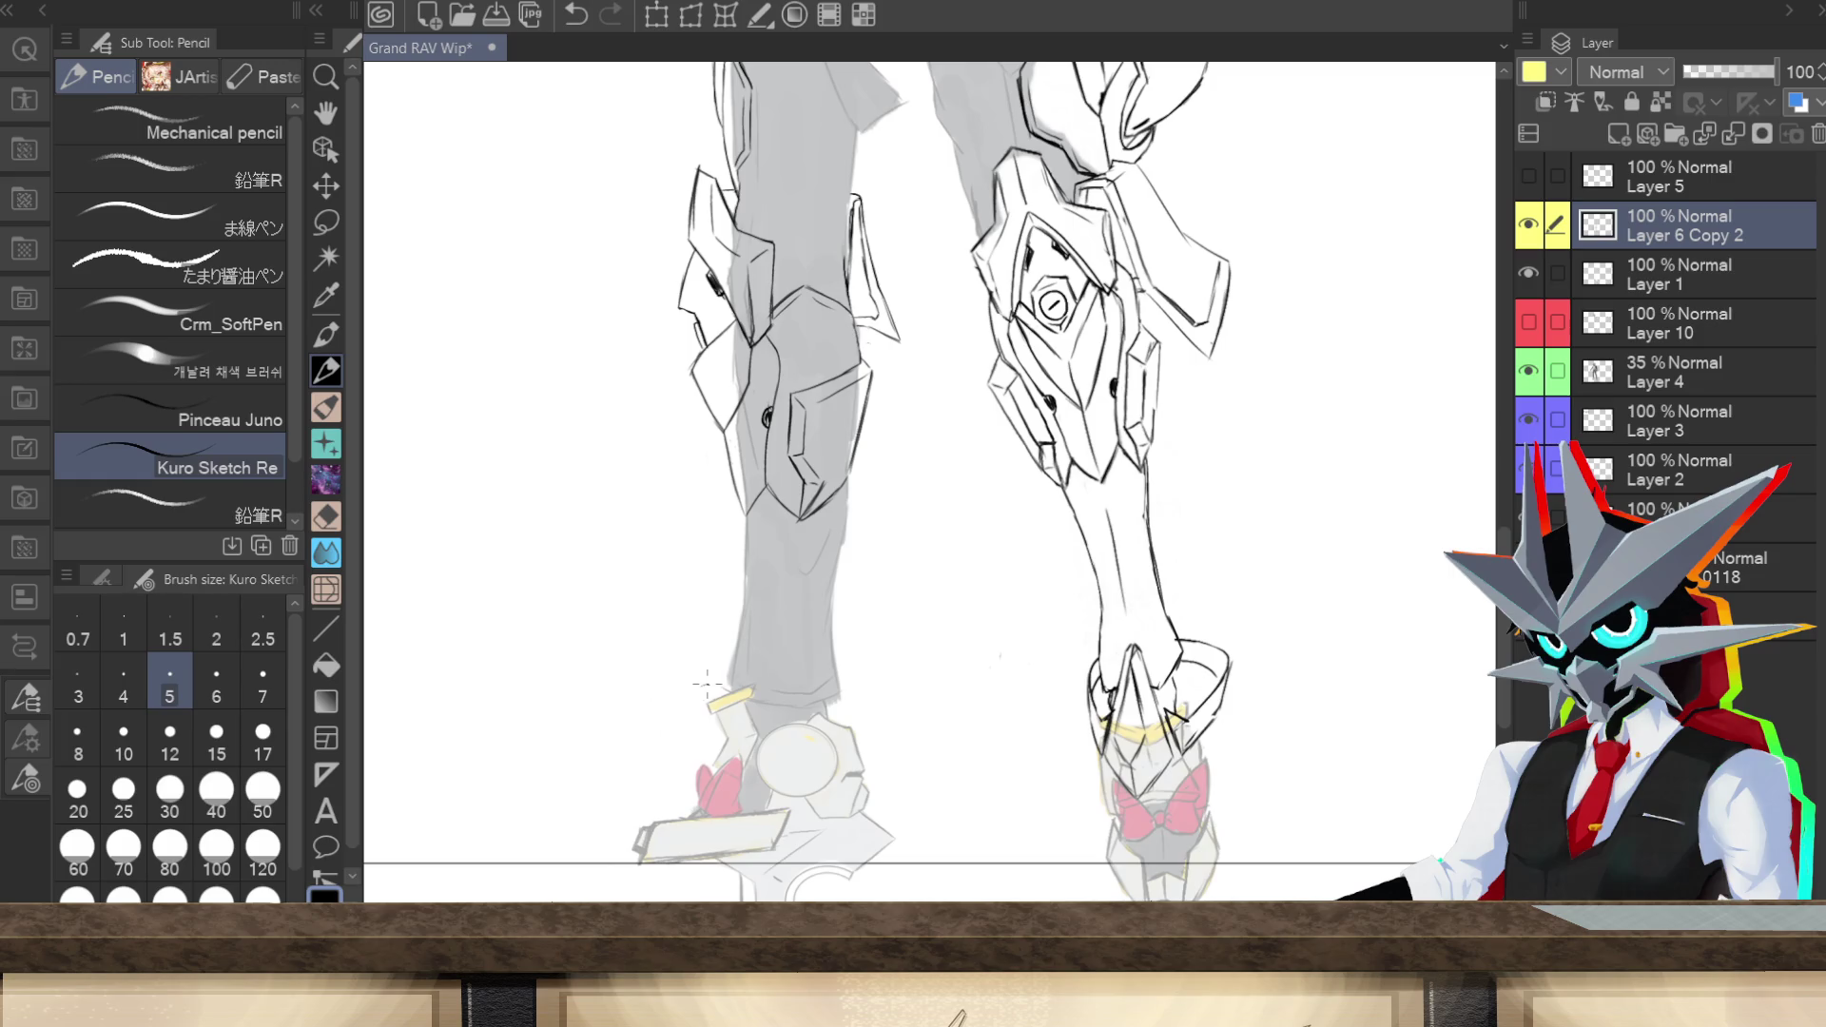
left_click_drag(702, 686, 806, 650)
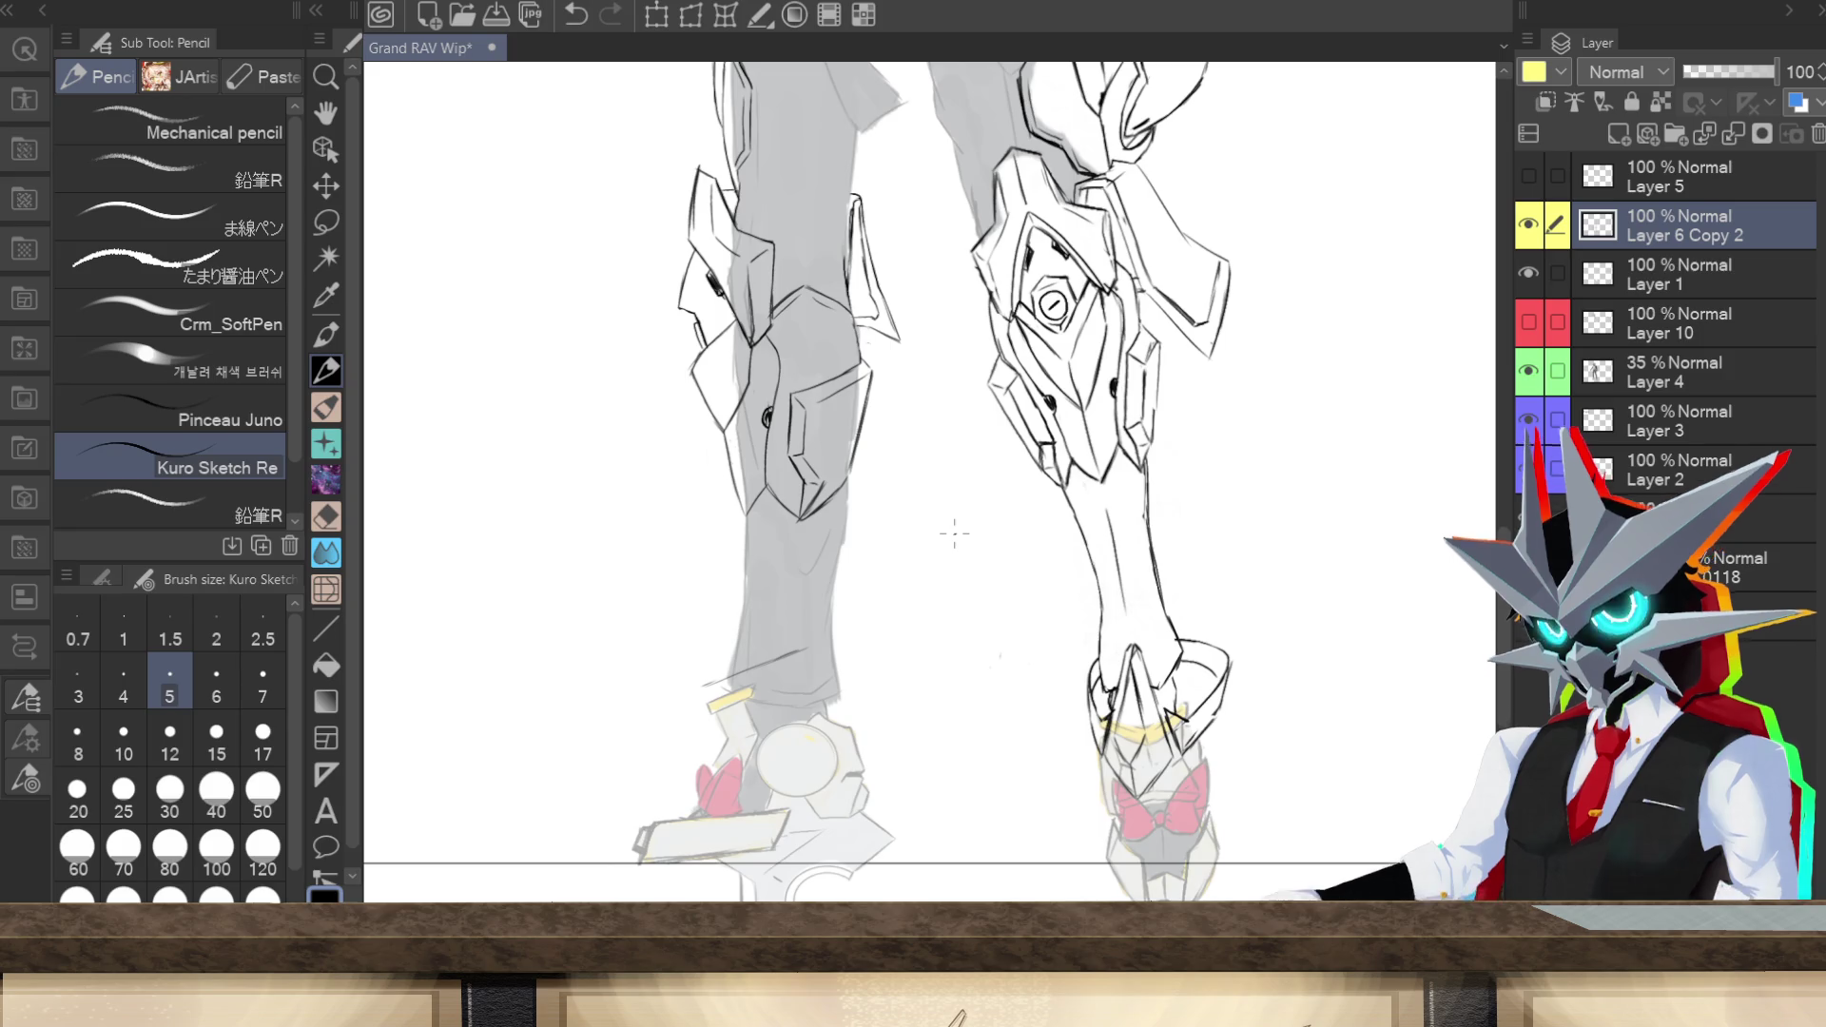
key("ctrl+z")
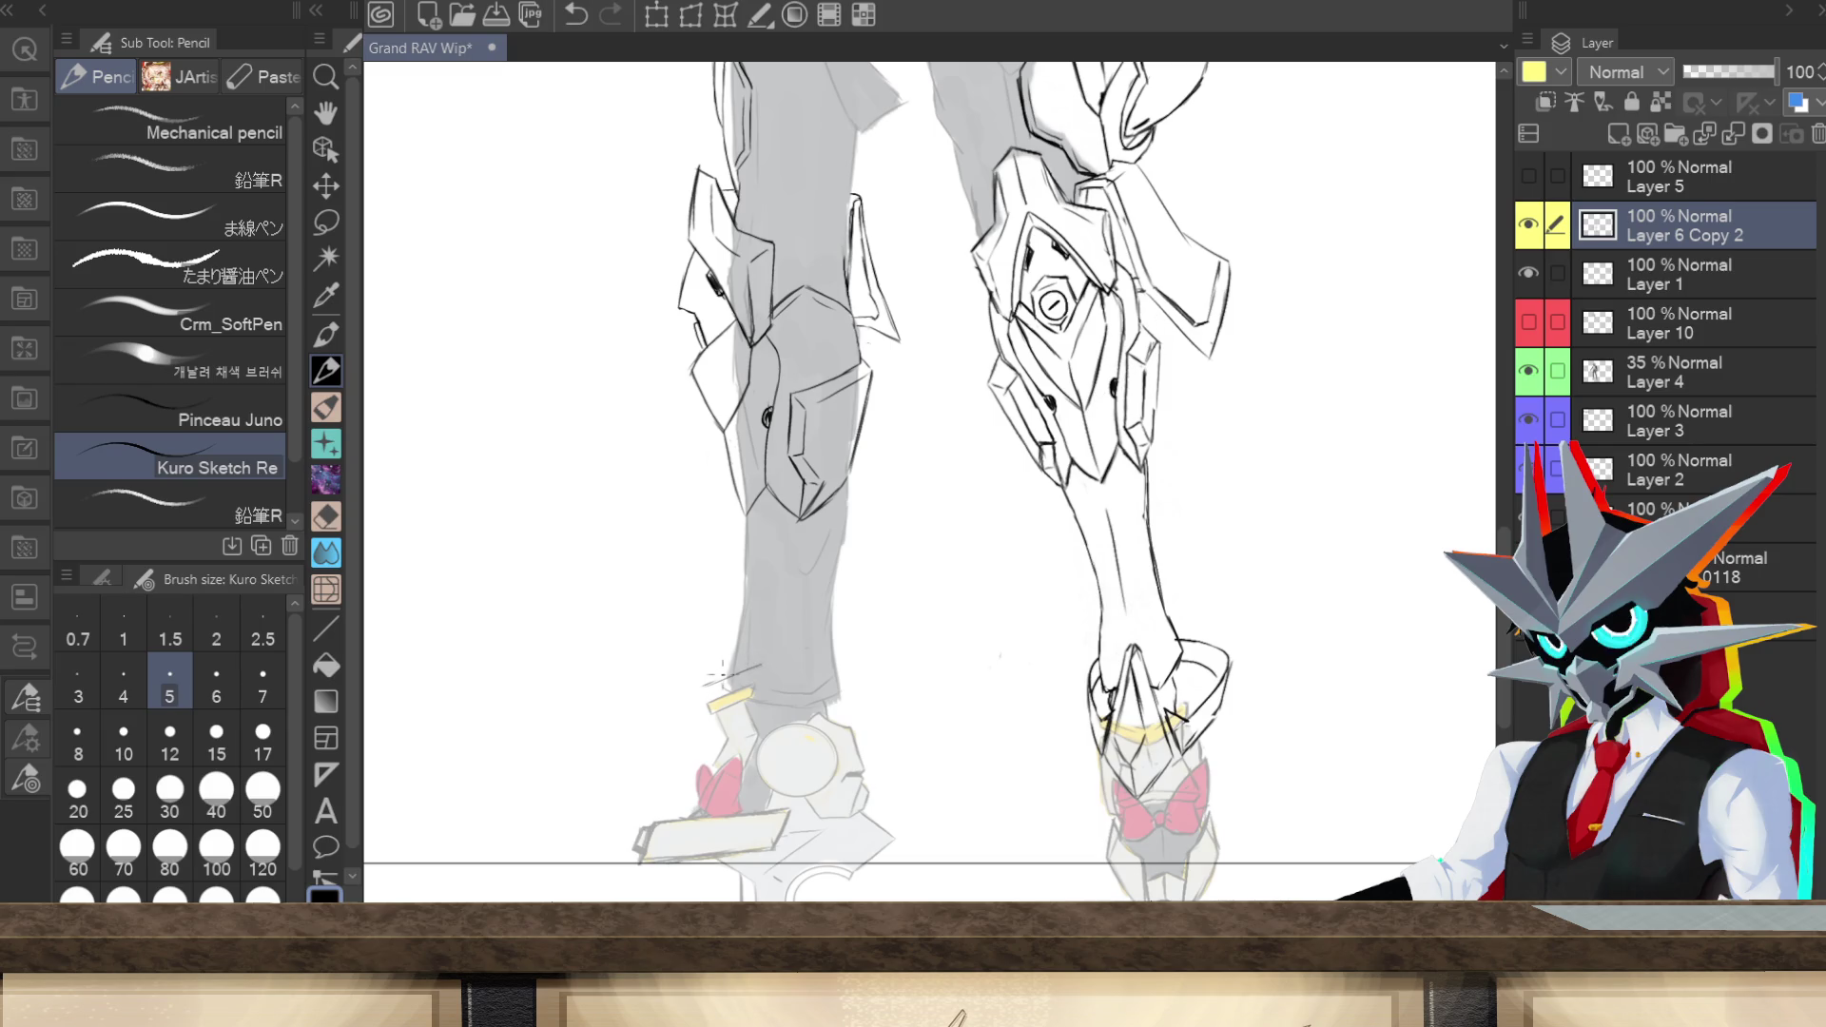
left_click_drag(704, 685, 761, 664)
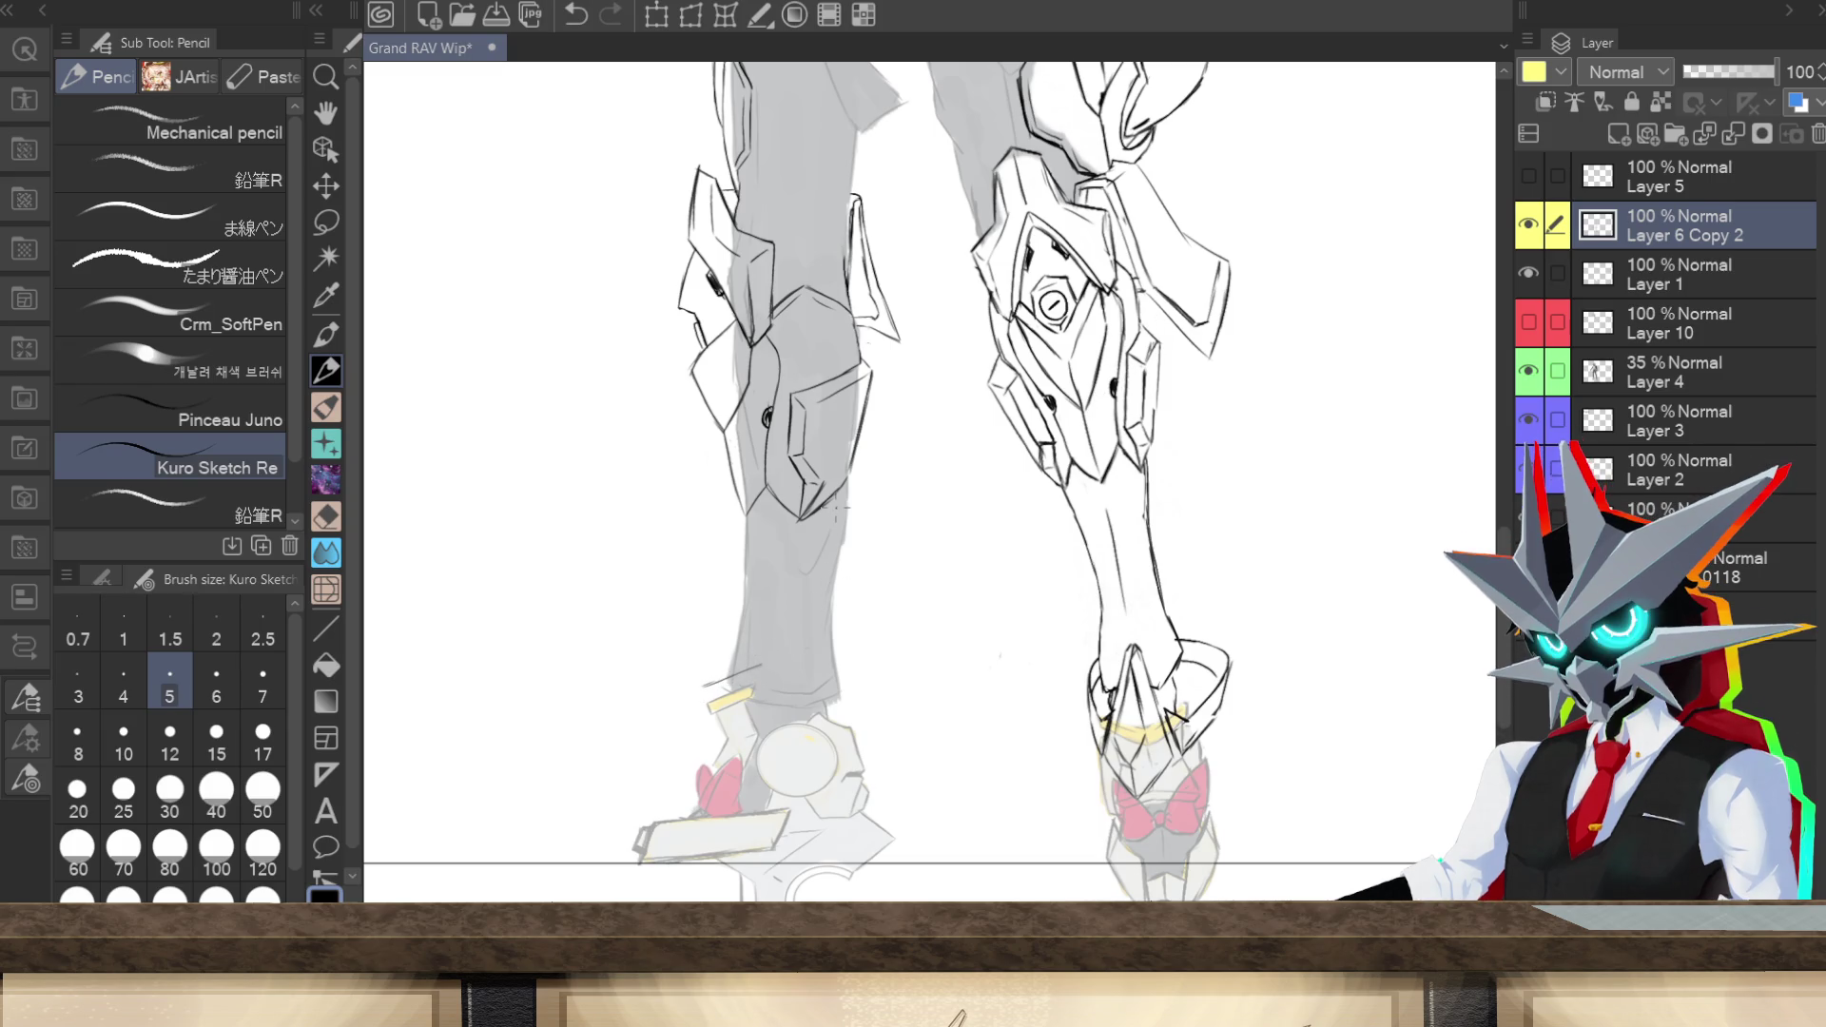
mouse_move(706, 681)
left_mouse_down()
mouse_move(731, 650)
mouse_move(749, 514)
mouse_move(808, 588)
mouse_move(808, 669)
left_mouse_up()
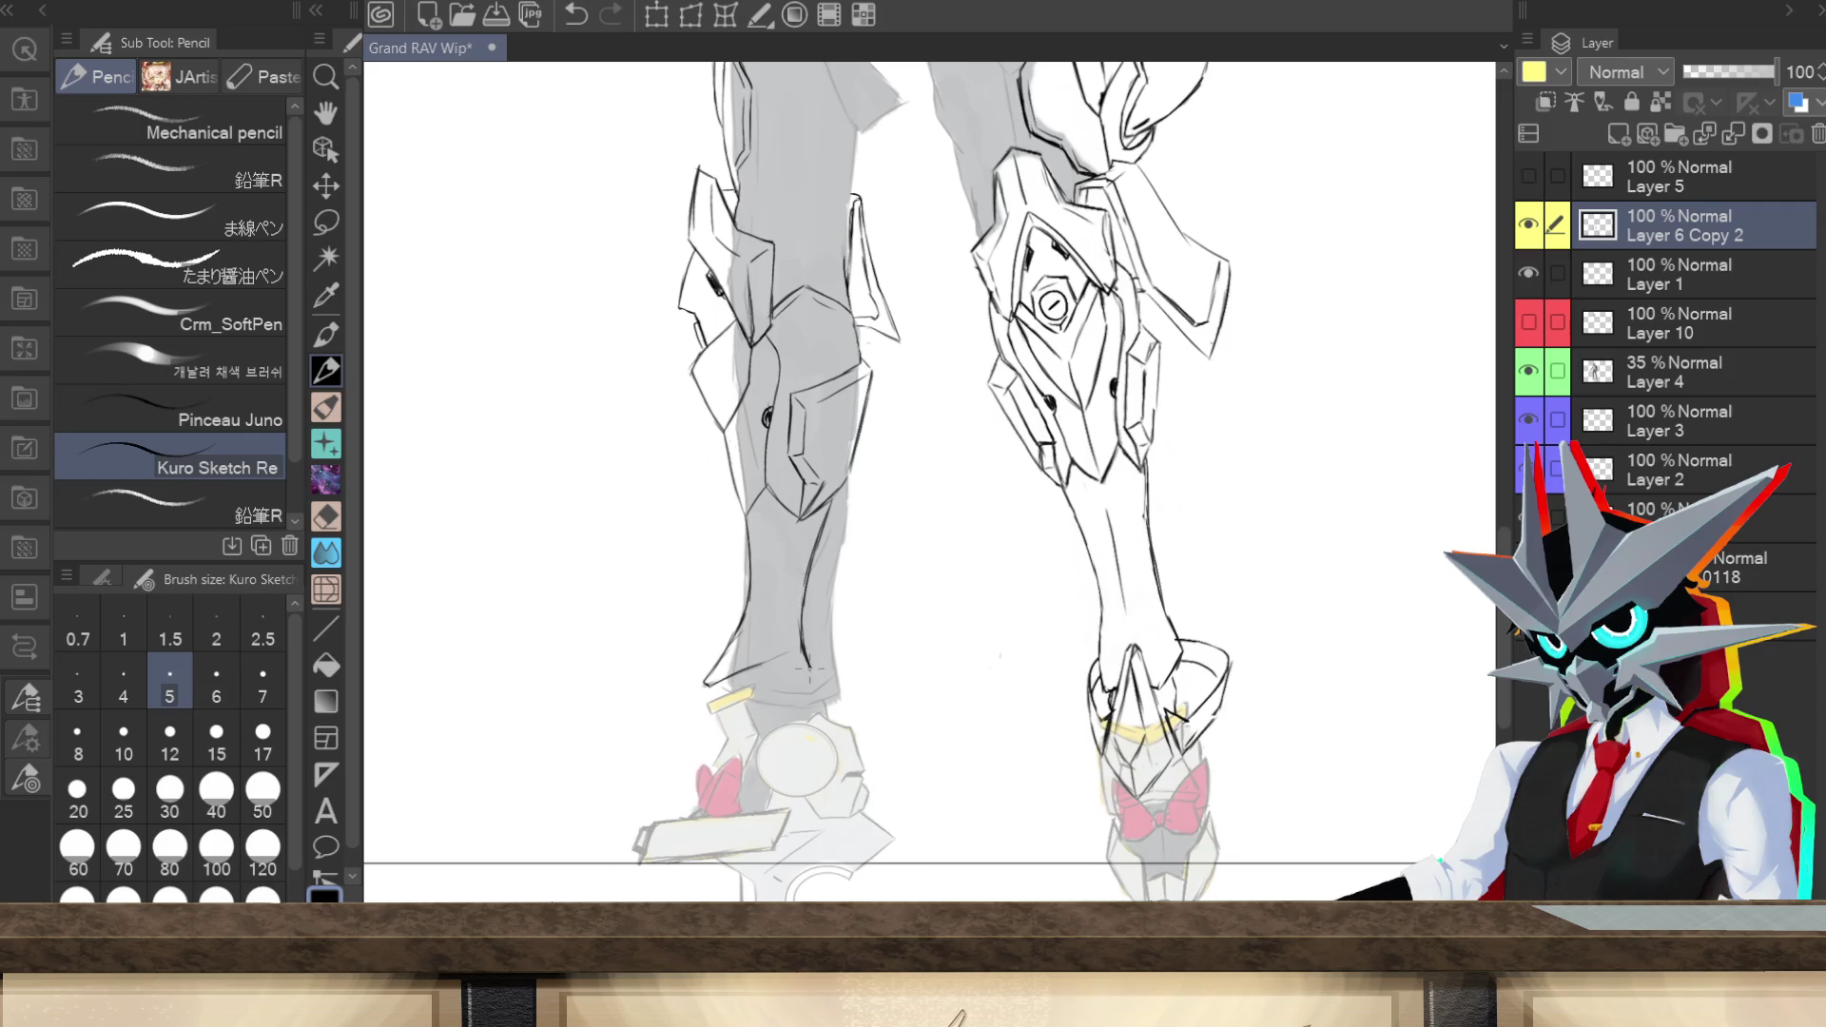
mouse_move(766, 865)
left_mouse_down()
mouse_move(951, 837)
mouse_move(1079, 646)
mouse_move(1072, 761)
mouse_move(1061, 683)
left_mouse_up()
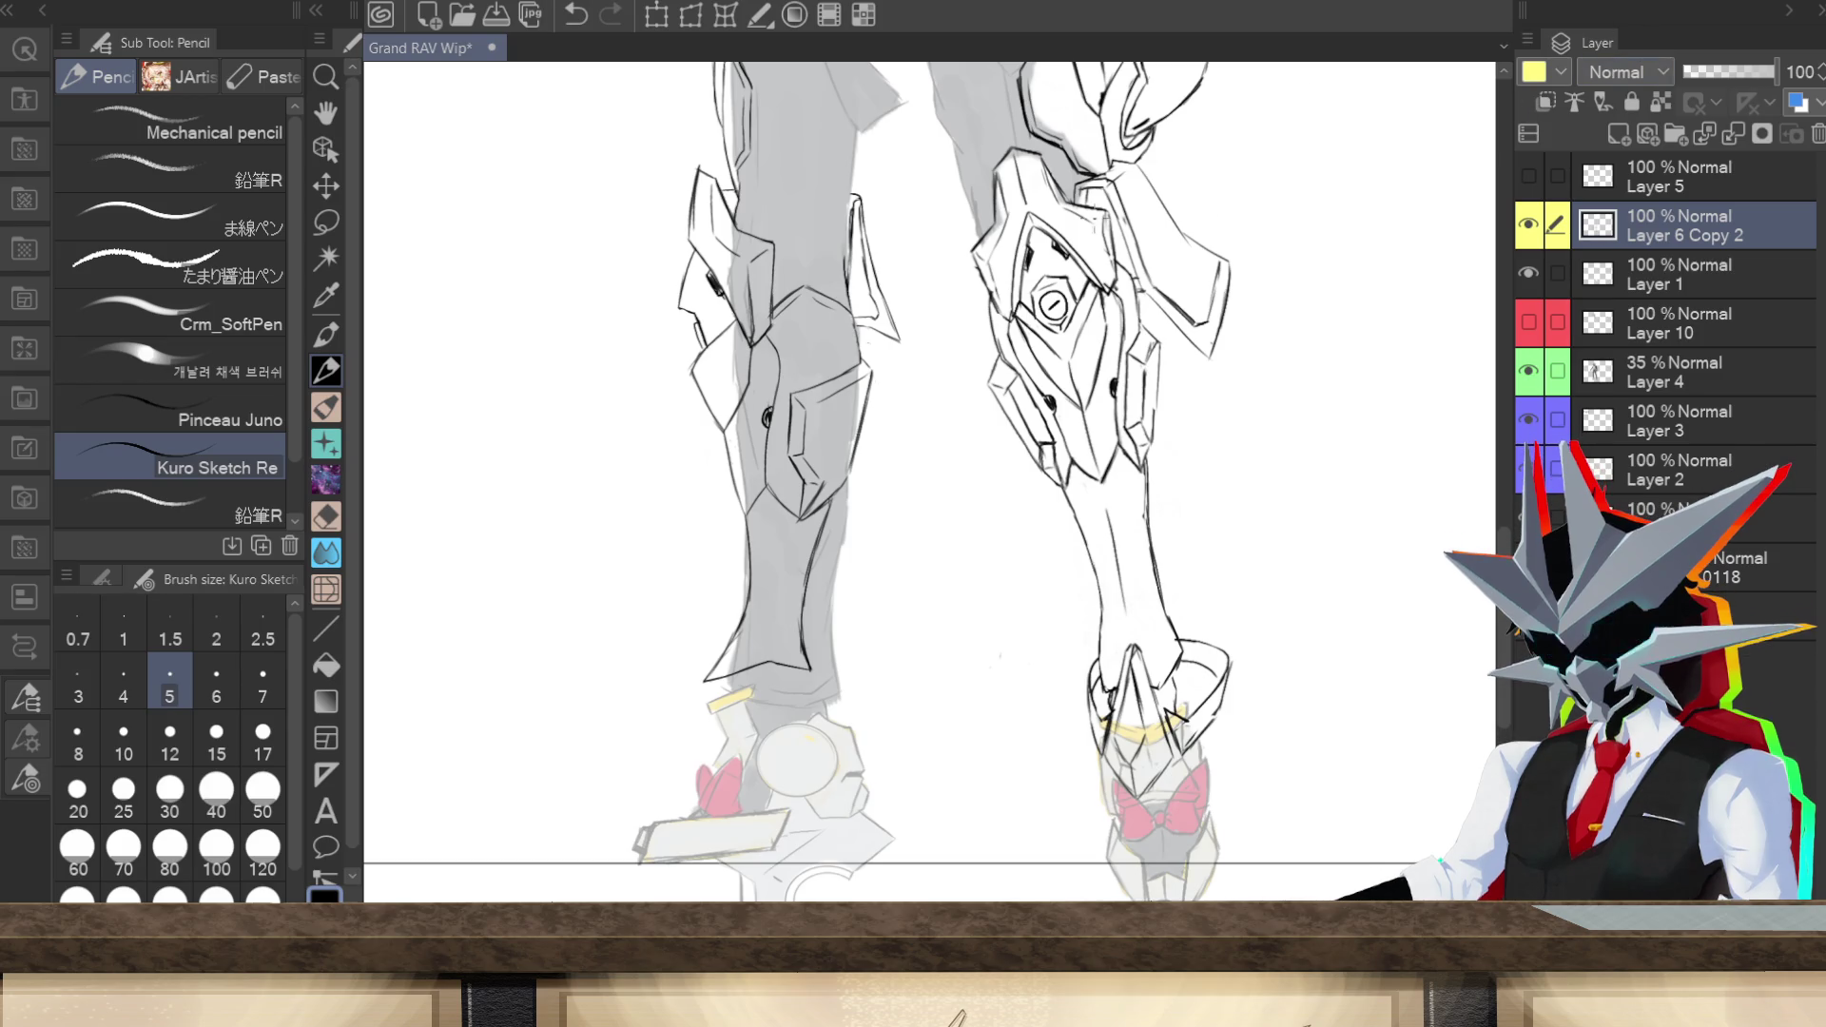
Step: Lasso the left knee armor, scale it narrower and nudge it up-right, then deselect
left_click(327, 222)
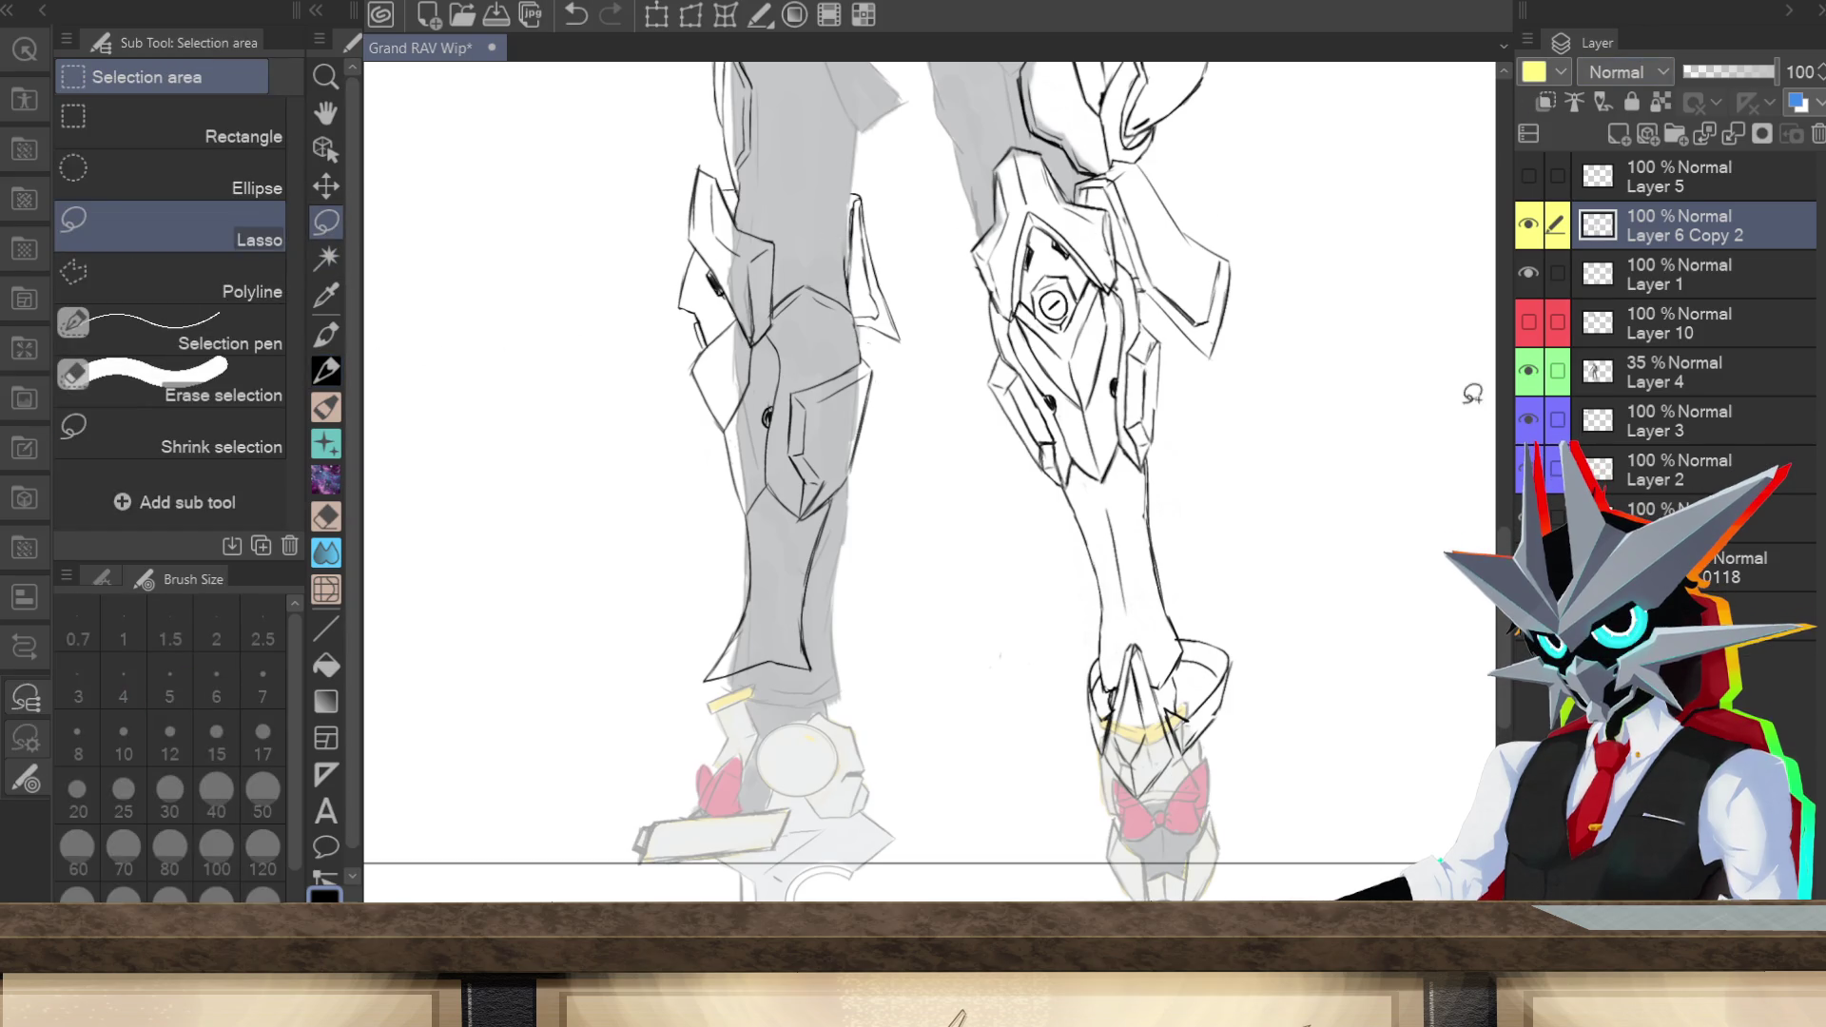
scroll(1503, 538, "up", 3)
scroll(1502, 538, "up", 2)
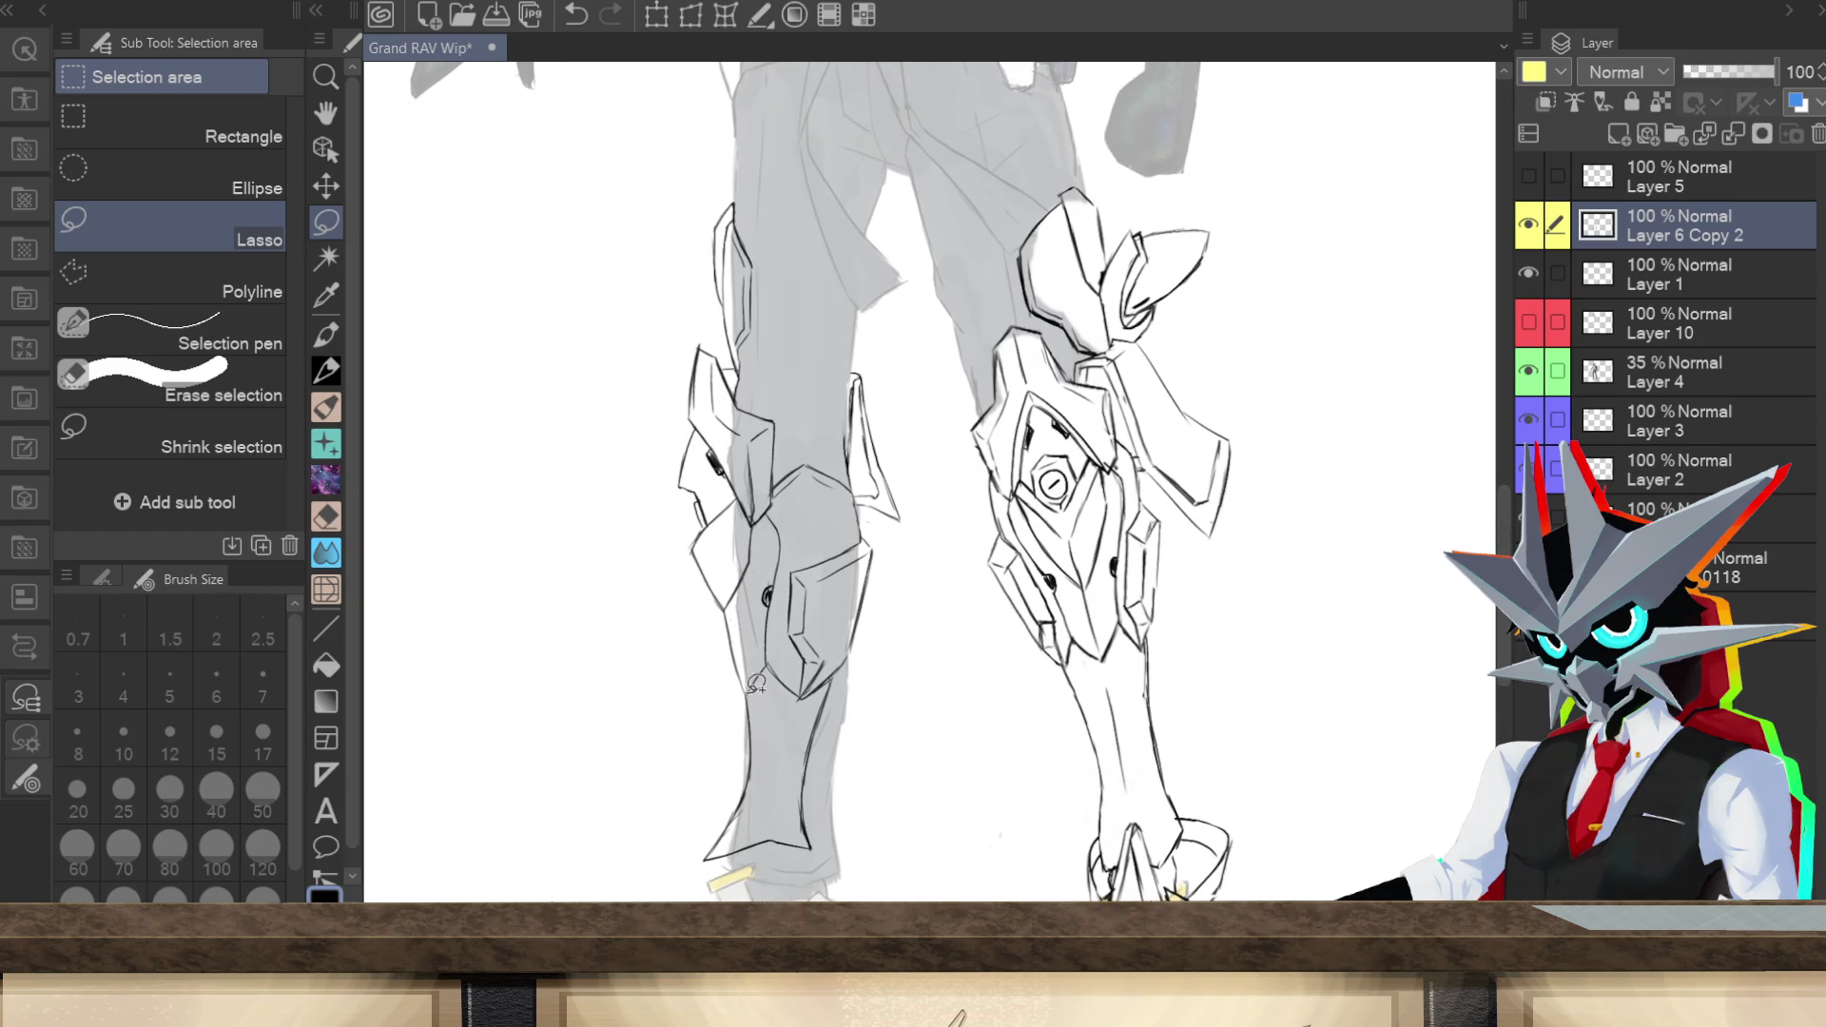
mouse_move(751, 694)
left_mouse_down()
mouse_move(808, 709)
mouse_move(870, 651)
mouse_move(926, 407)
mouse_move(791, 228)
mouse_move(624, 413)
mouse_move(709, 671)
mouse_move(746, 699)
left_mouse_up()
left_click(781, 761)
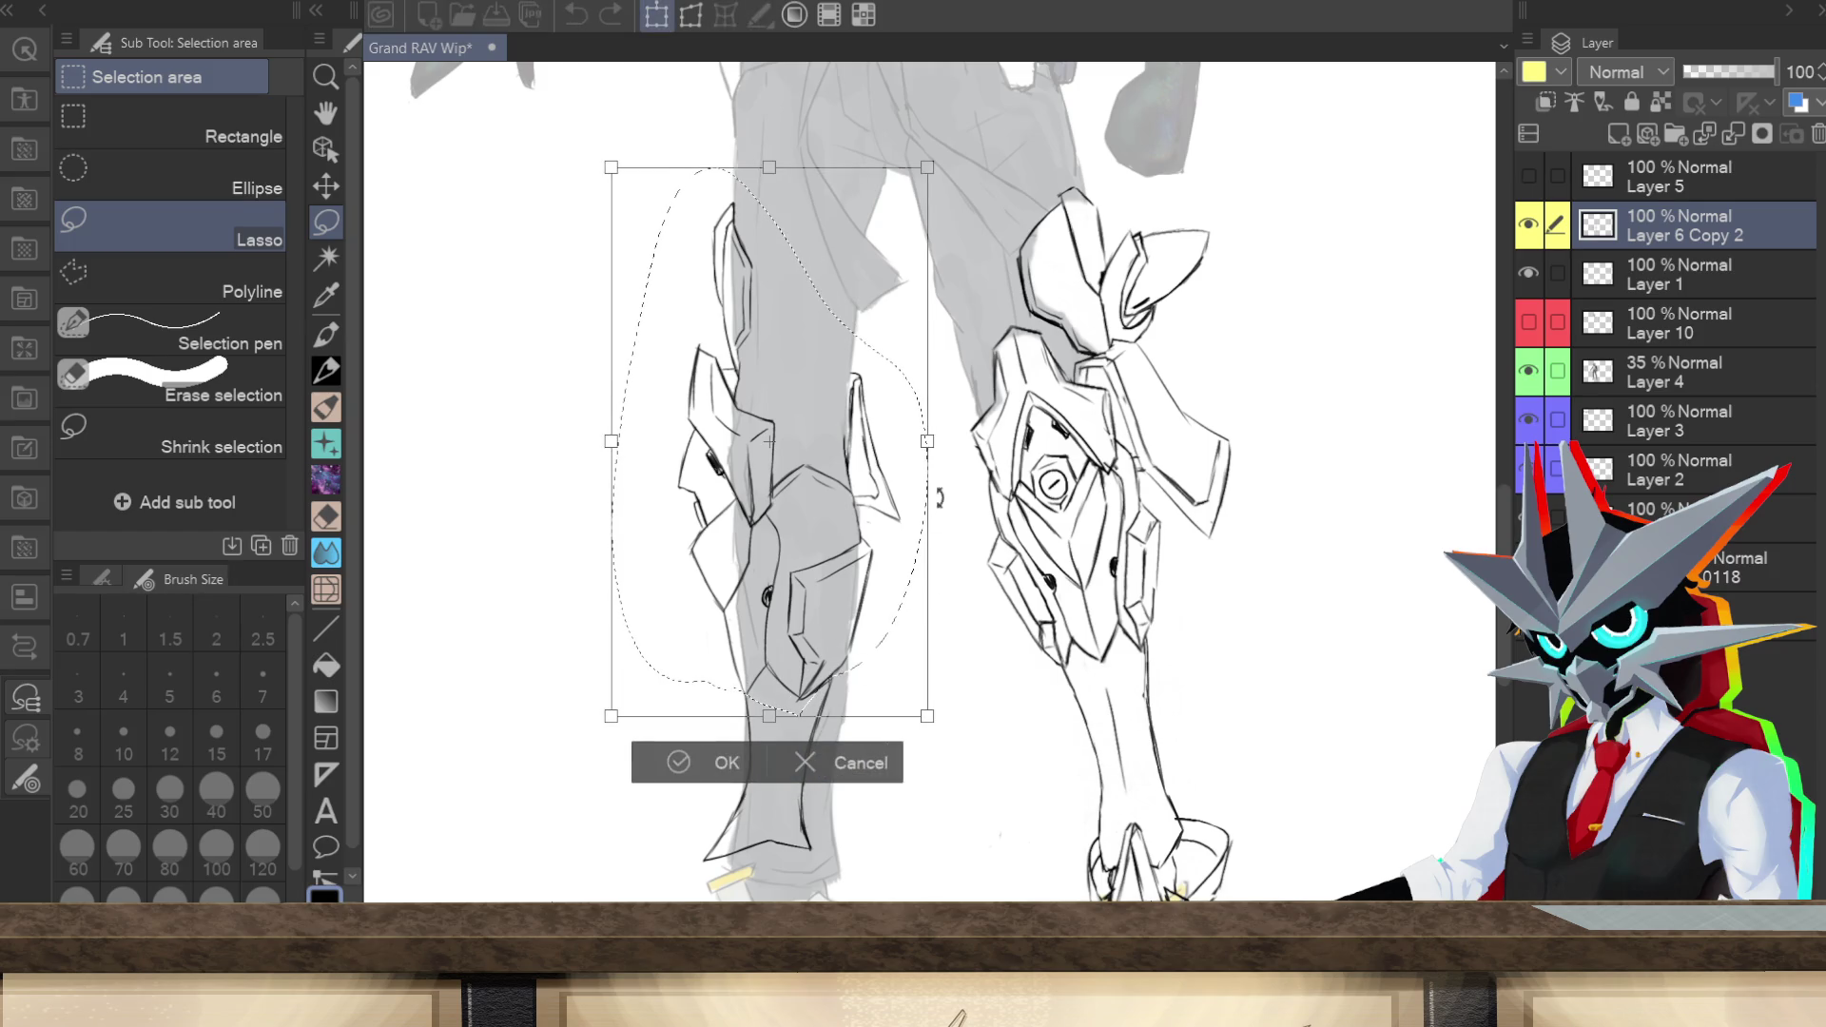
left_click_drag(925, 440, 894, 530)
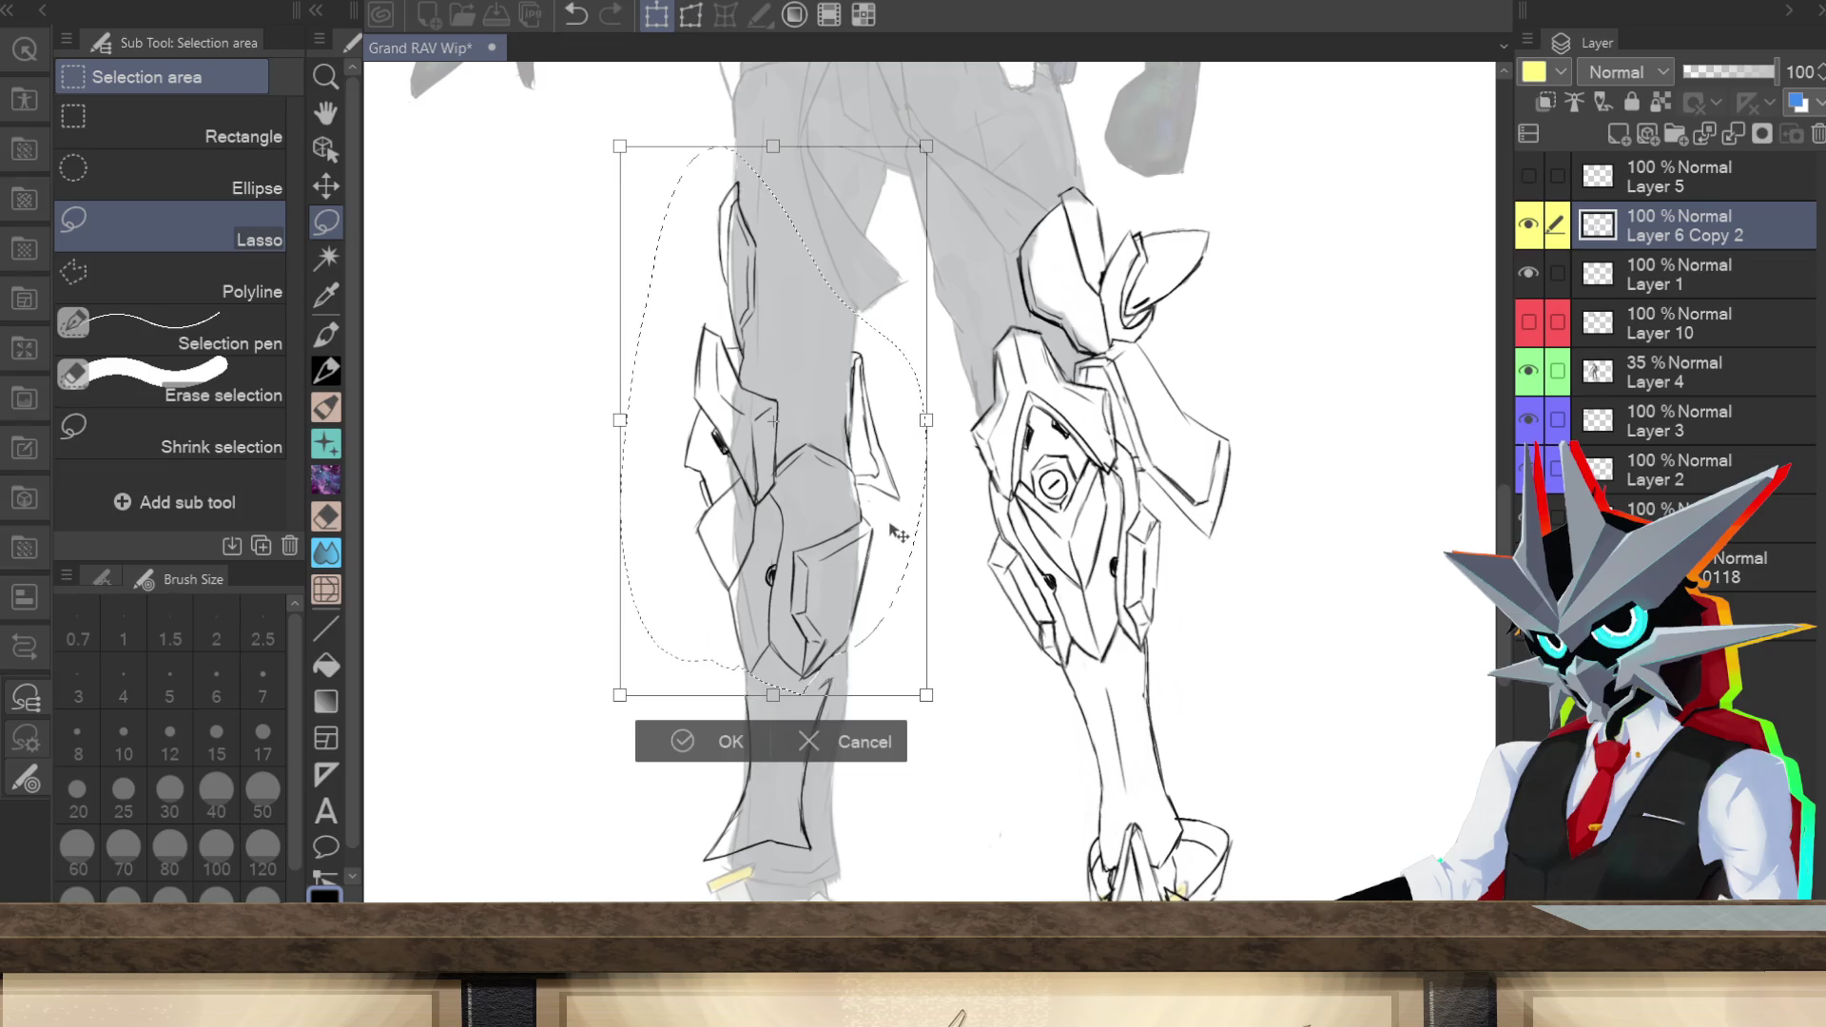
left_click(731, 752)
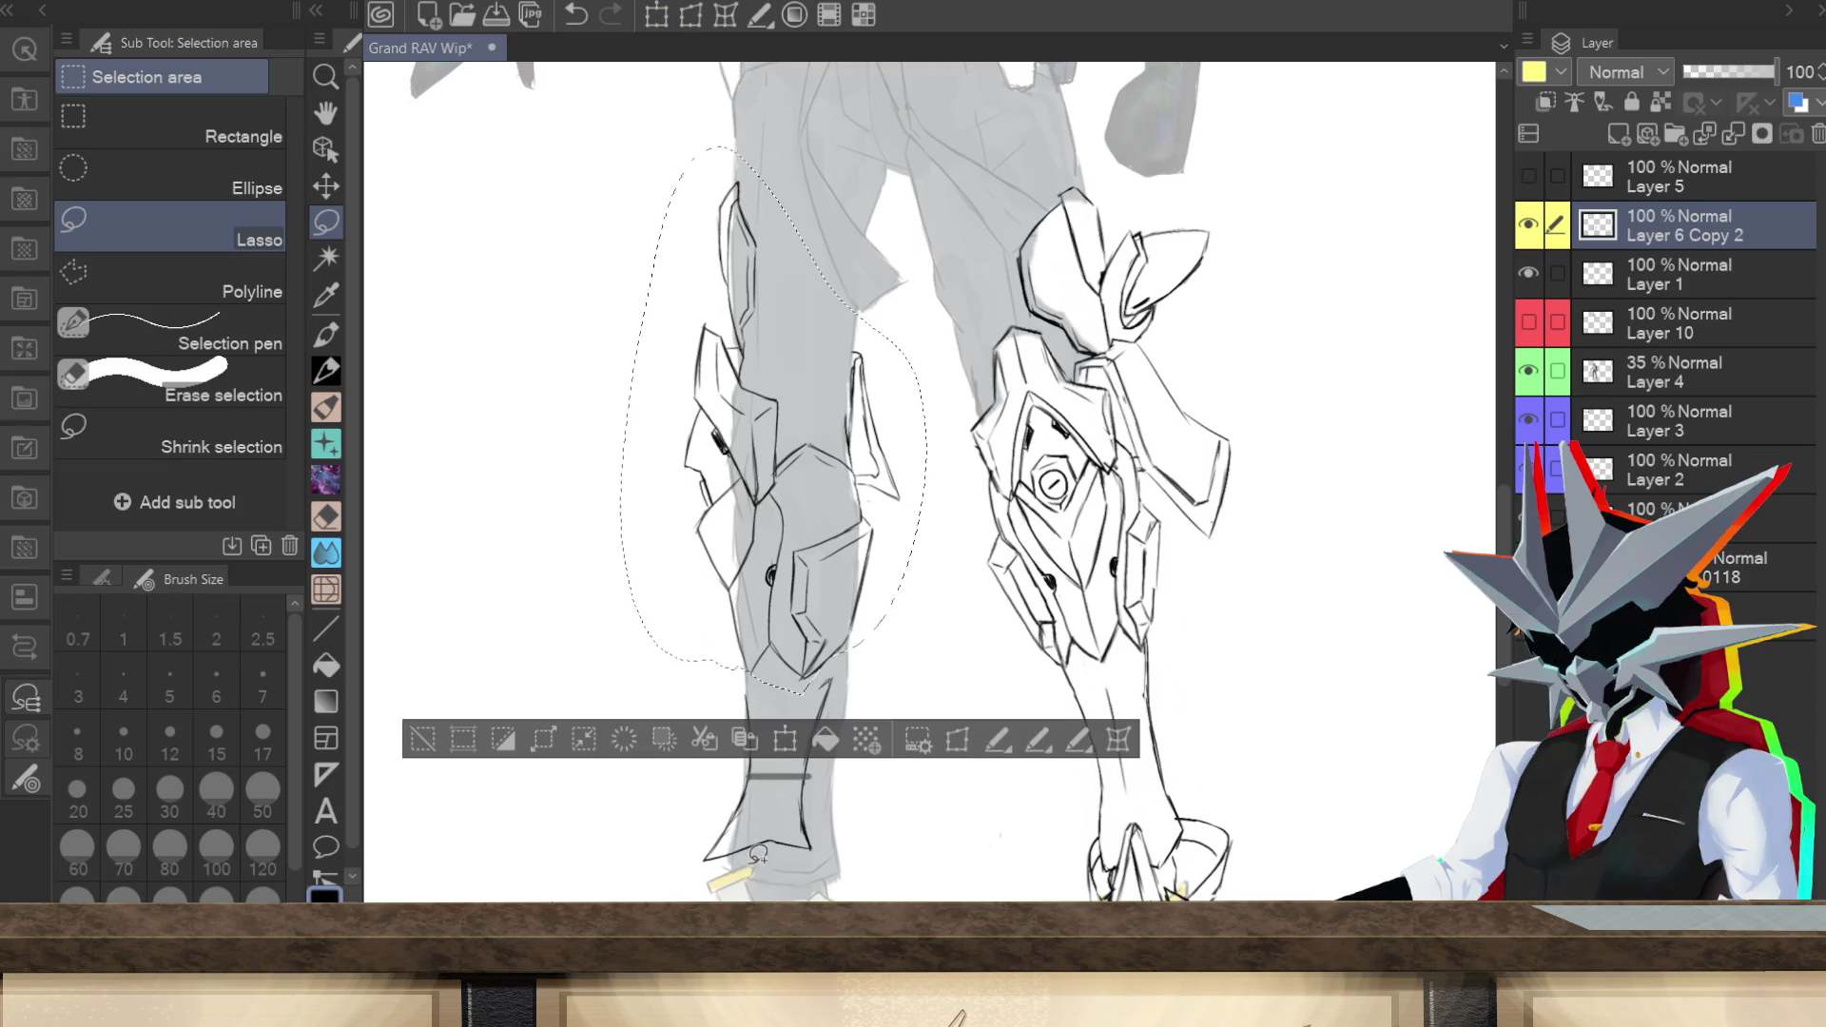
left_click(452, 741)
left_click(323, 374)
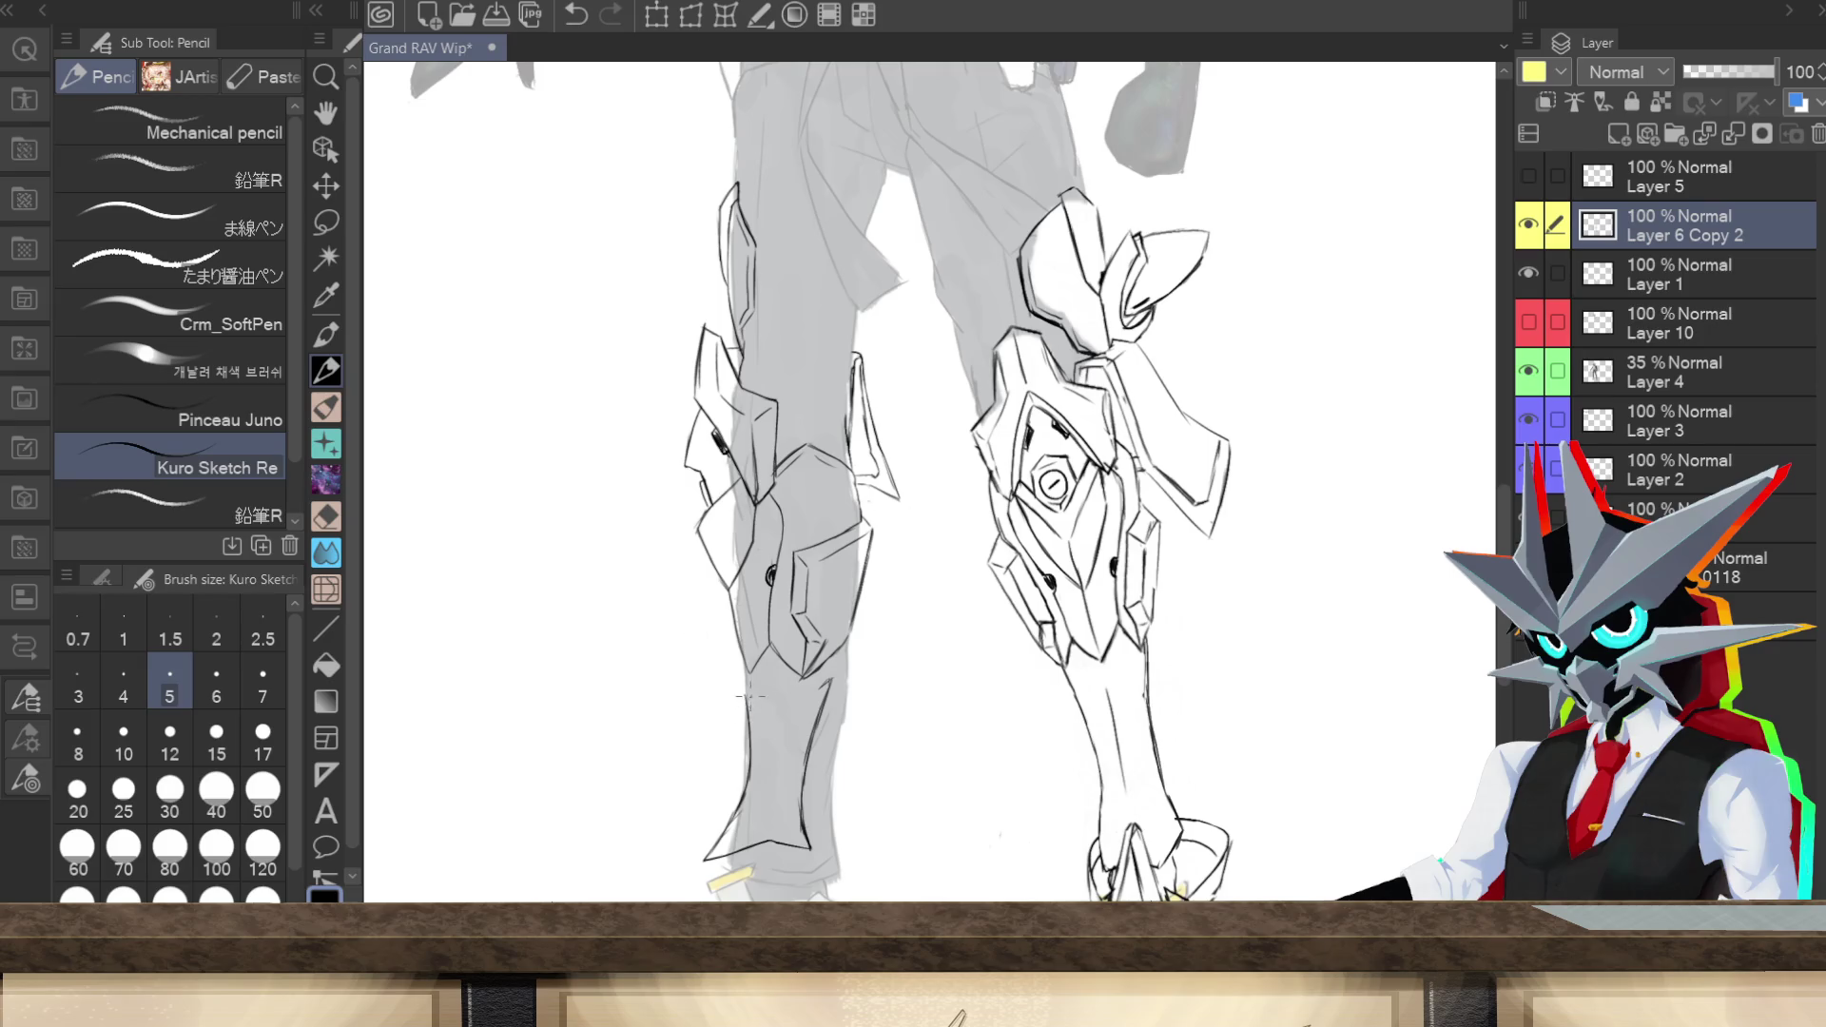
Step: Lasso the lower left shin armor, tilt it slightly and shift it down-right, then deselect
key("m")
mouse_move(778, 865)
left_mouse_down()
mouse_move(804, 872)
mouse_move(862, 739)
mouse_move(837, 662)
mouse_move(685, 804)
mouse_move(713, 867)
mouse_move(756, 873)
left_mouse_up()
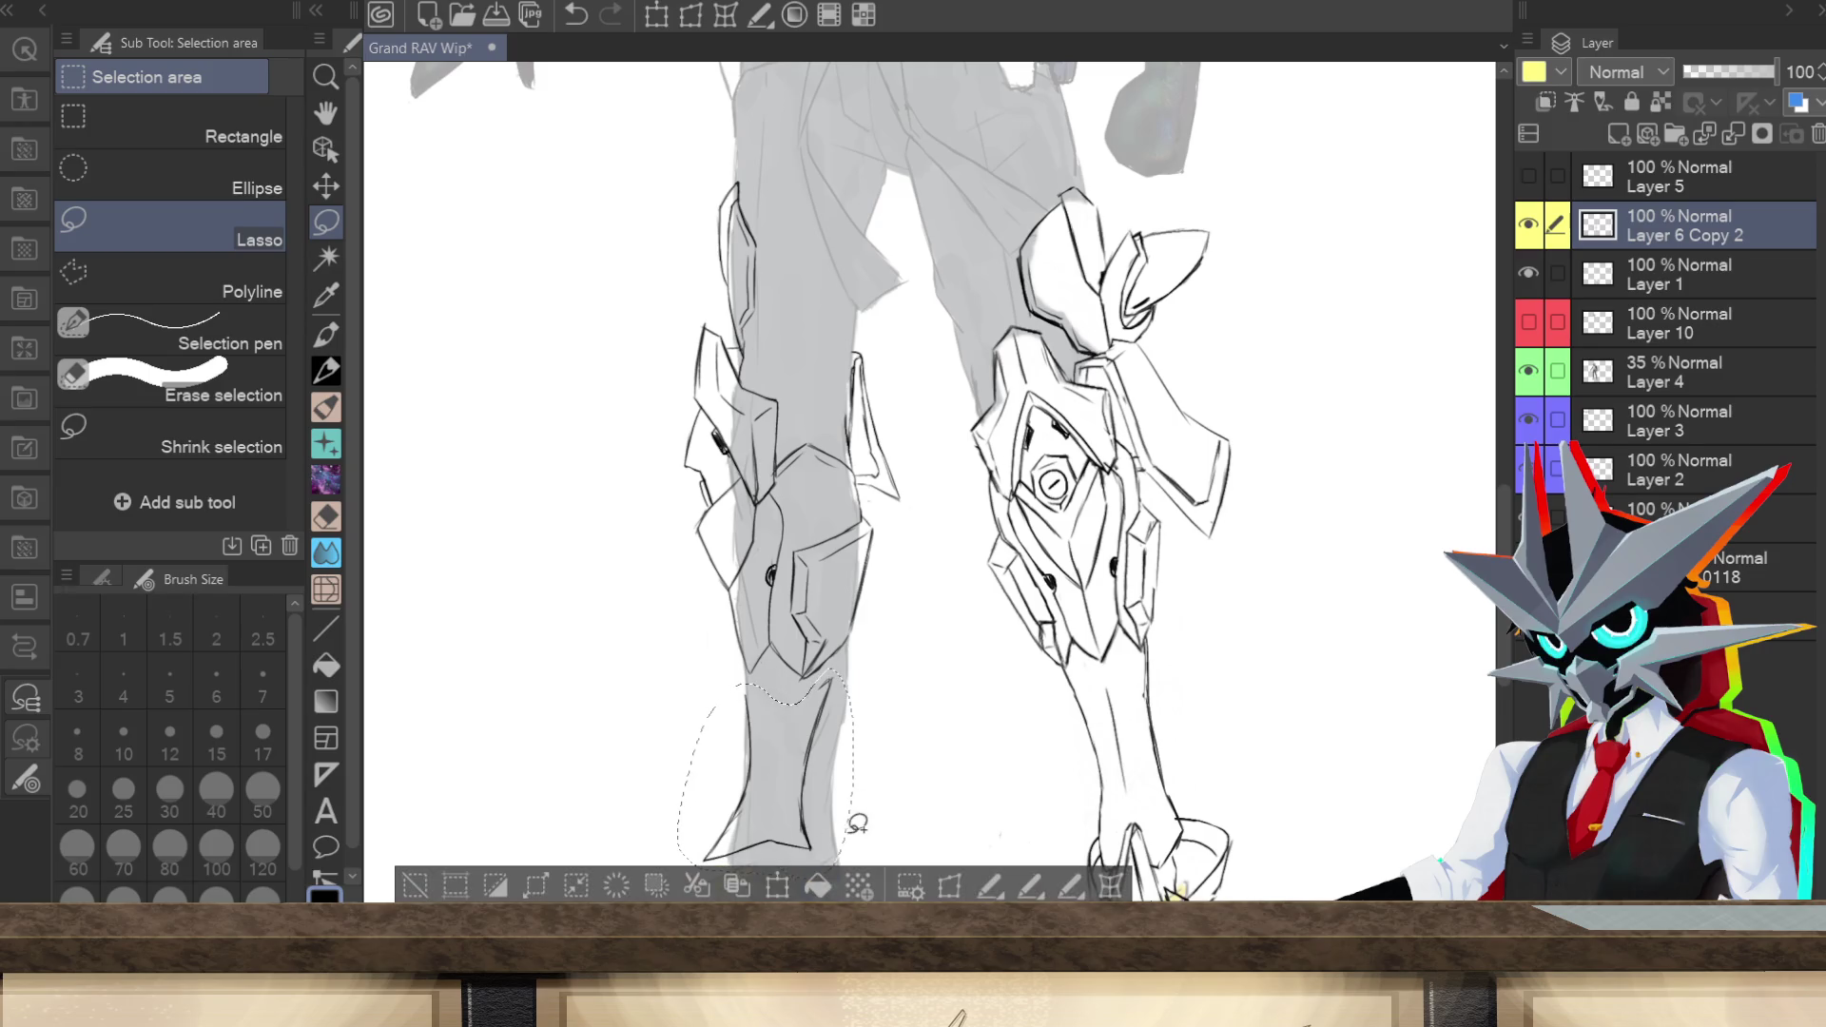
left_click(777, 885)
left_click_drag(917, 774, 933, 762)
left_click_drag(829, 820, 831, 823)
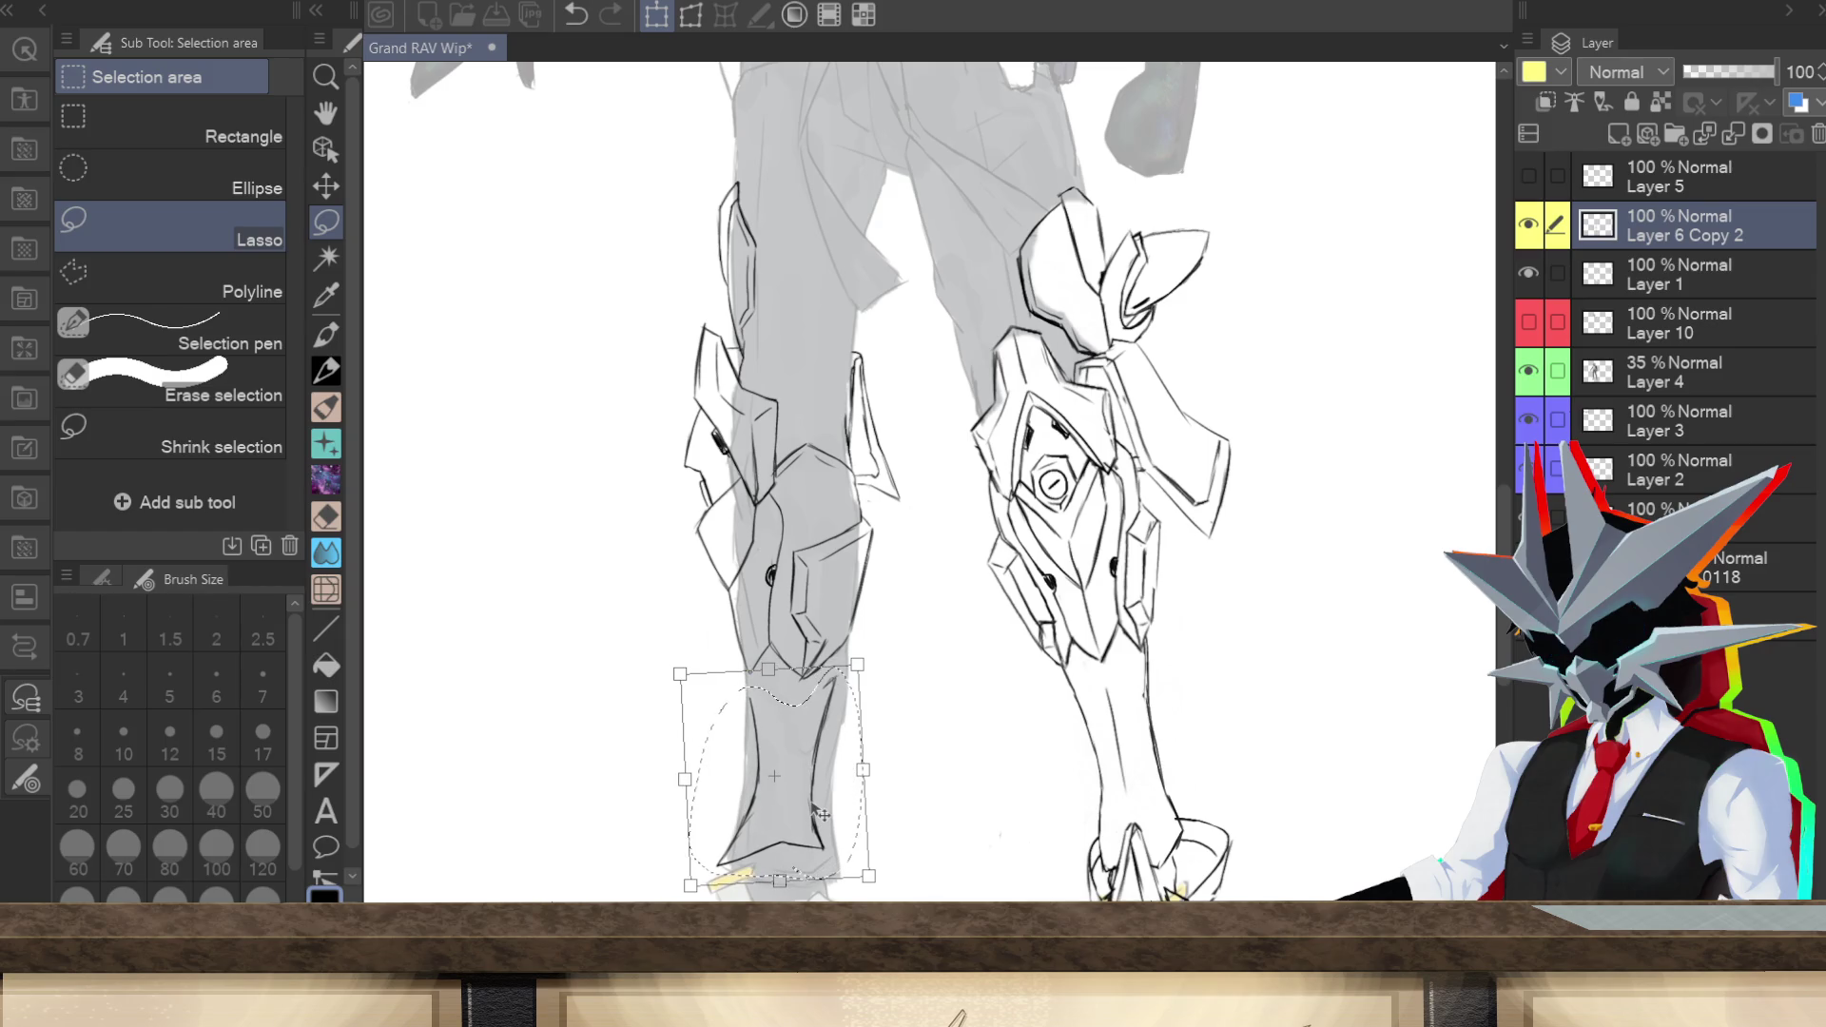
scroll(822, 813, "down", 3)
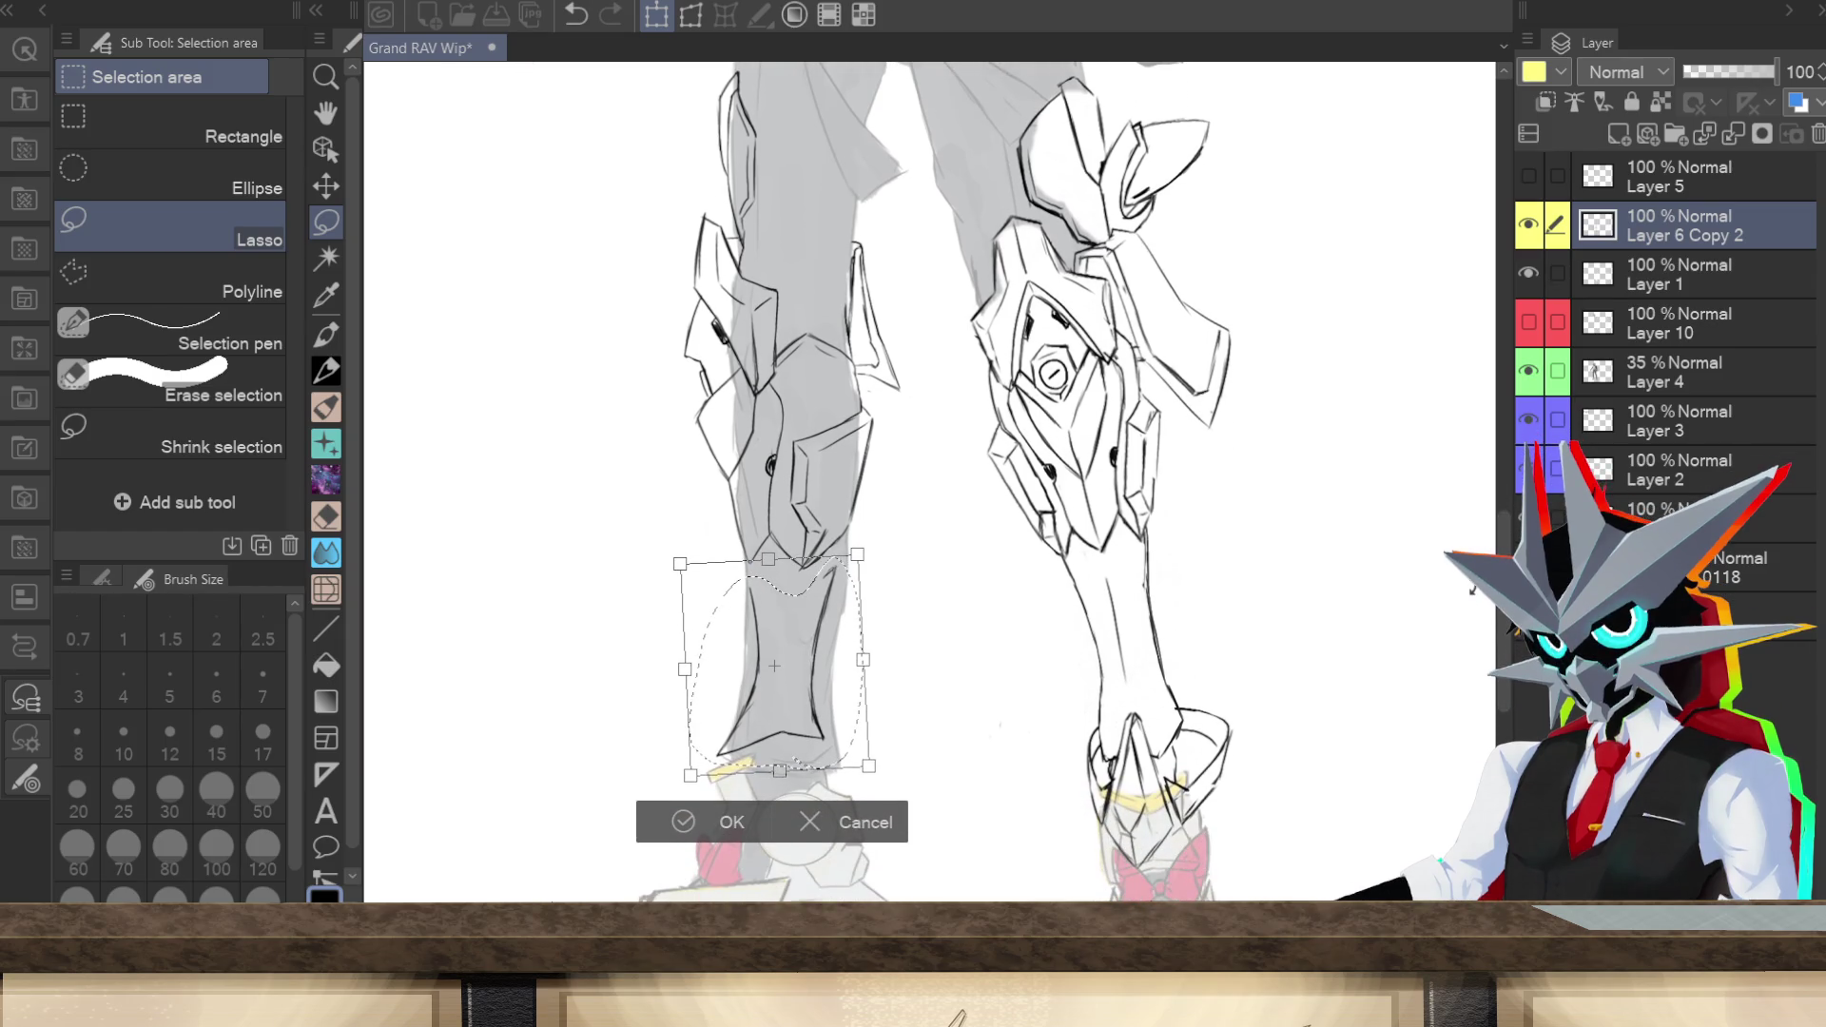
left_click(728, 822)
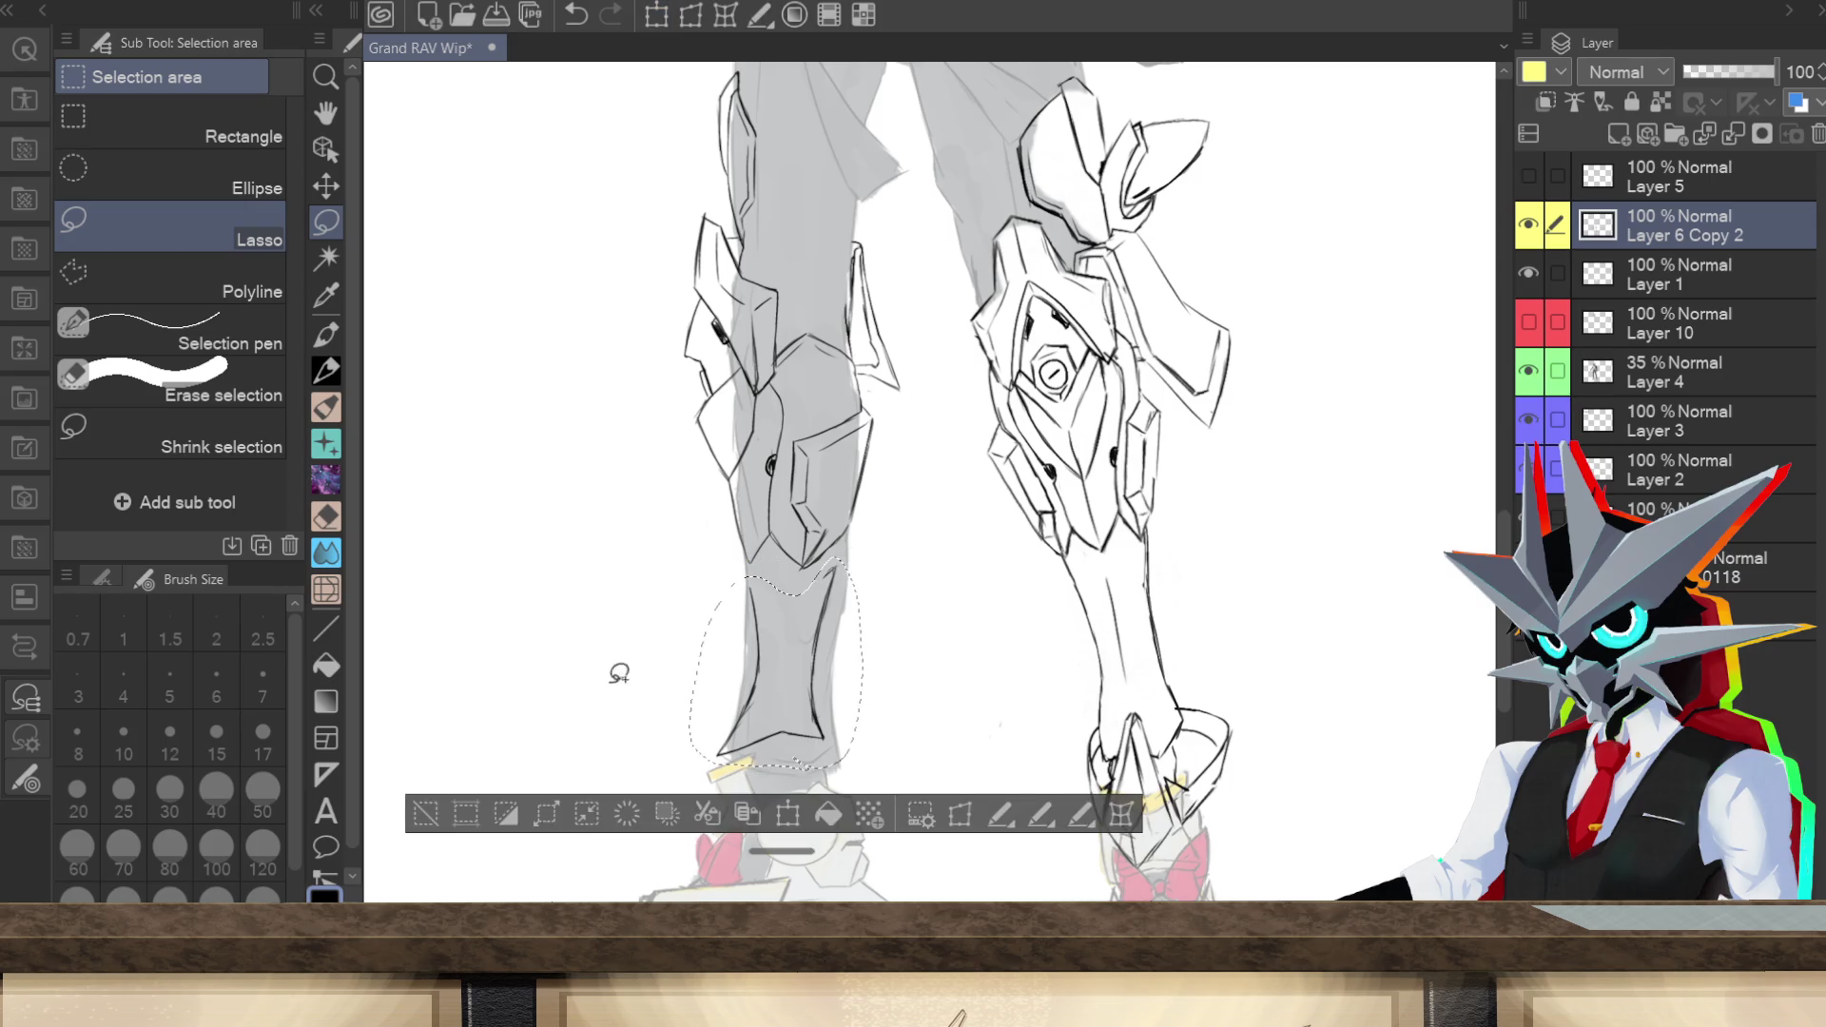
left_click(424, 811)
left_click(327, 371)
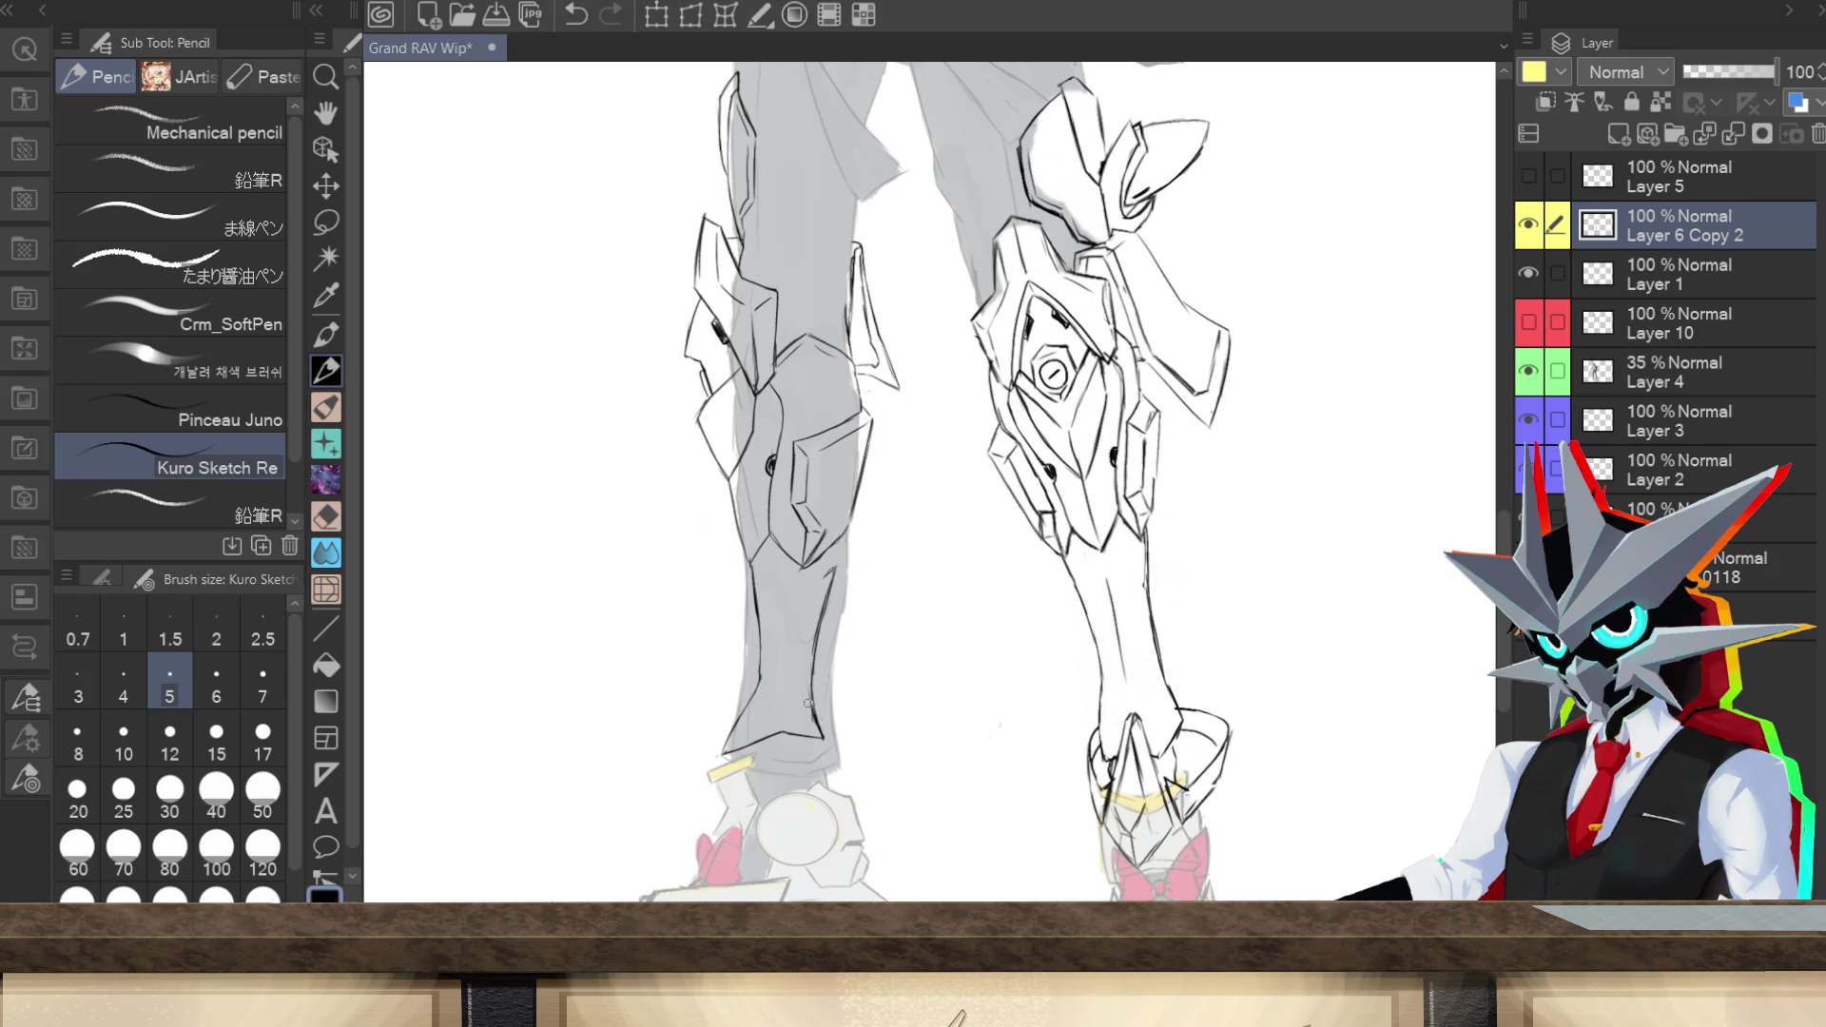
Step: Try pencil strokes along the left shin's right edge and bottom, undoing the trial ones
mouse_move(810, 692)
left_mouse_down()
mouse_move(810, 737)
mouse_move(810, 720)
left_mouse_up()
left_click_drag(826, 584, 818, 639)
left_click_drag(840, 531, 820, 605)
key("ctrl+z")
key("ctrl+z")
key("ctrl+z")
mouse_move(811, 711)
left_mouse_down()
mouse_move(802, 741)
mouse_move(827, 744)
left_mouse_up()
key("ctrl+z")
Step: Lasso the lower left shin, commit a reshaping transform on it, and deselect
left_click(327, 221)
mouse_move(841, 773)
left_mouse_down()
mouse_move(896, 632)
mouse_move(856, 547)
mouse_move(772, 585)
mouse_move(768, 784)
mouse_move(787, 796)
left_mouse_up()
left_click(807, 836)
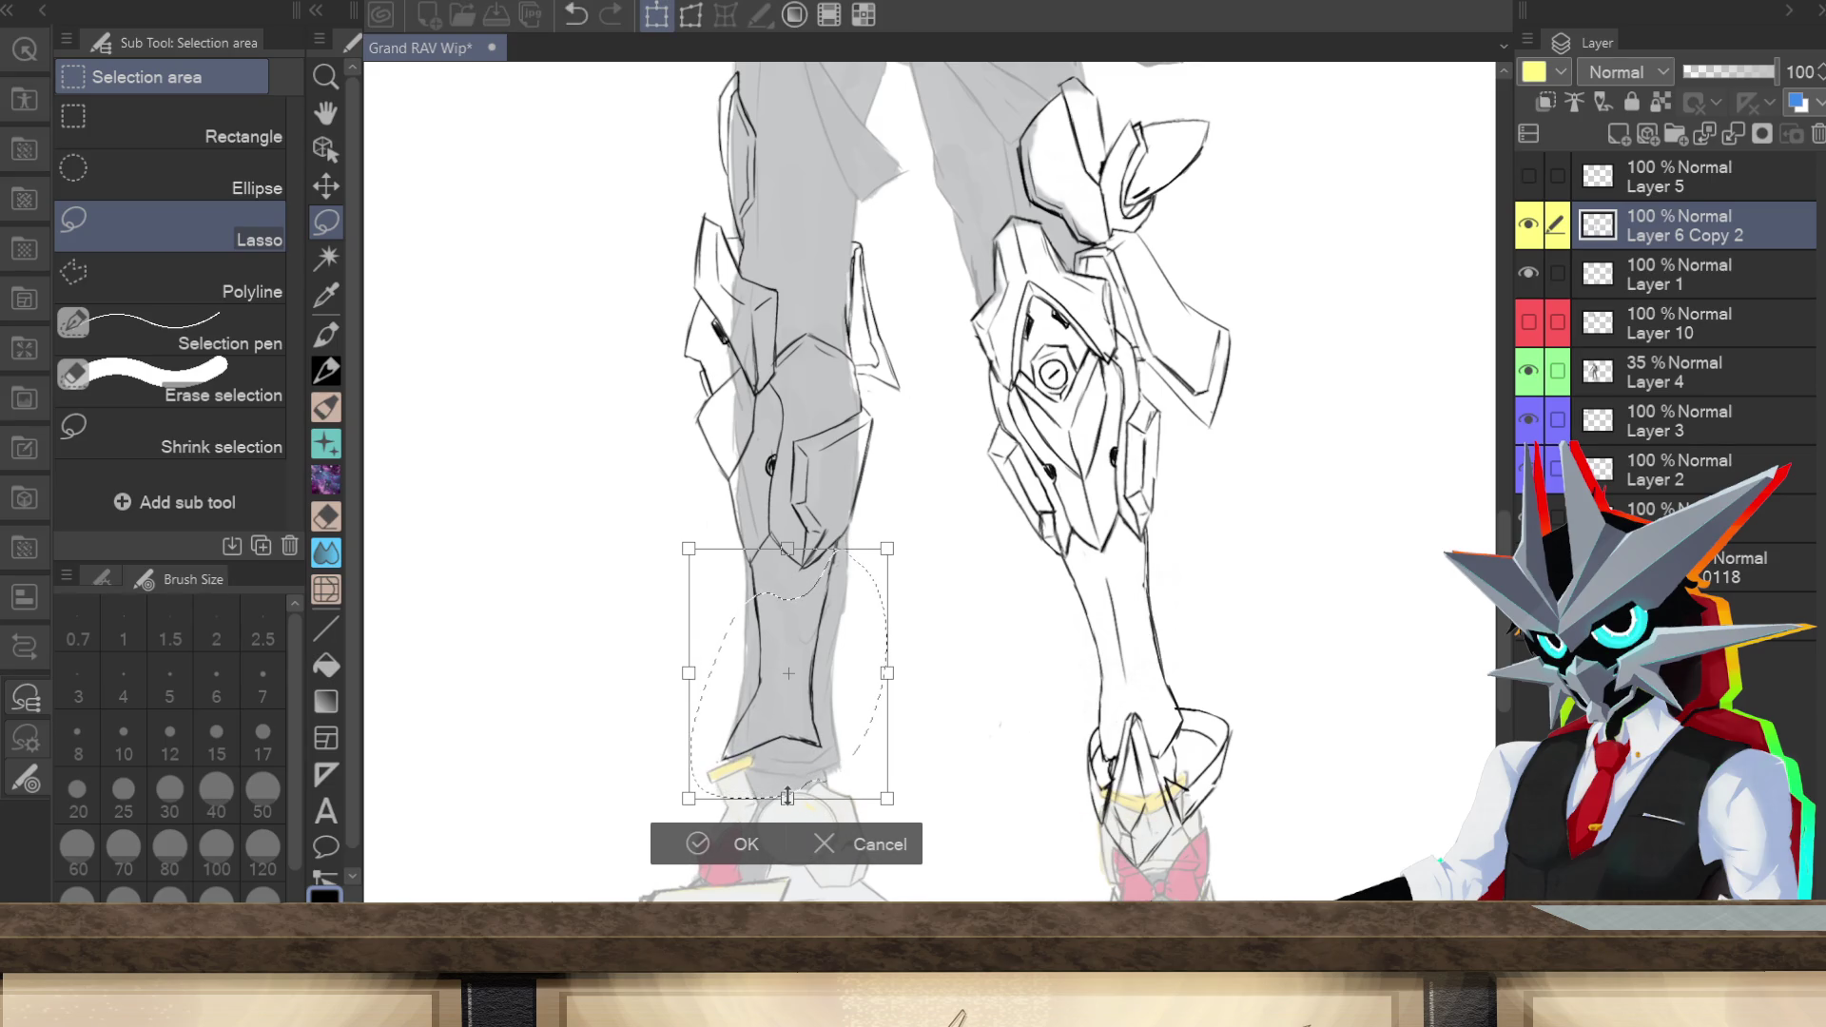
left_click(732, 843)
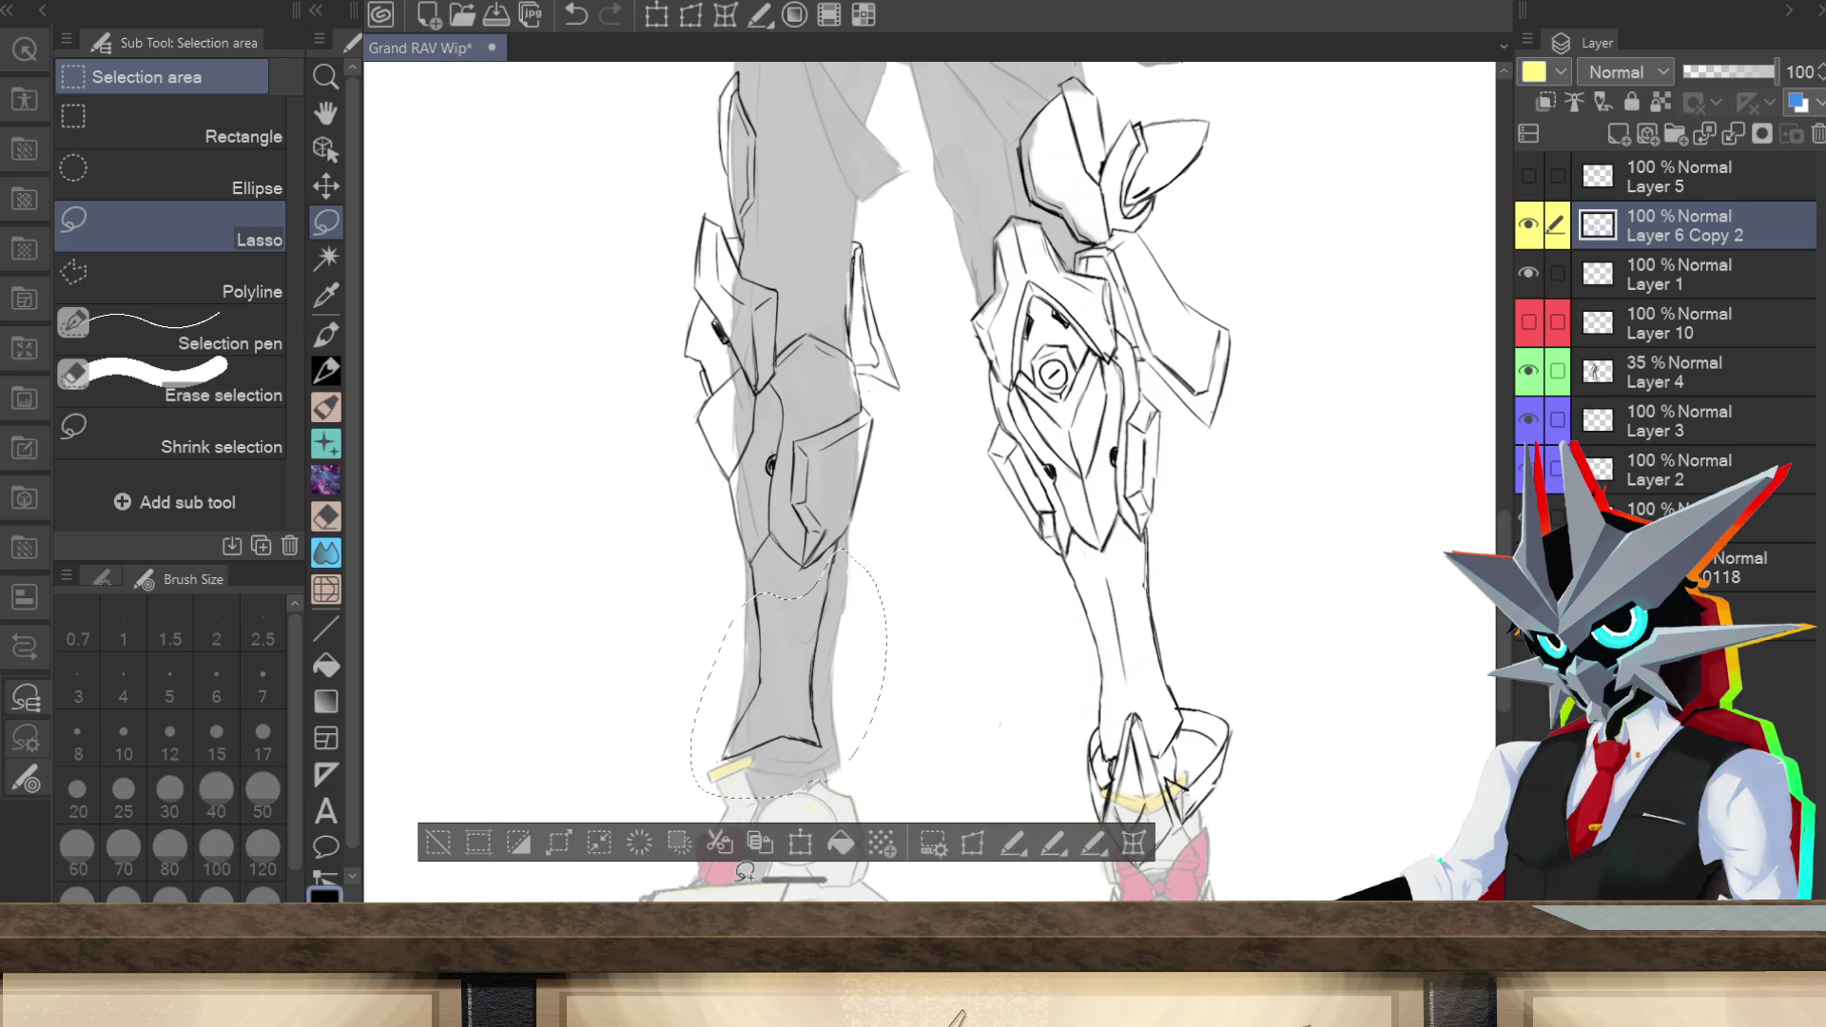
left_click(438, 842)
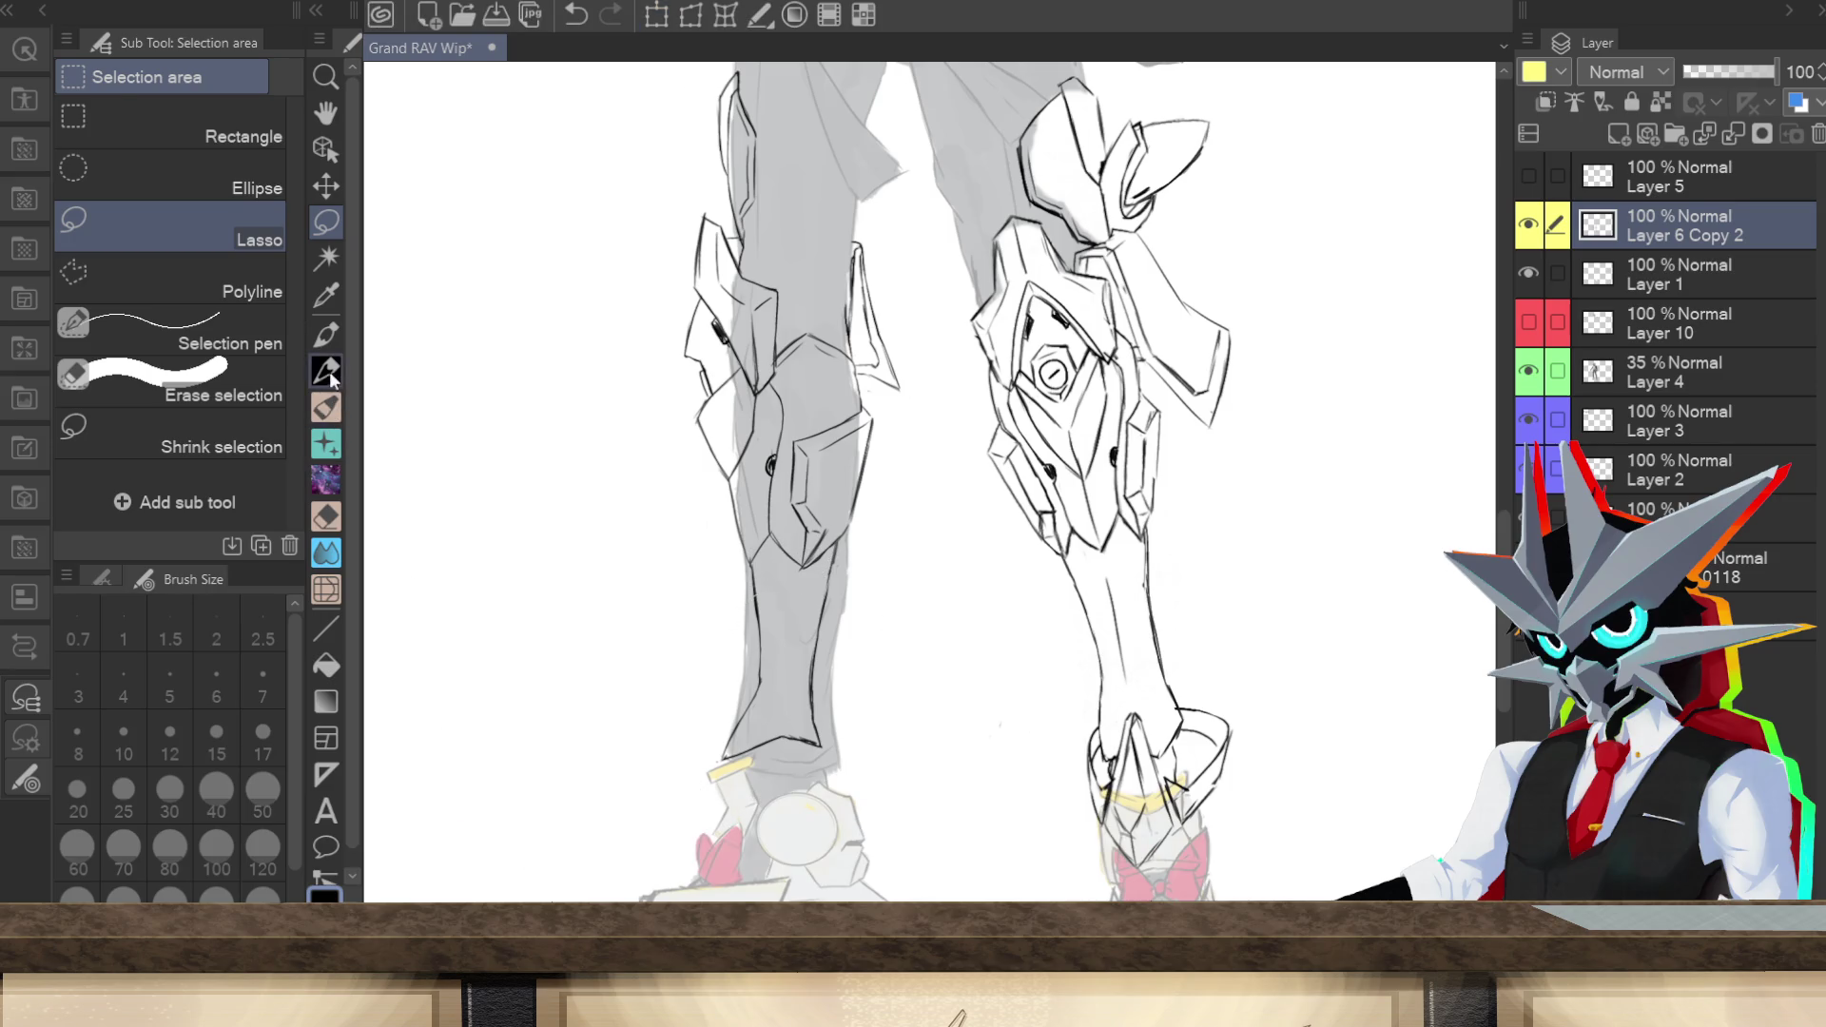
Step: Redraw the left shin's right outline down to its bottom, redoing the lowest stroke once
key("p")
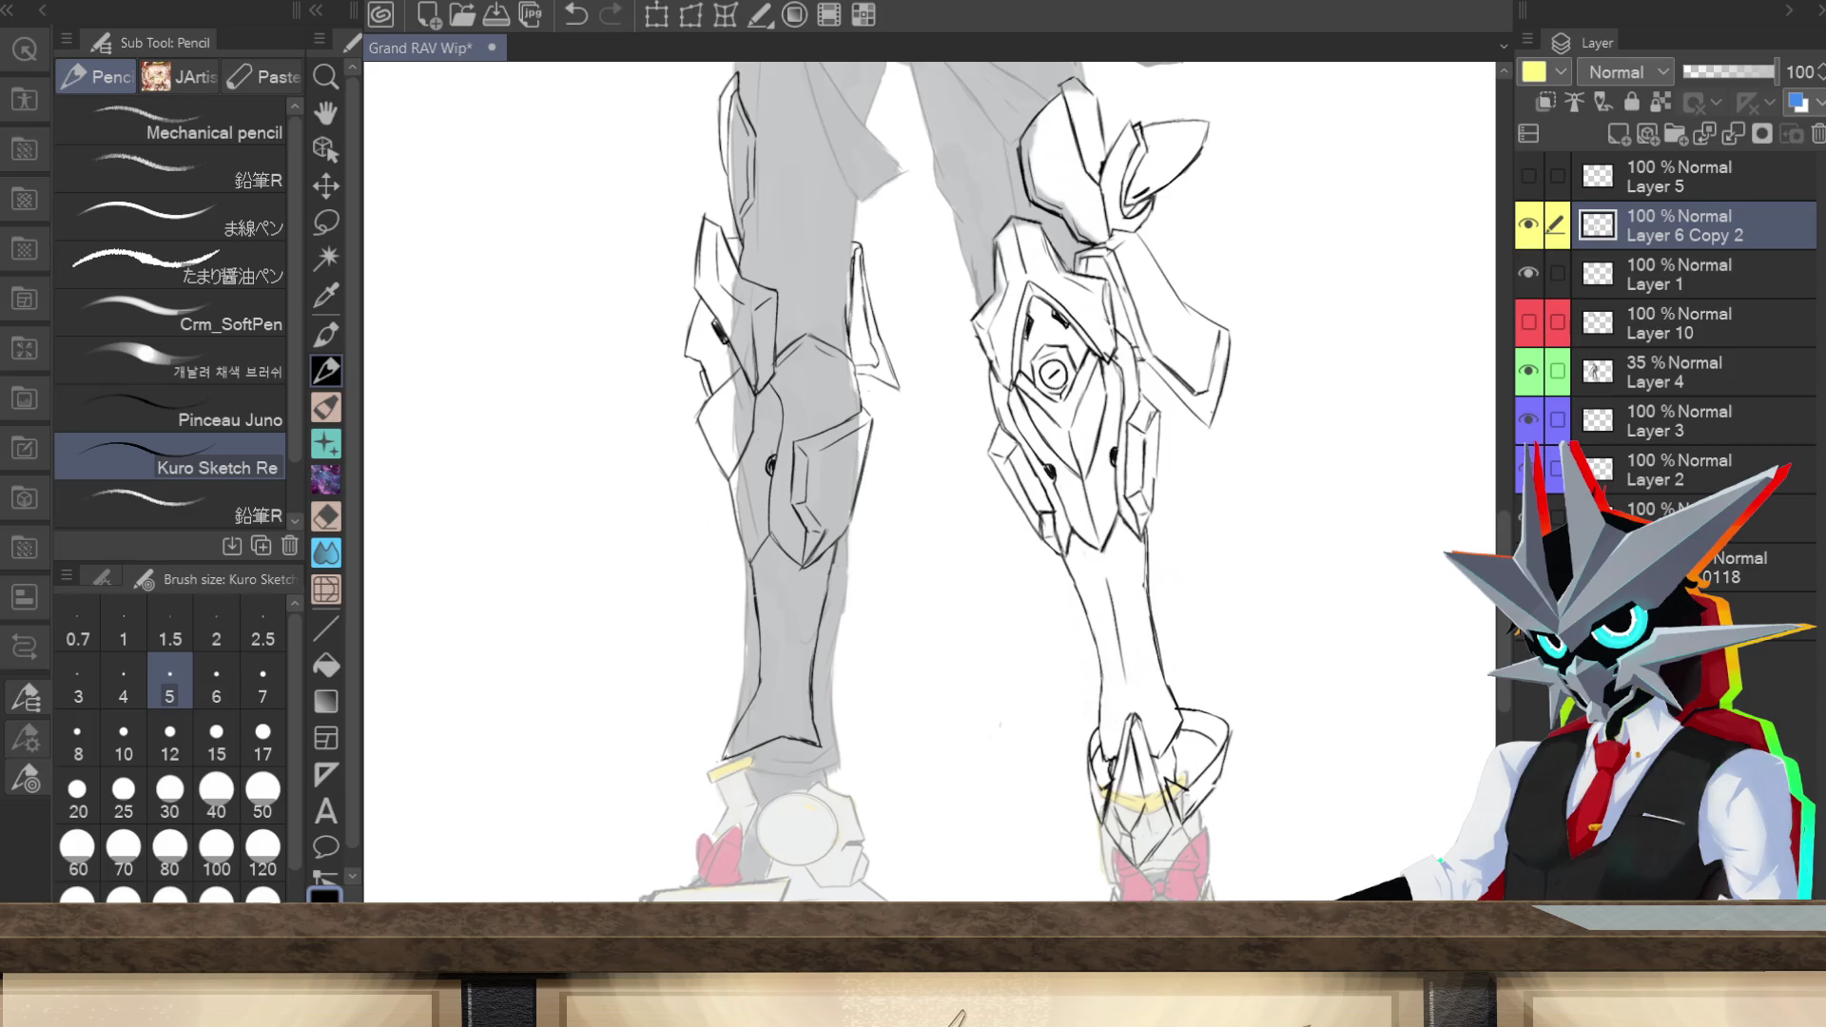
left_click_drag(833, 544, 816, 696)
left_click_drag(842, 547, 821, 620)
left_click_drag(829, 609, 816, 710)
key("ctrl+z")
mouse_move(810, 701)
left_mouse_down()
mouse_move(828, 755)
mouse_move(804, 760)
left_mouse_up()
Step: Undo an accidental move of the leg line art and lasso the left leg armor
left_click(326, 186)
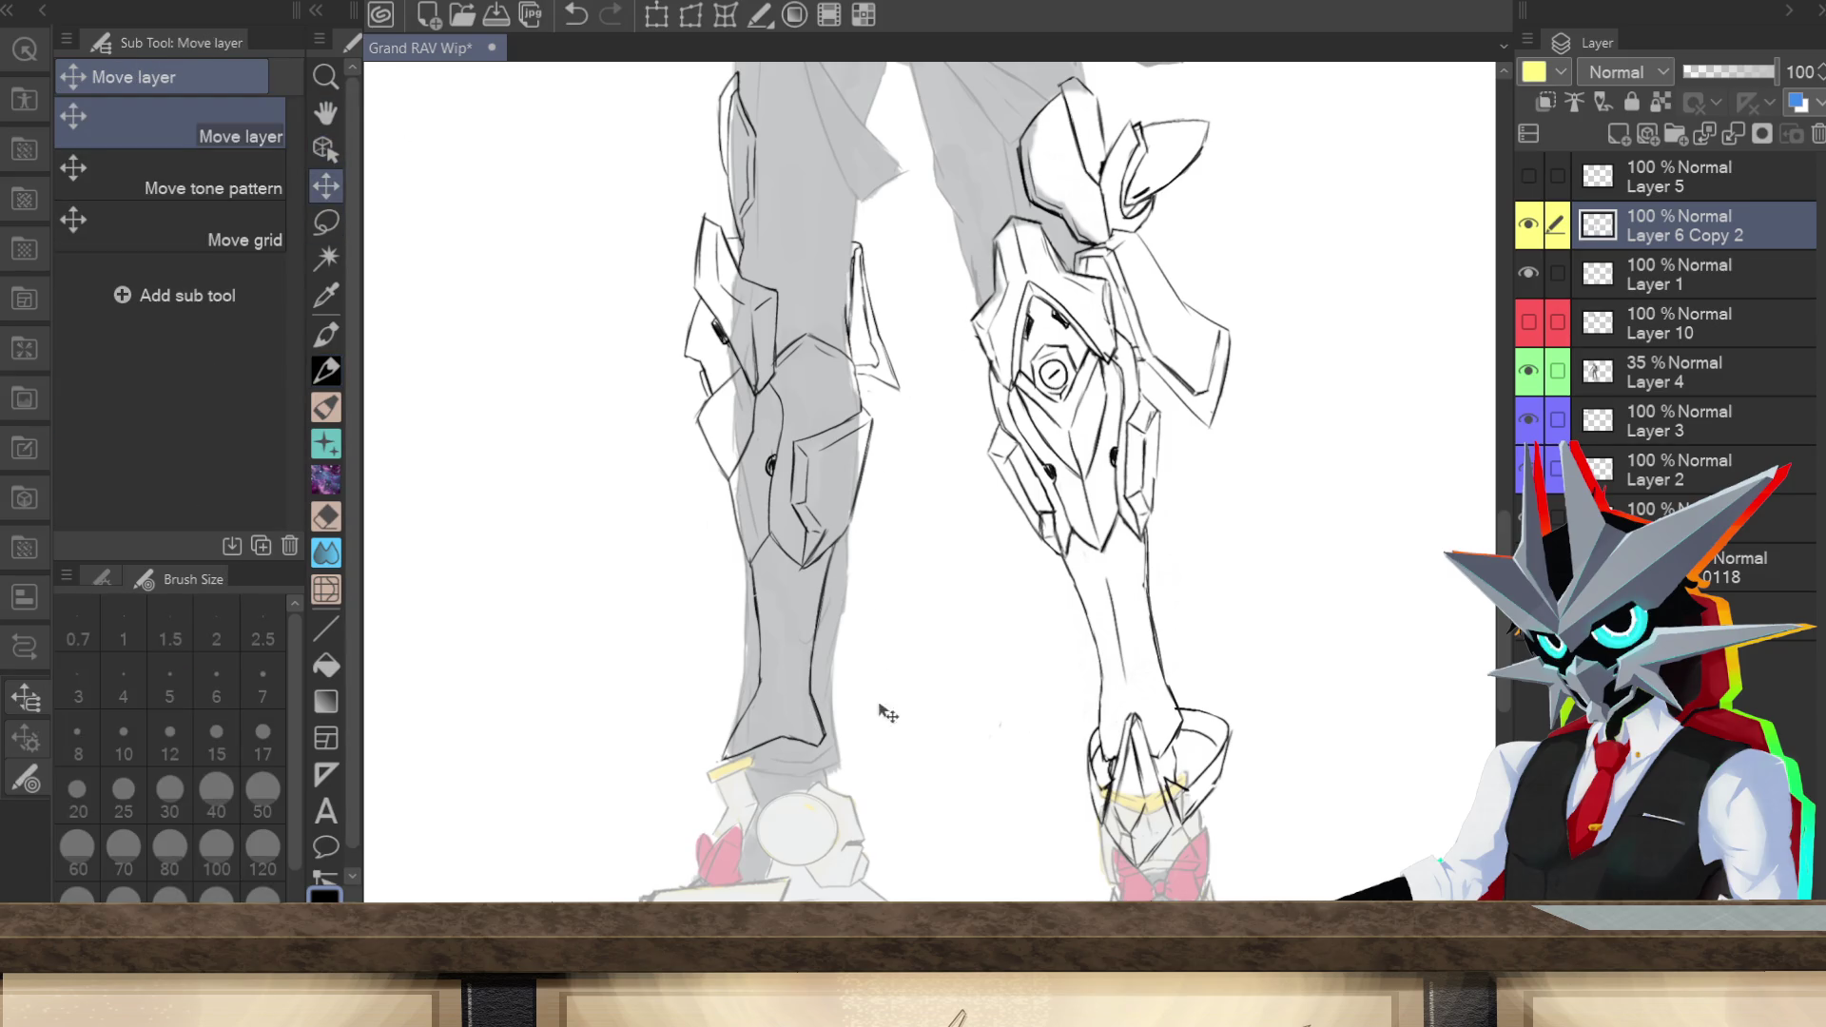
left_click_drag(848, 799, 881, 758)
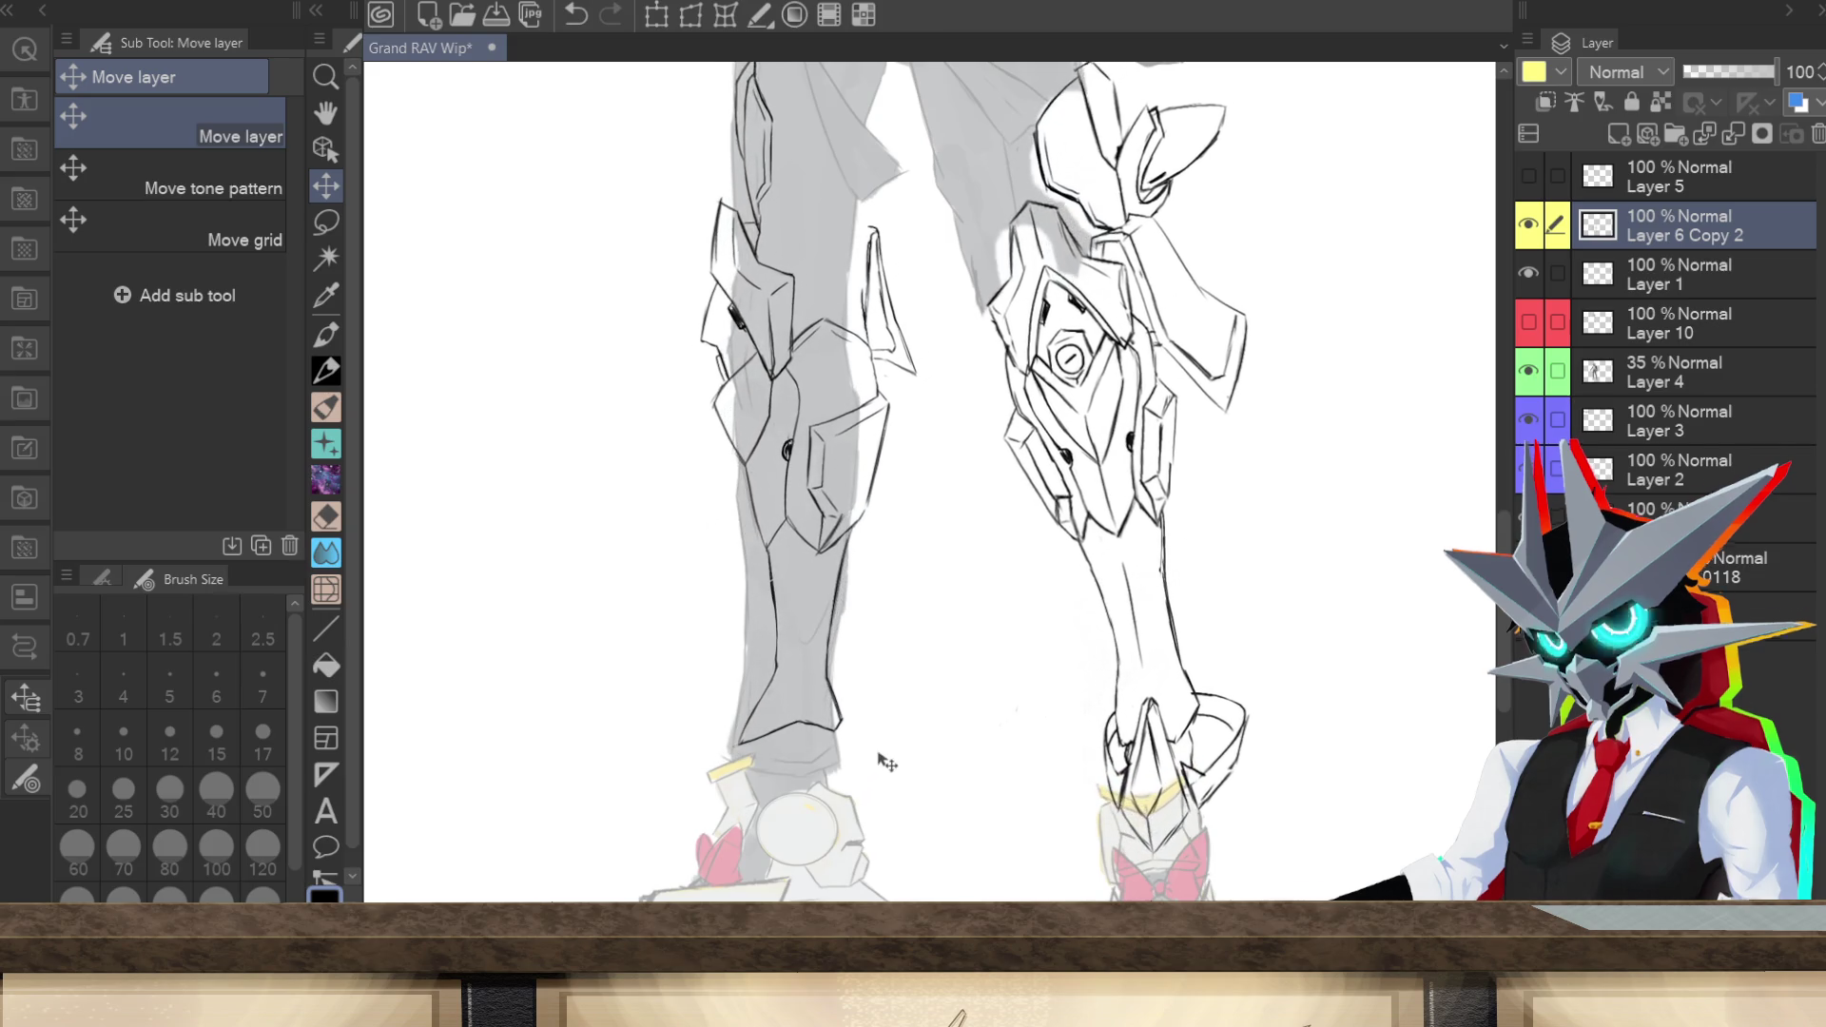
key("ctrl+z")
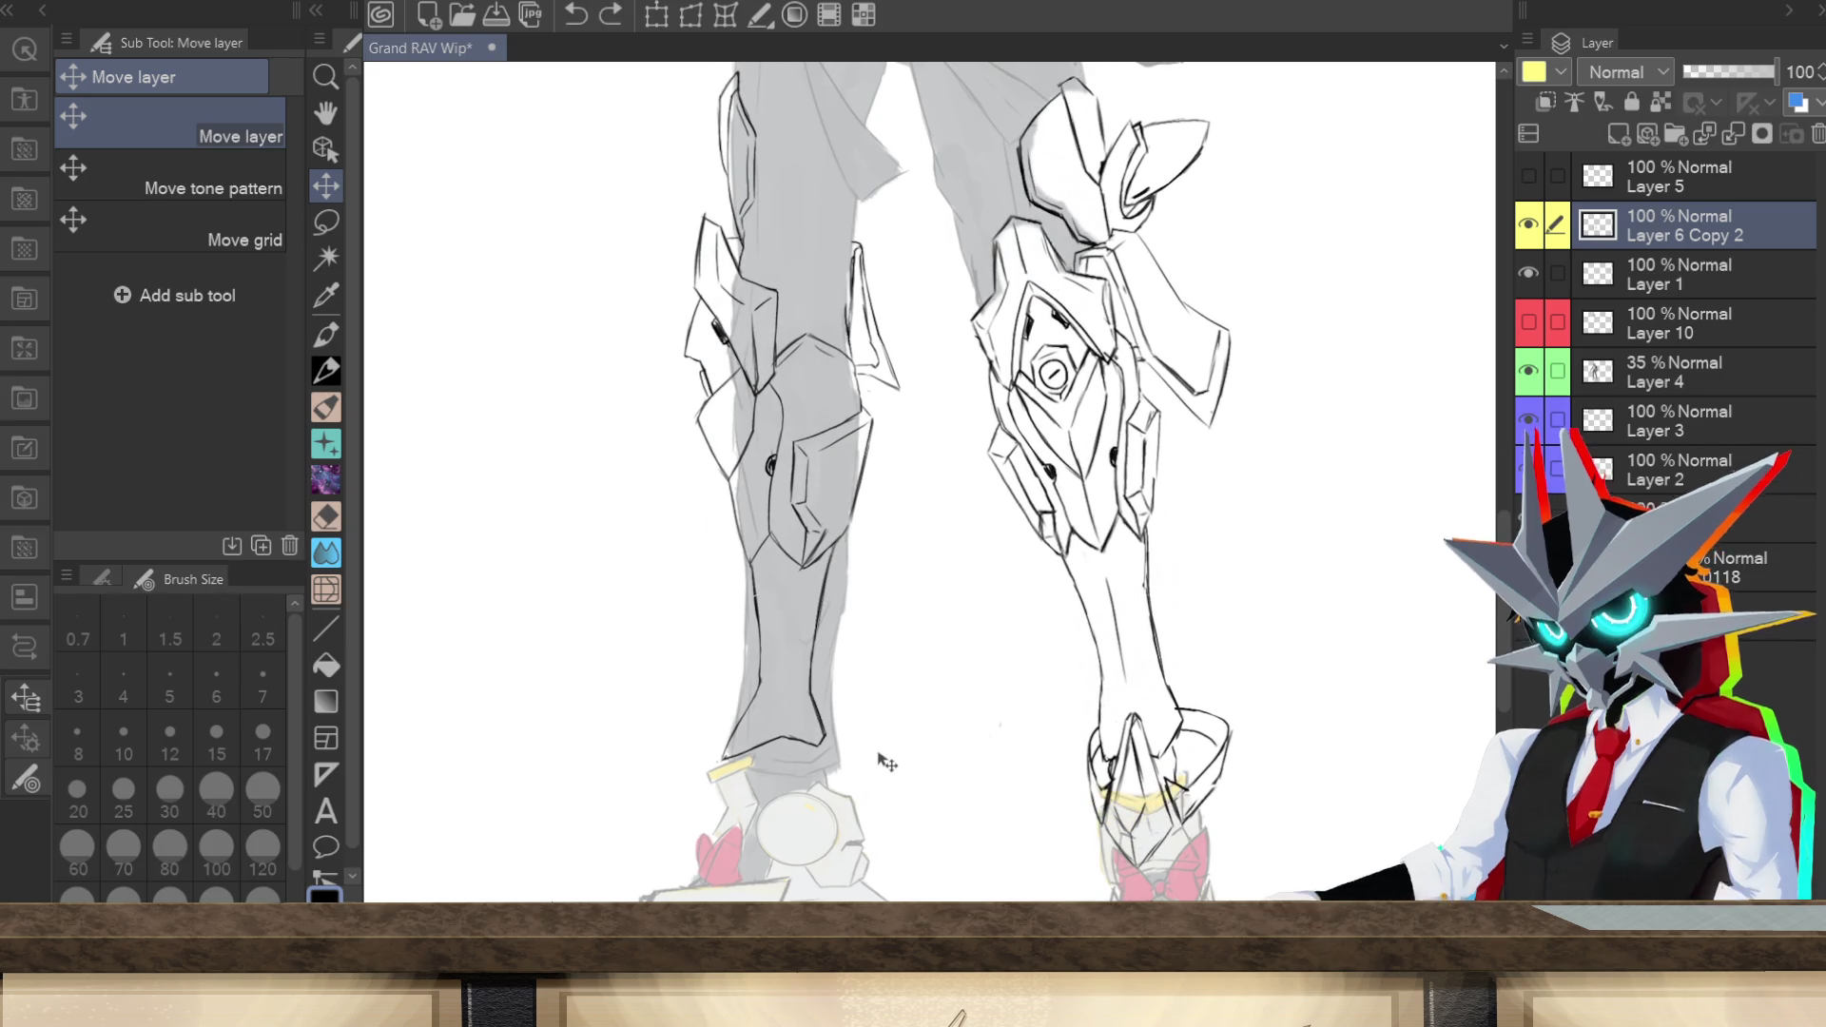
key("m")
mouse_move(861, 806)
left_mouse_down()
mouse_move(884, 787)
mouse_move(933, 412)
mouse_move(904, 223)
mouse_move(746, 65)
mouse_move(585, 337)
mouse_move(672, 773)
mouse_move(859, 810)
left_mouse_up()
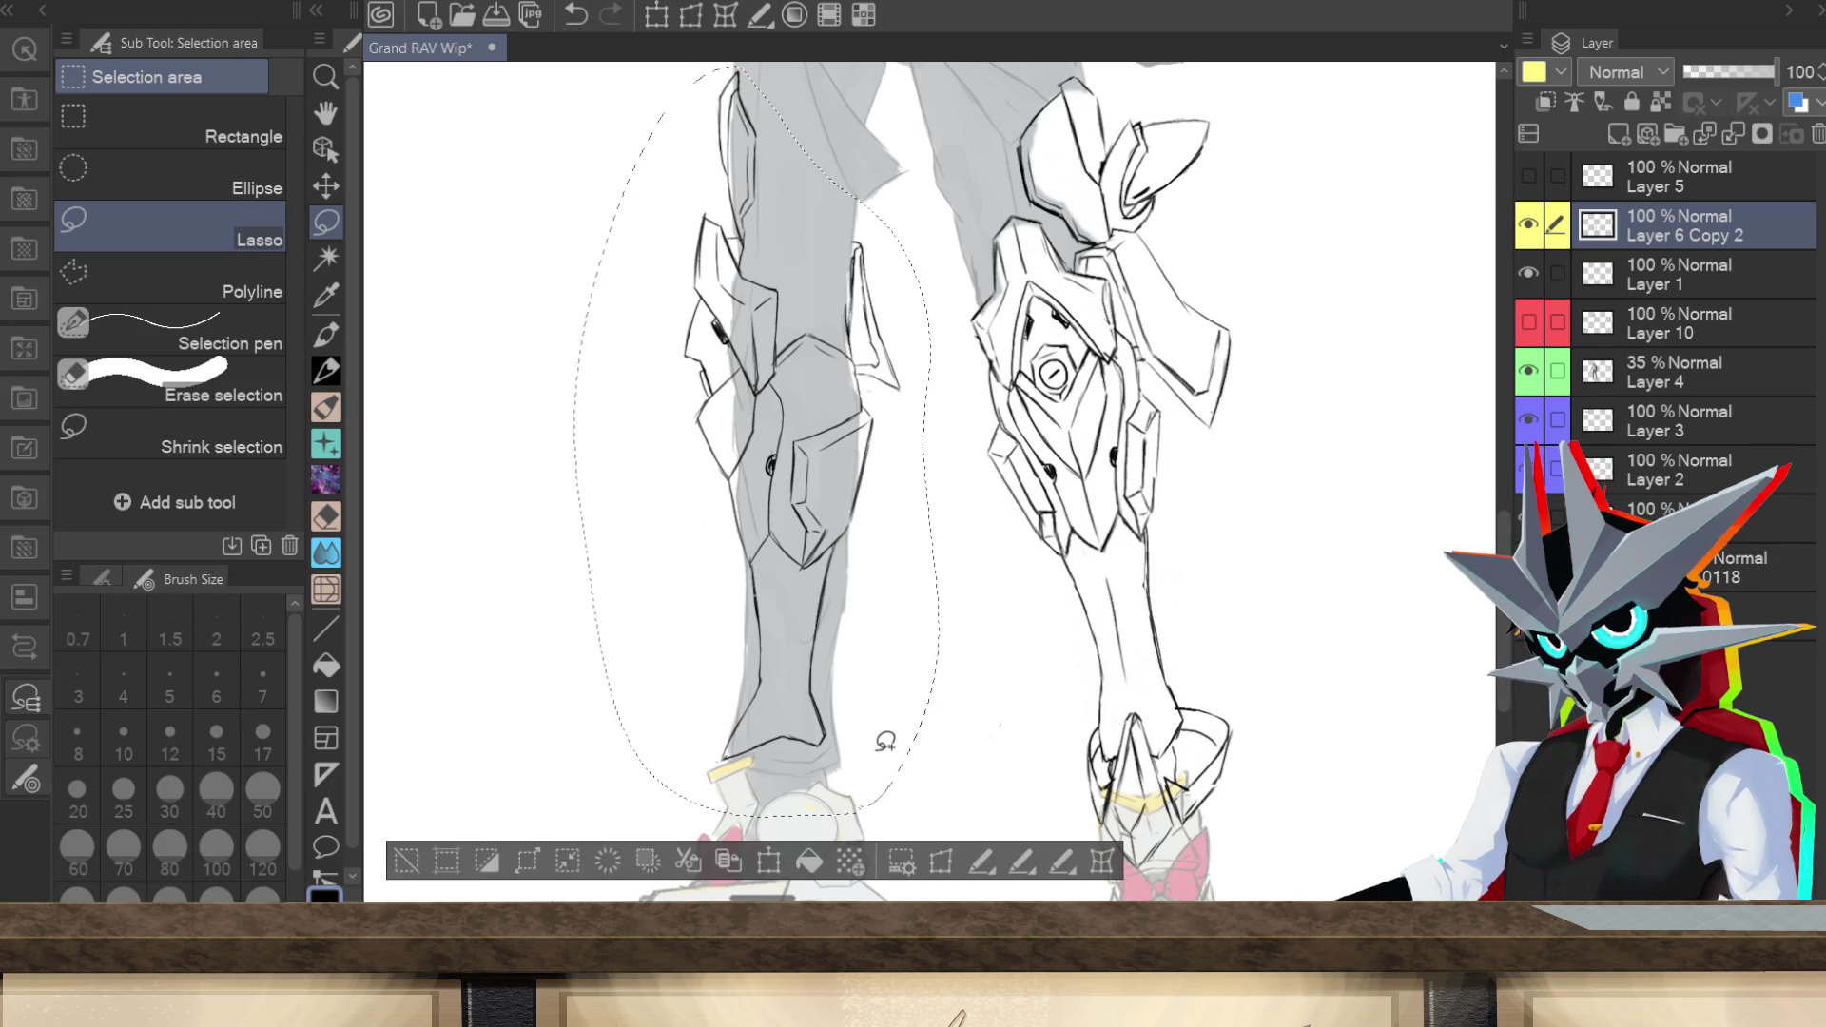
Step: Rotate, nudge, shorten and narrow the left leg armor, ending nearly upright
left_click(768, 862)
mouse_move(992, 612)
left_mouse_down()
mouse_move(979, 396)
mouse_move(966, 488)
left_mouse_up()
left_click_drag(919, 631, 925, 633)
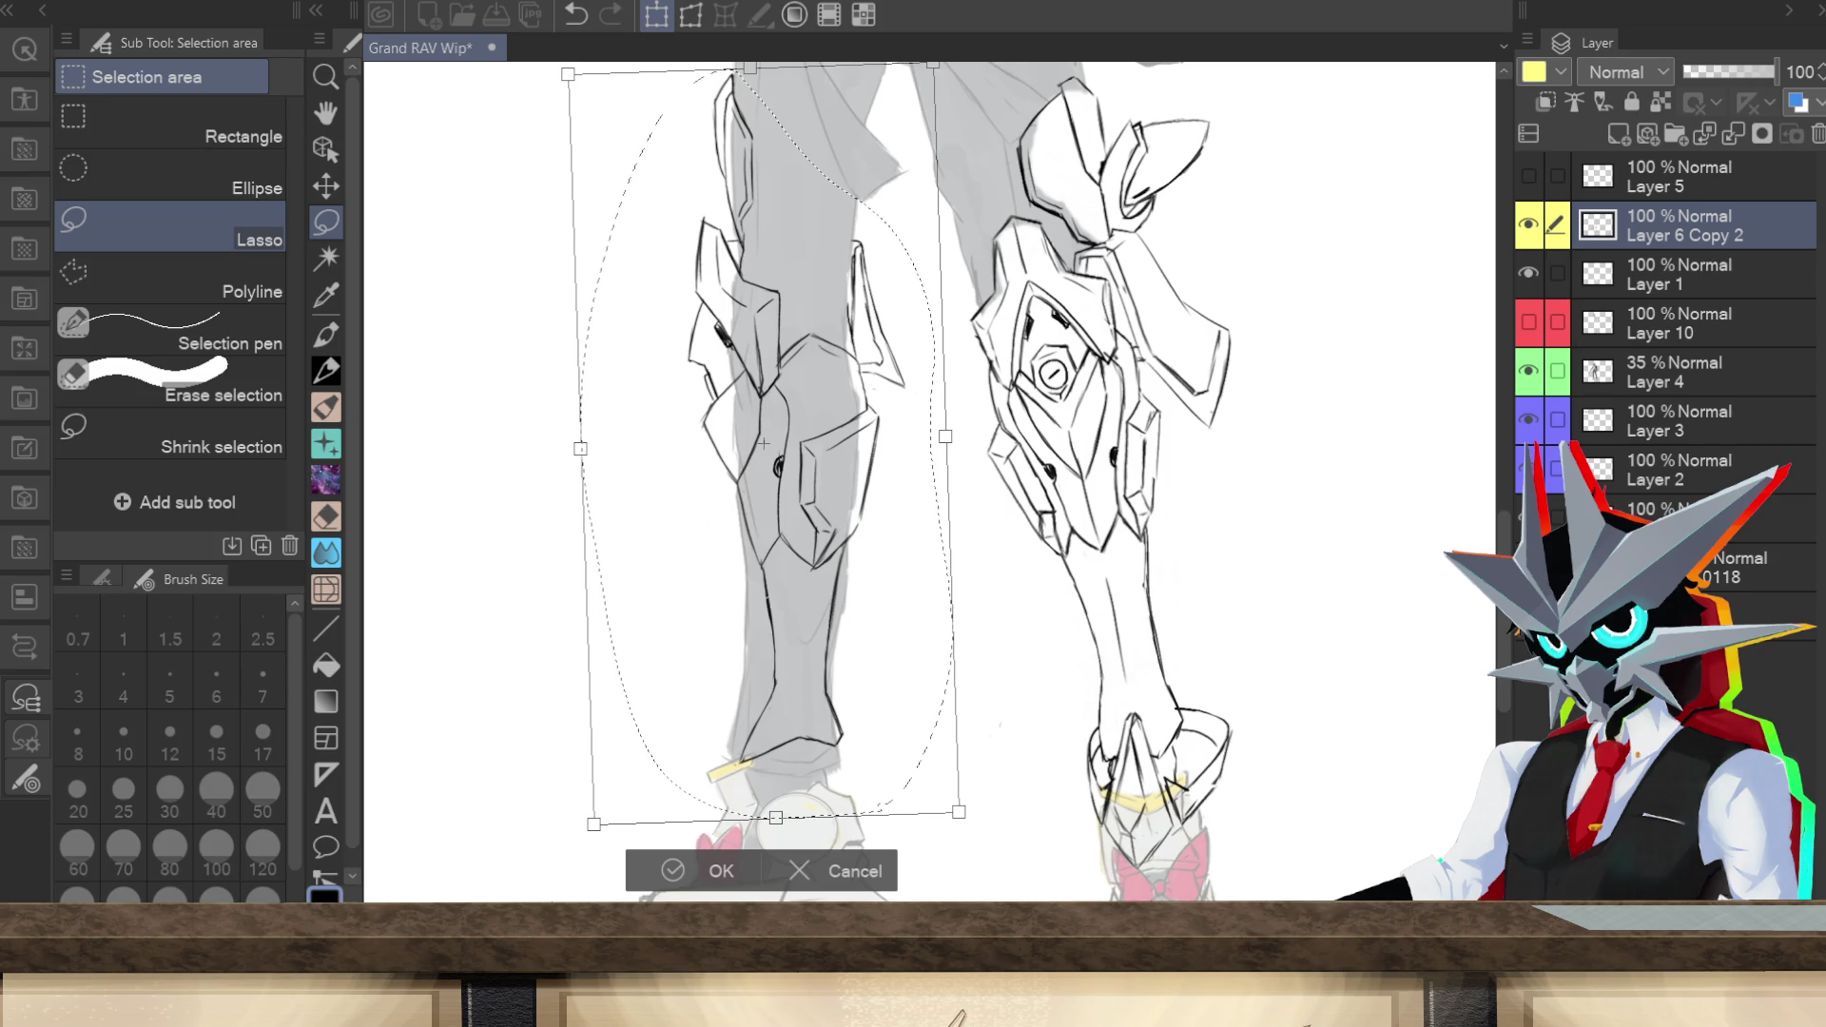
key("ctrl+minus")
key("ctrl+minus")
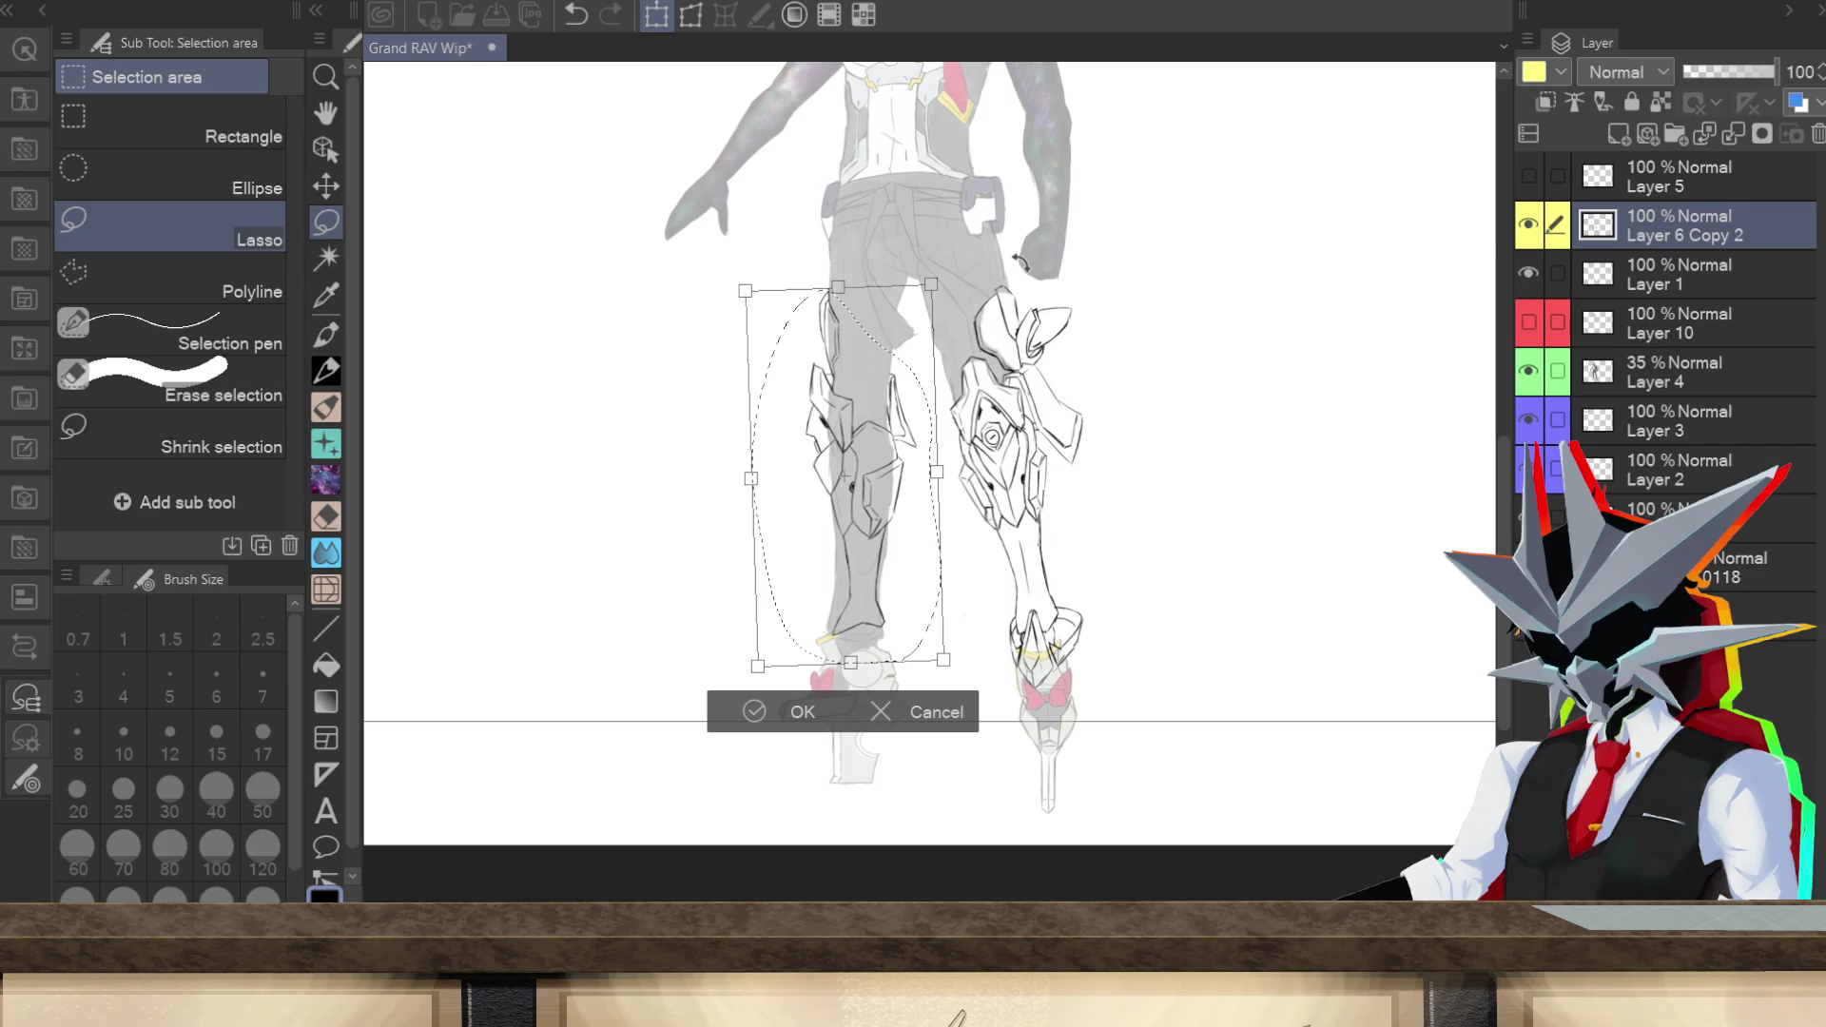
left_click_drag(849, 663, 849, 654)
left_click_drag(936, 469, 915, 513)
left_click_drag(951, 661, 949, 665)
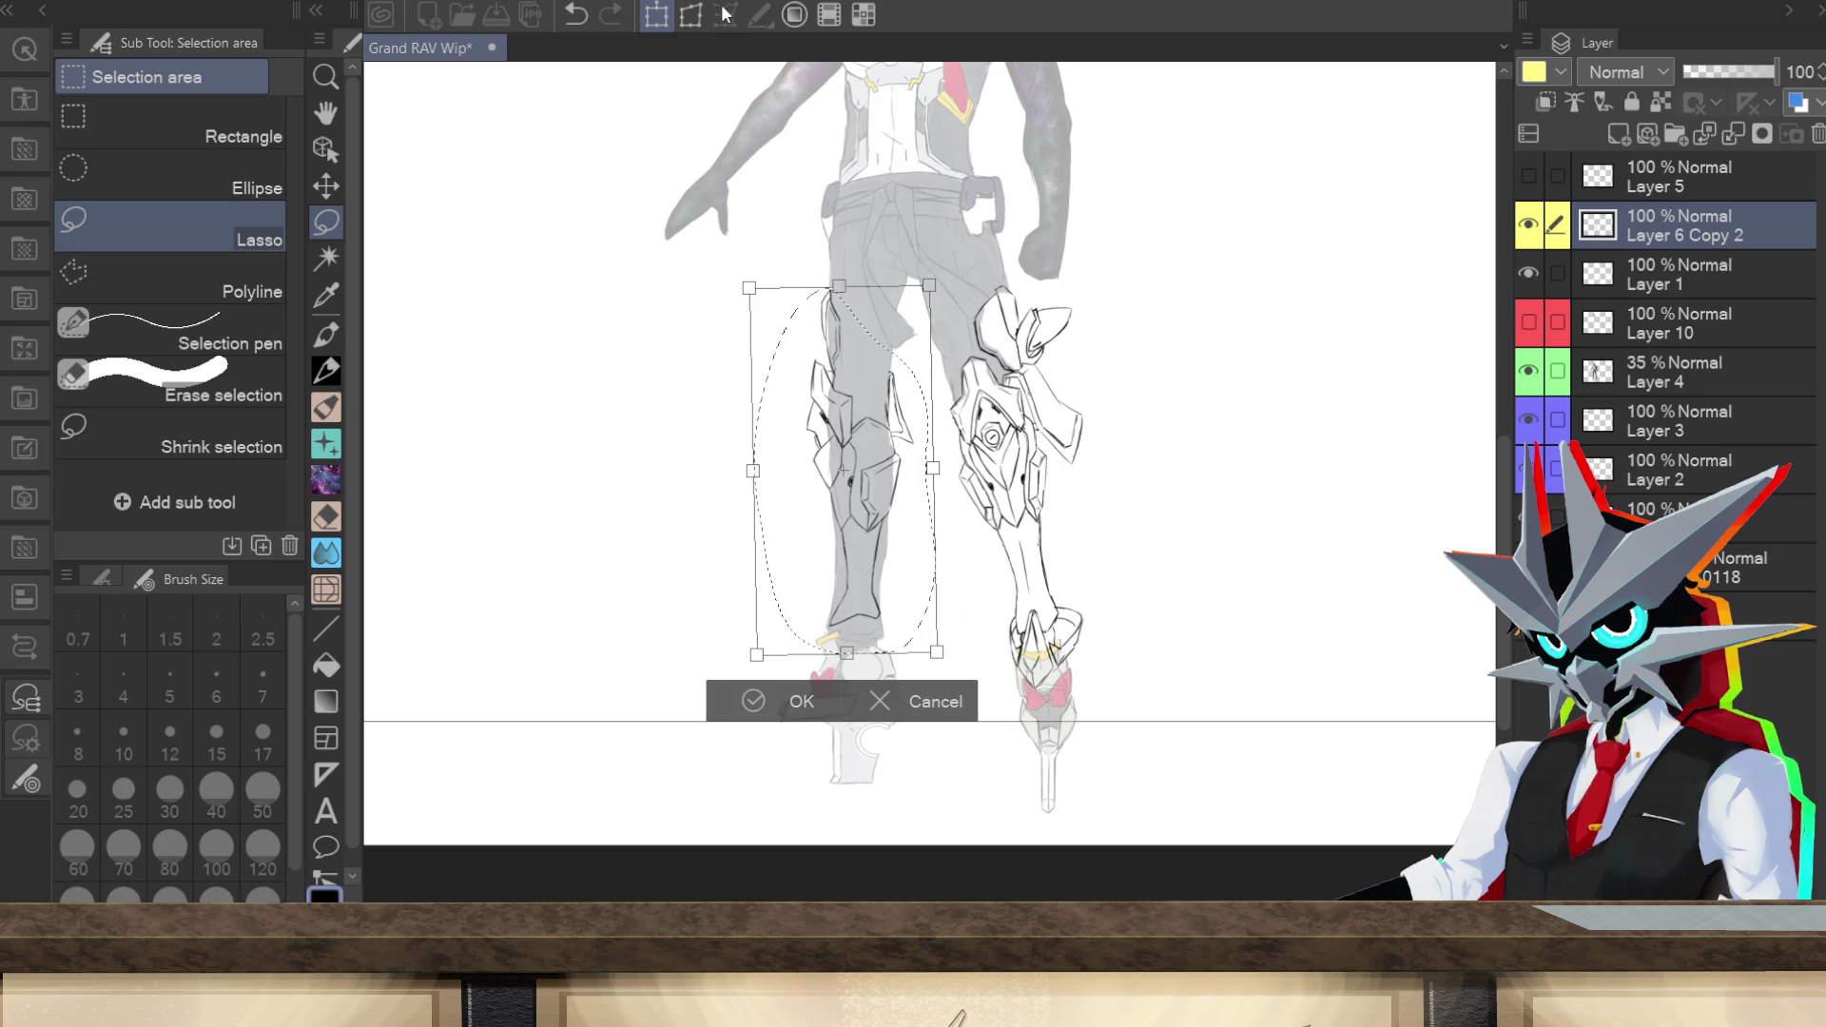
Step: Skew the armor corners with Free Transform to taper it along the leg, then commit
left_click(691, 14)
left_click_drag(756, 654, 765, 652)
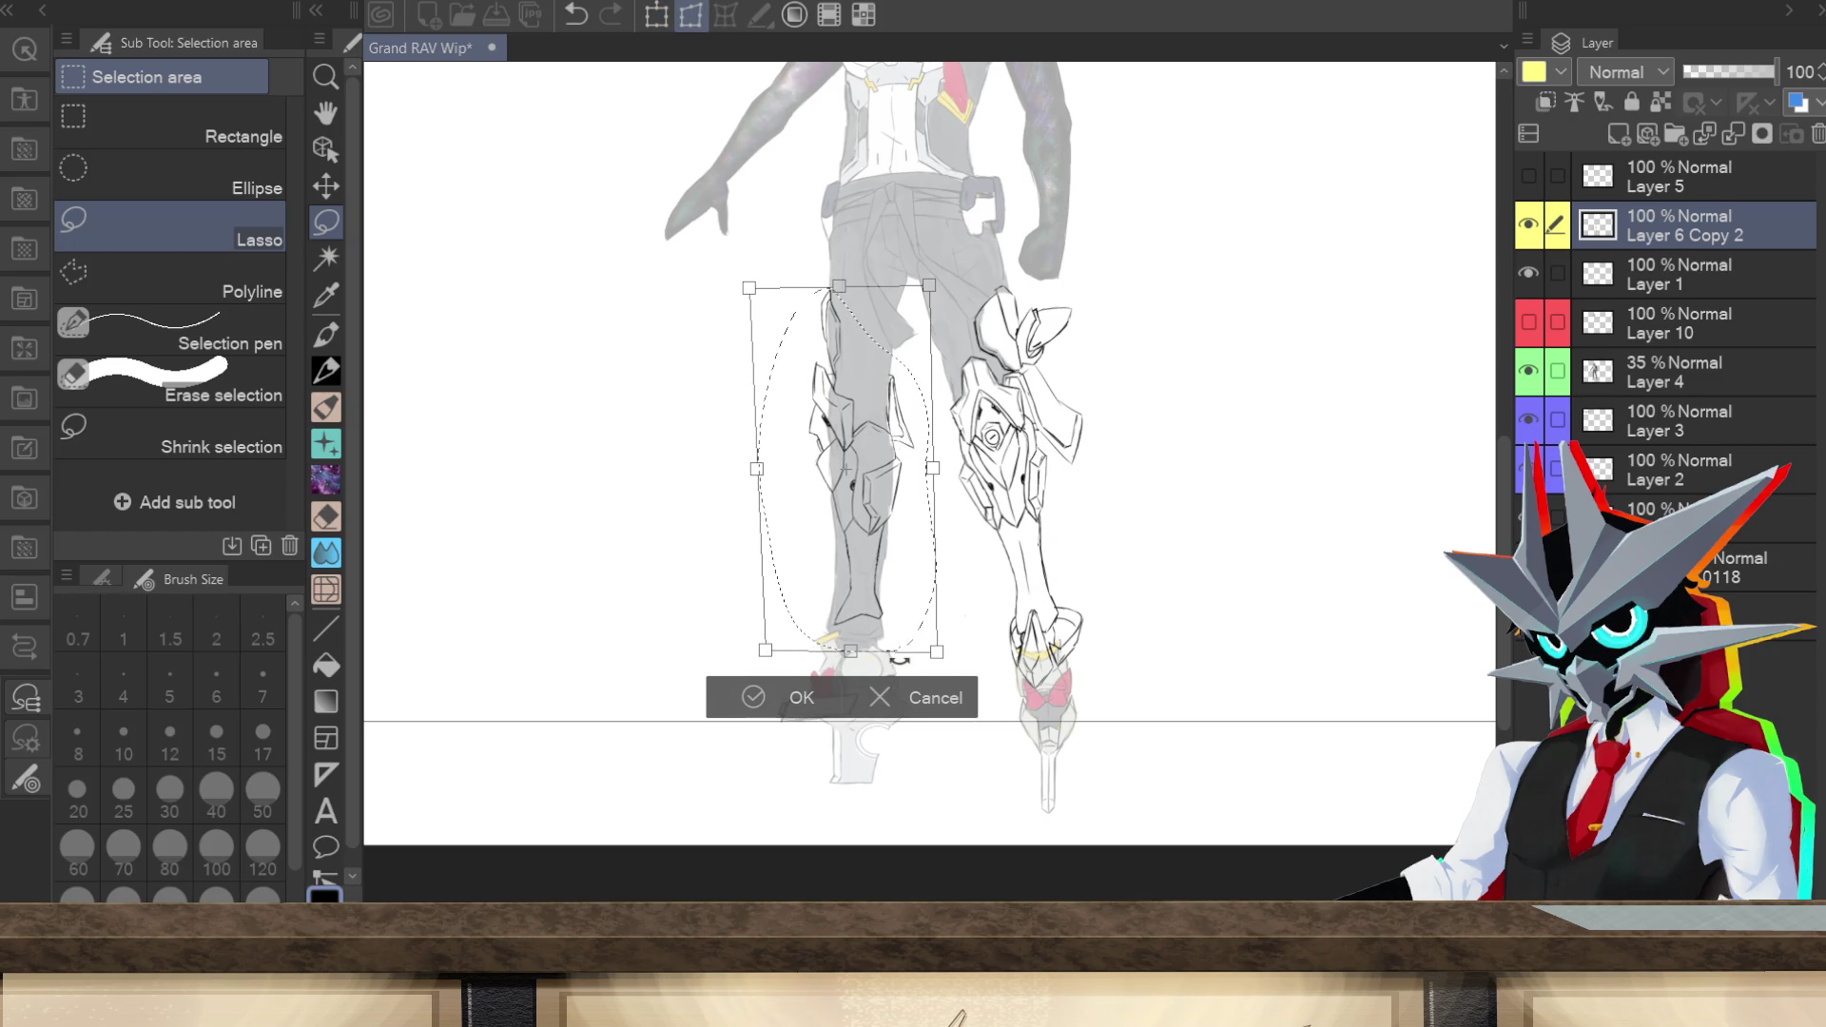
left_click_drag(937, 652, 927, 652)
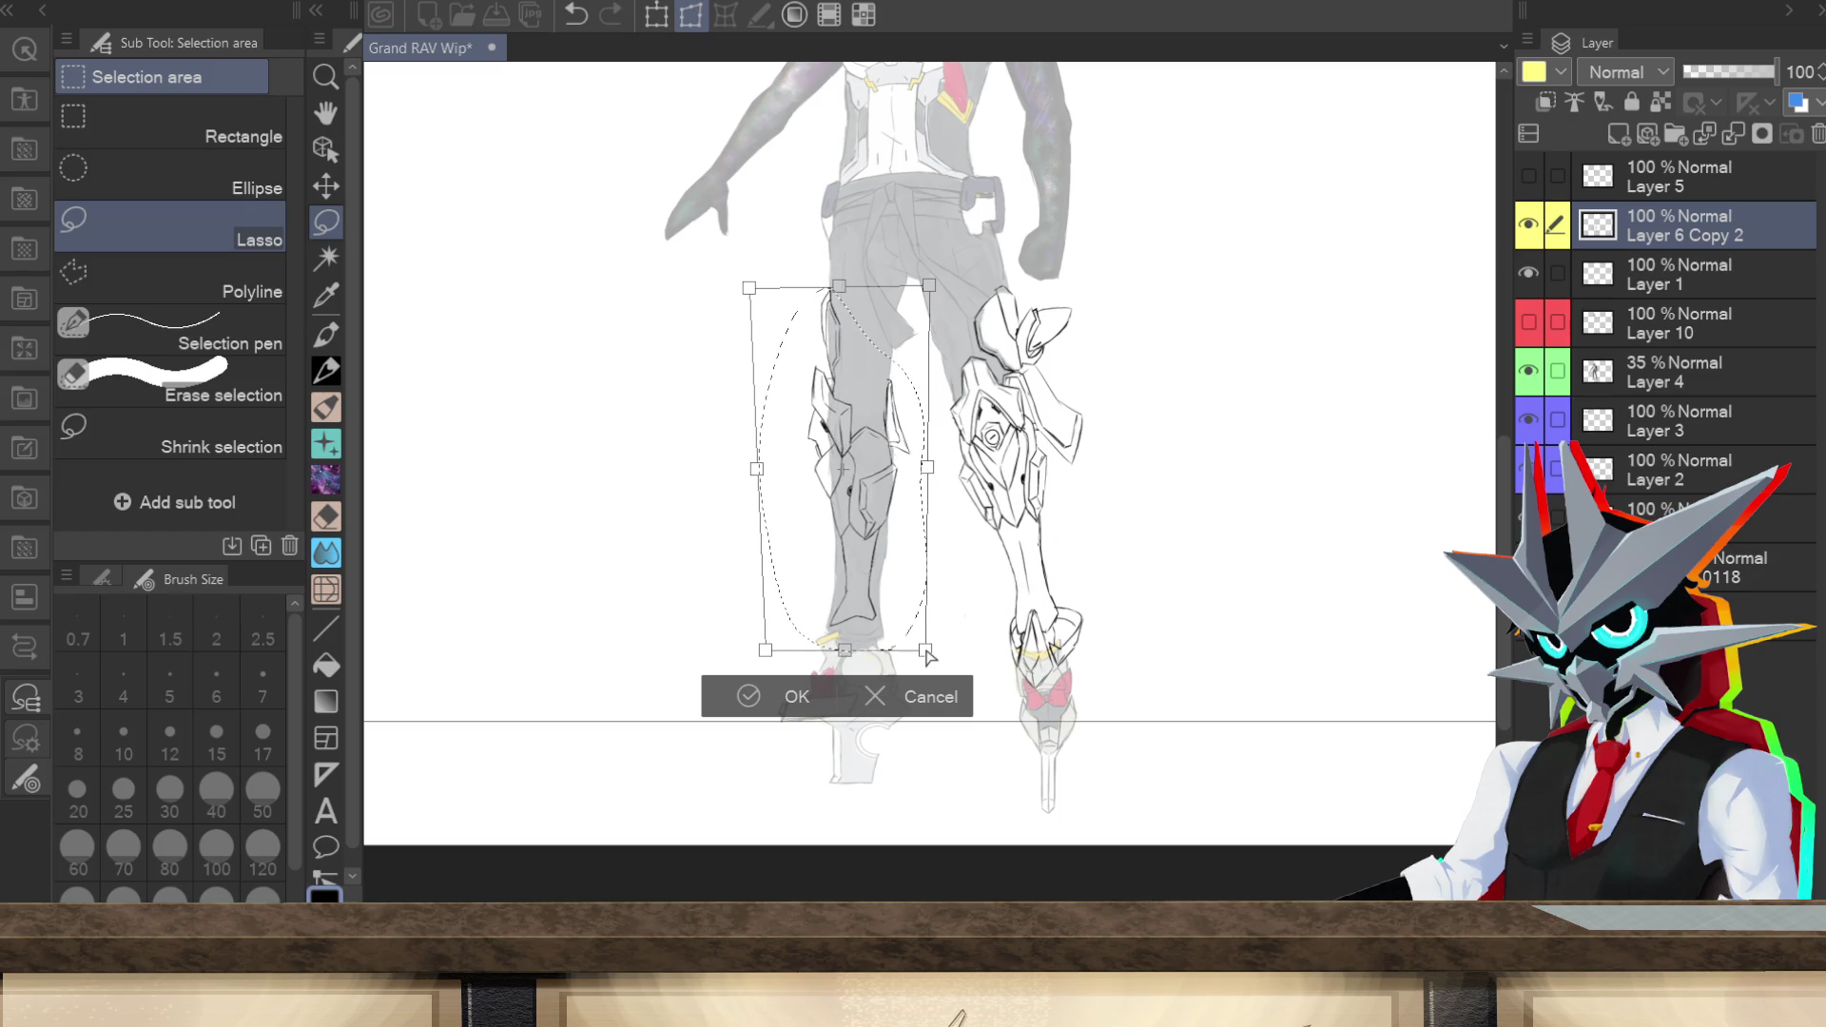
left_click_drag(937, 285, 939, 280)
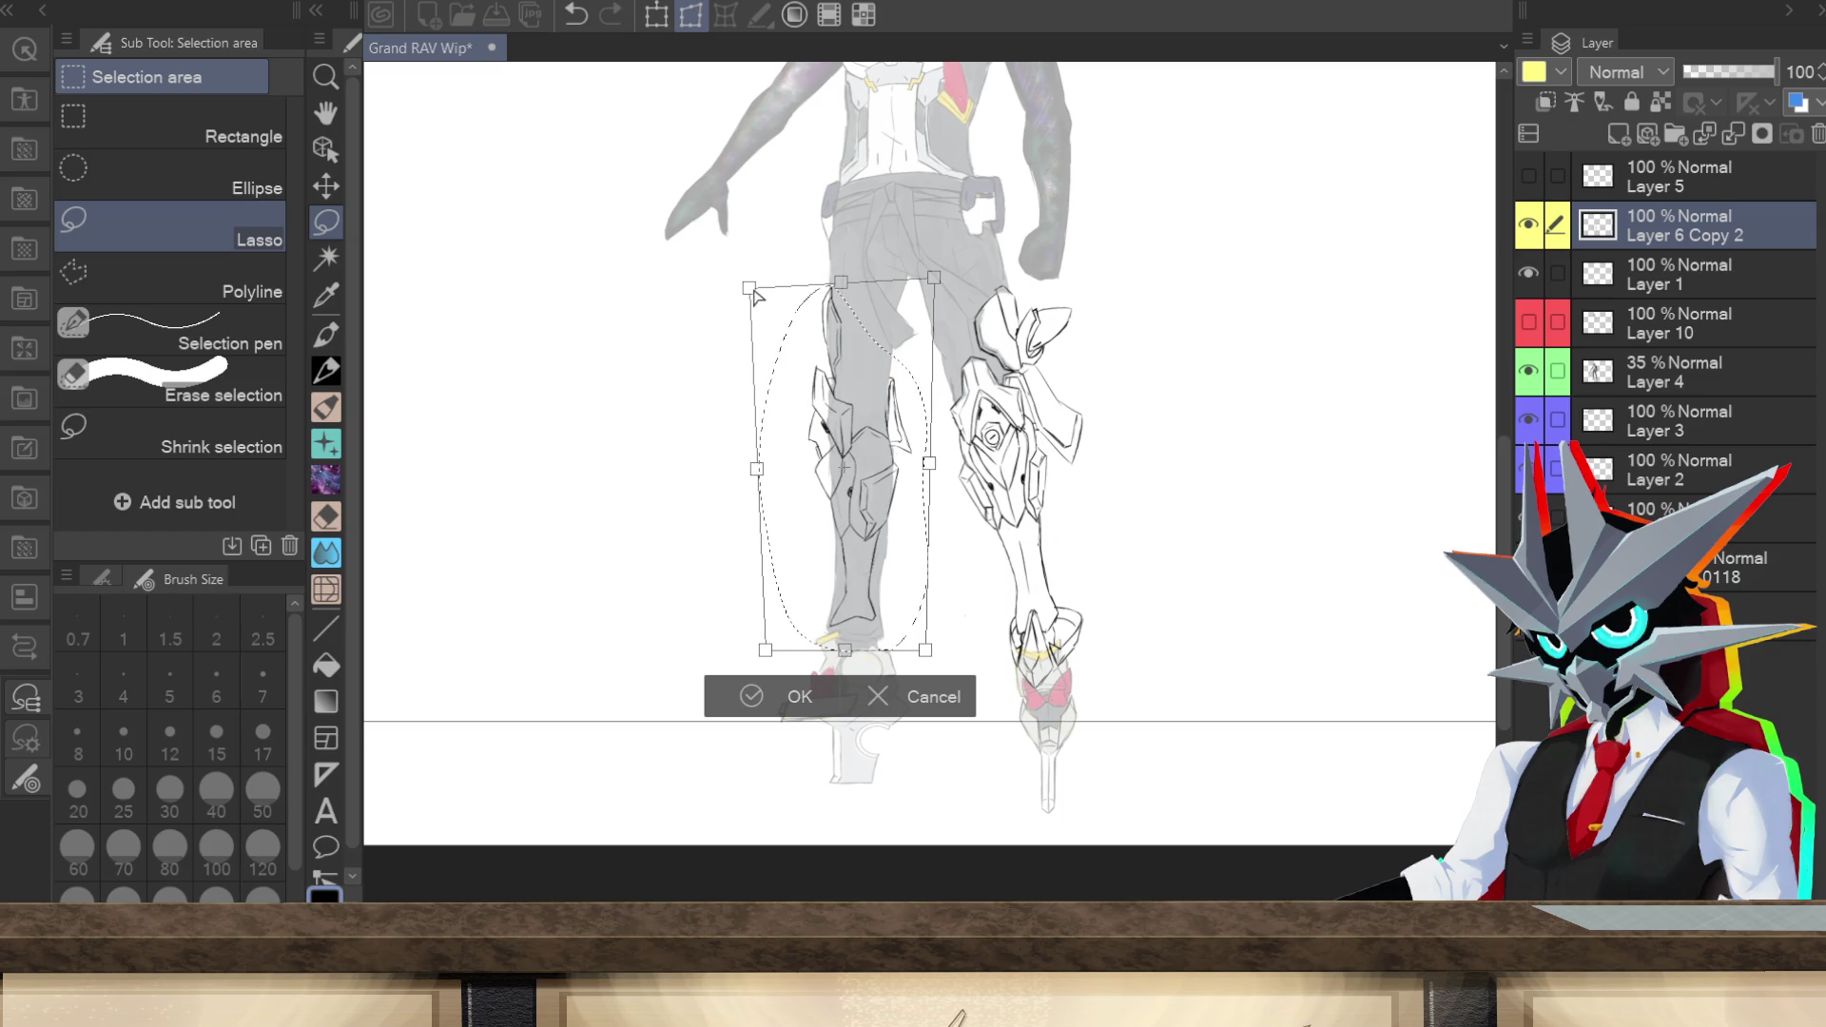
left_click_drag(750, 289, 749, 289)
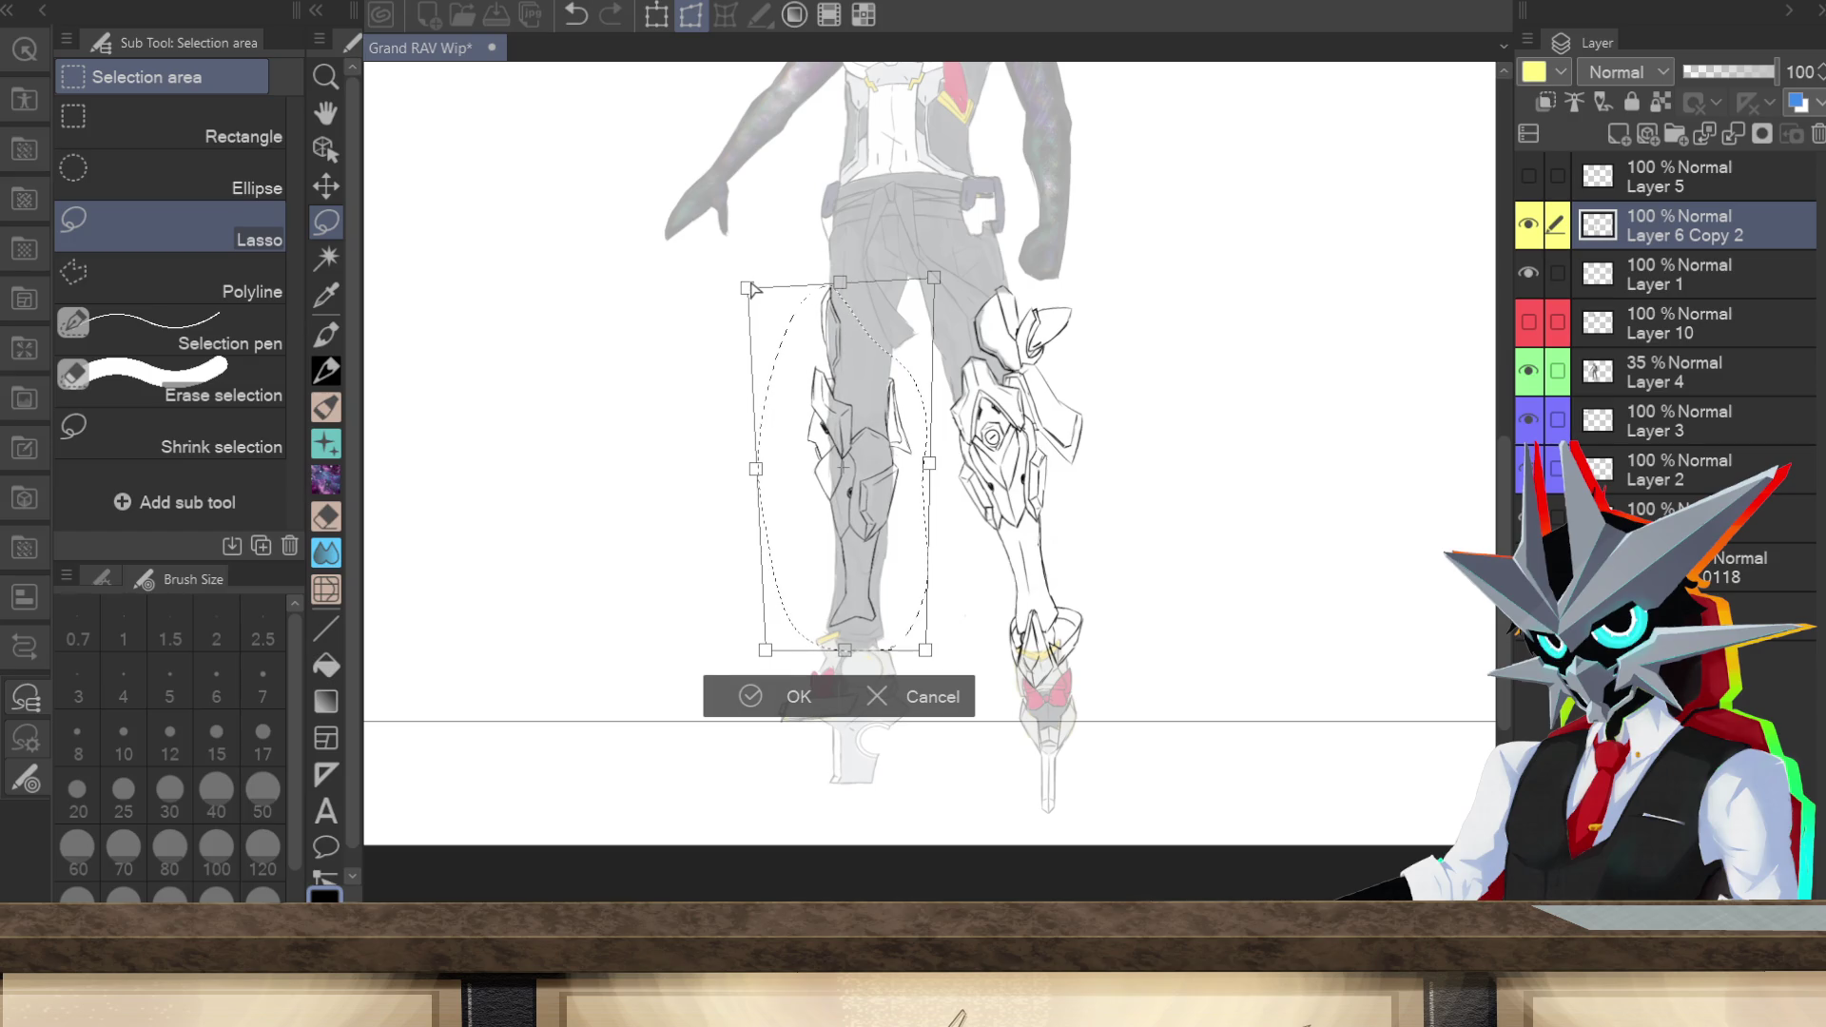
left_click_drag(846, 654, 846, 641)
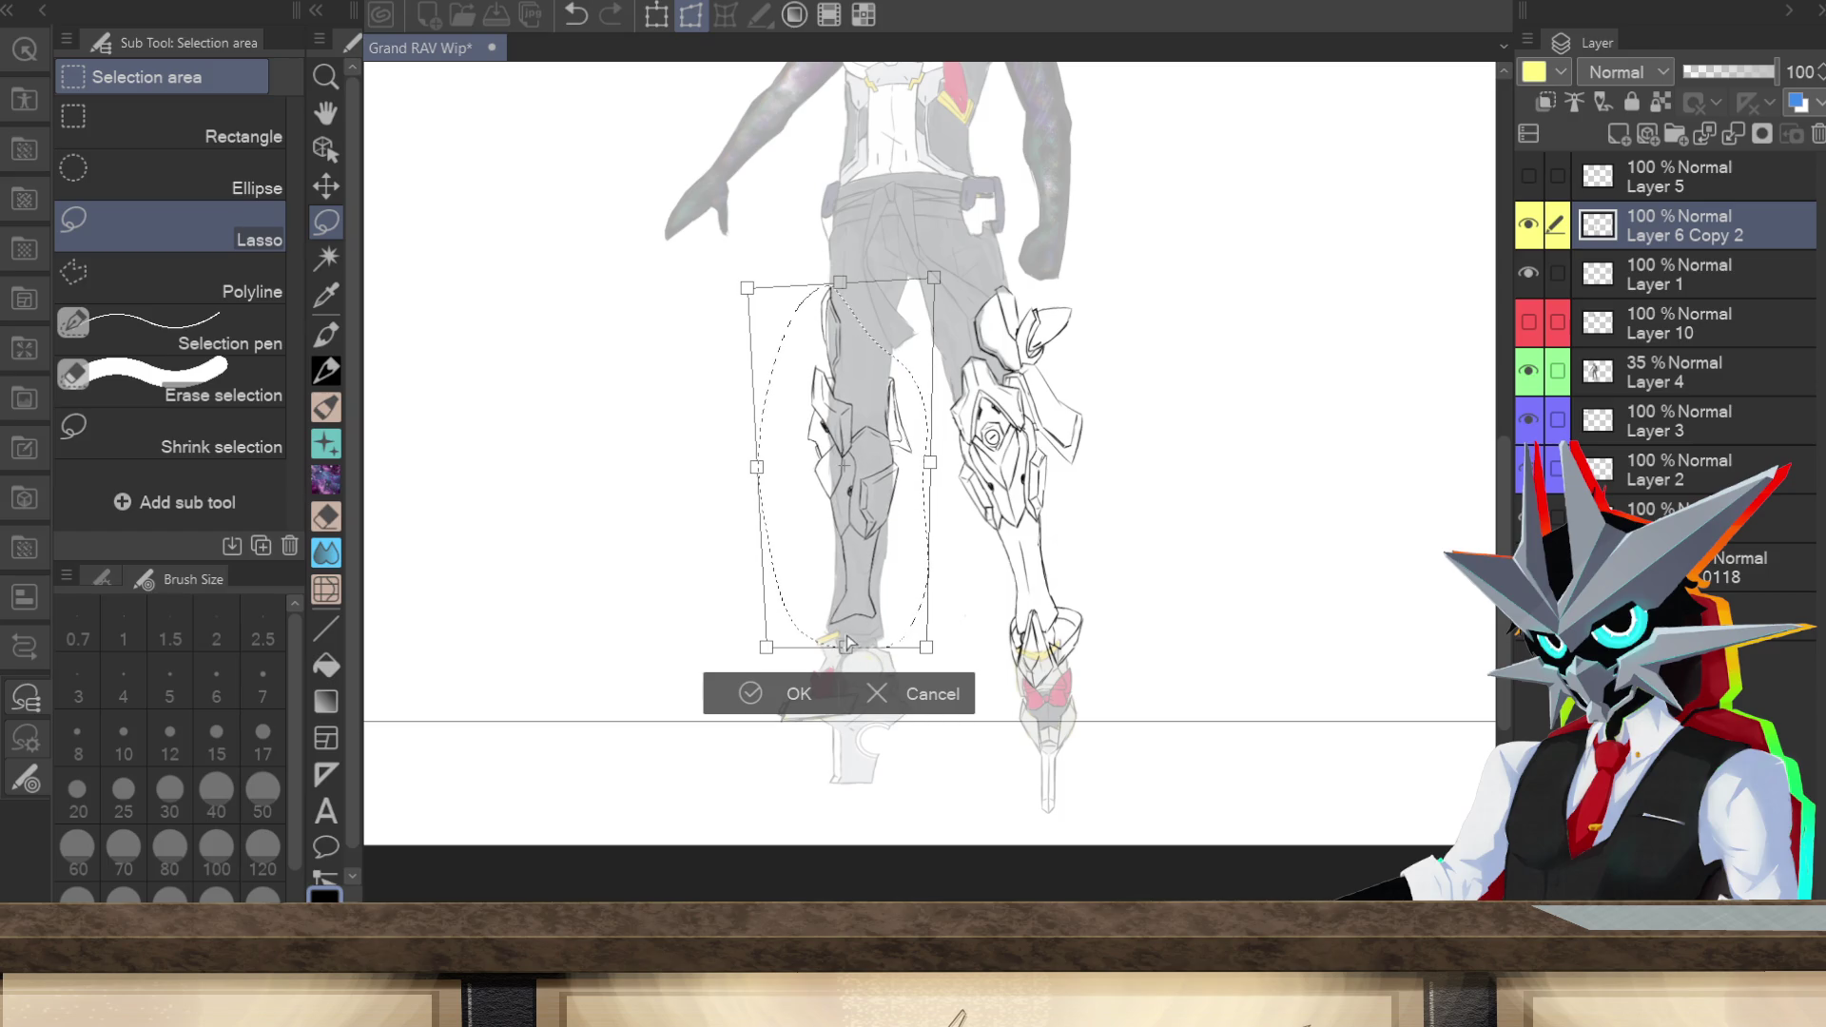
left_click(786, 696)
Step: Deselect, zoom in on the leg, and pencil a short line on the left ankle armor
key("p")
key("ctrl+d")
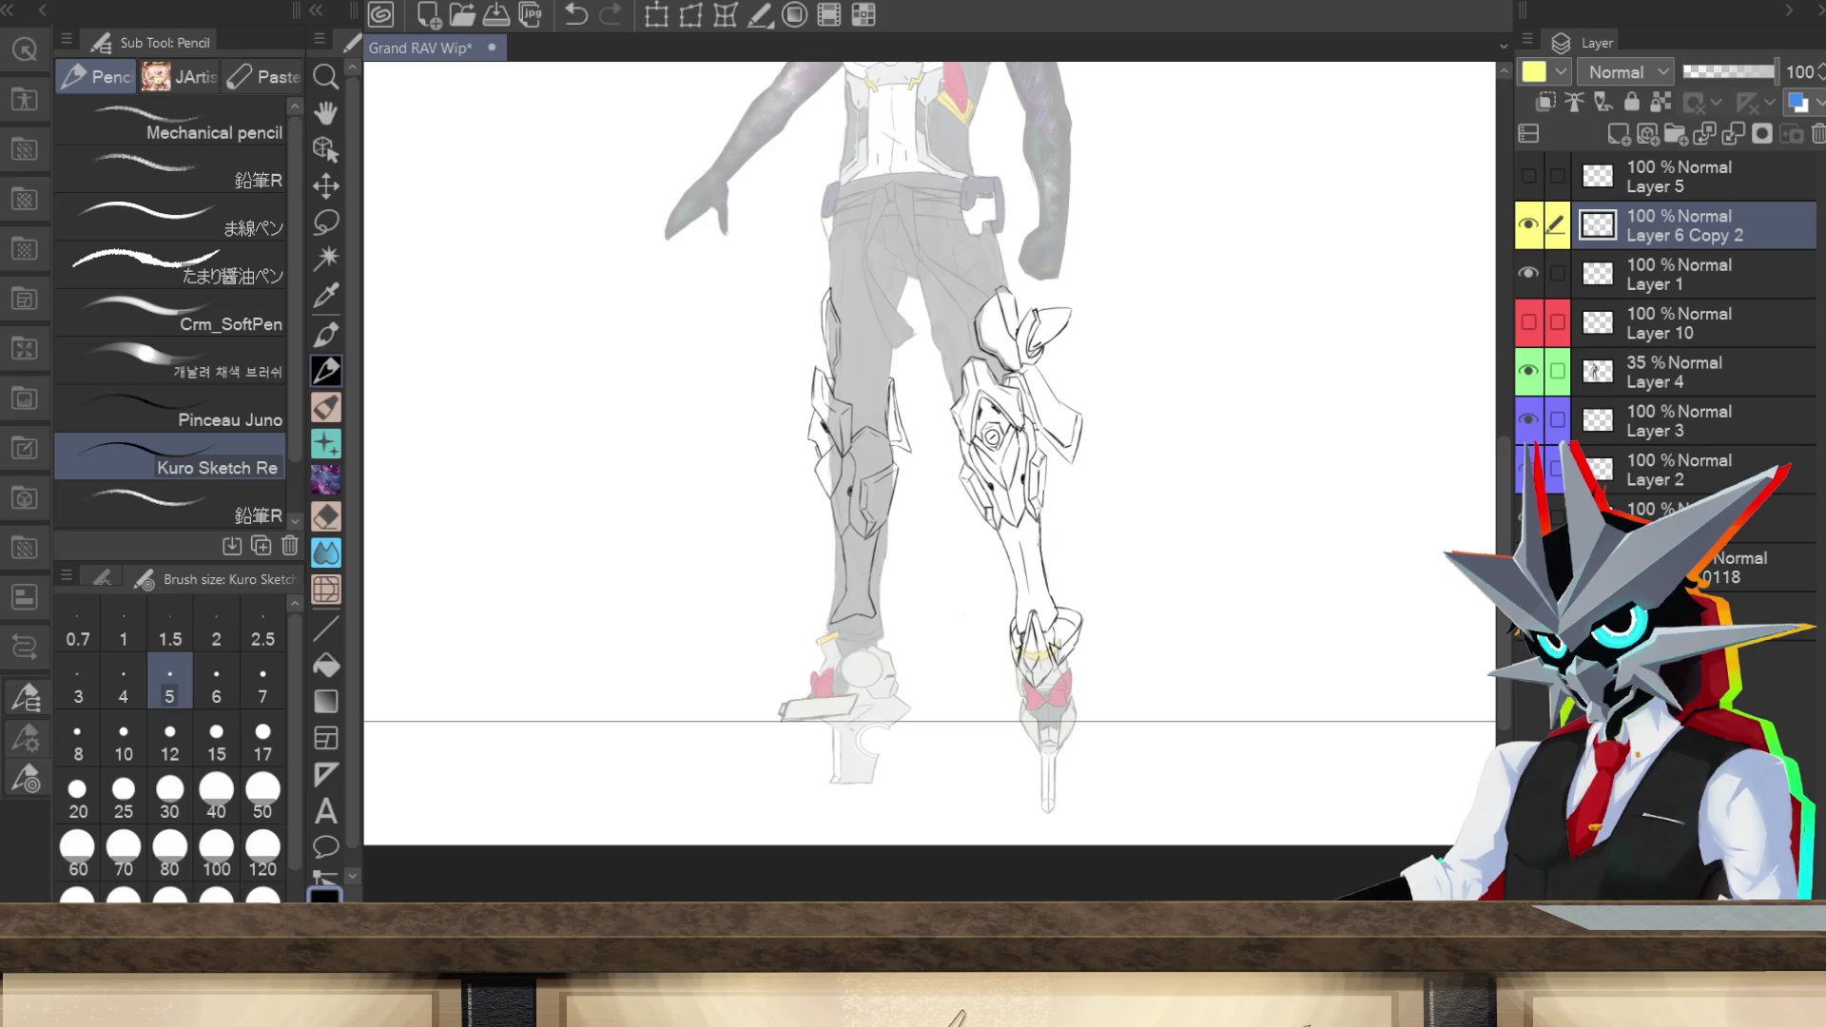
key("ctrl+plus")
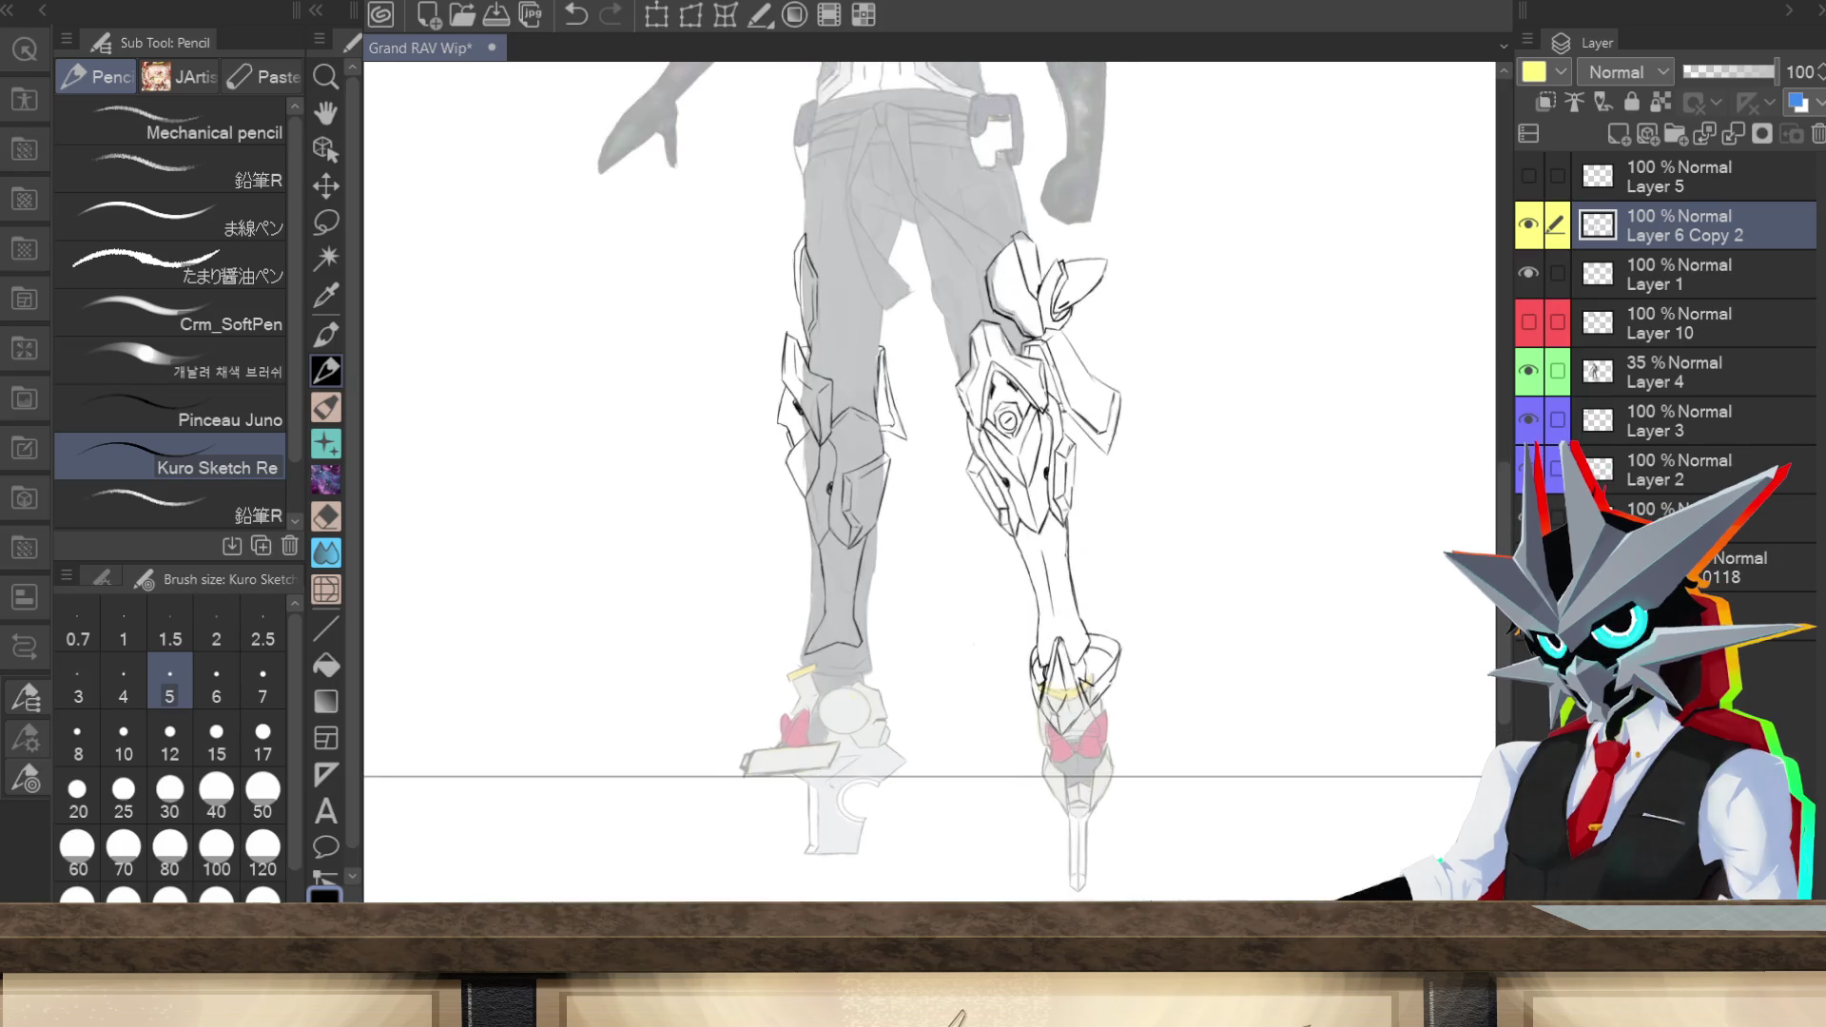
scroll(1498, 622, "down", 3)
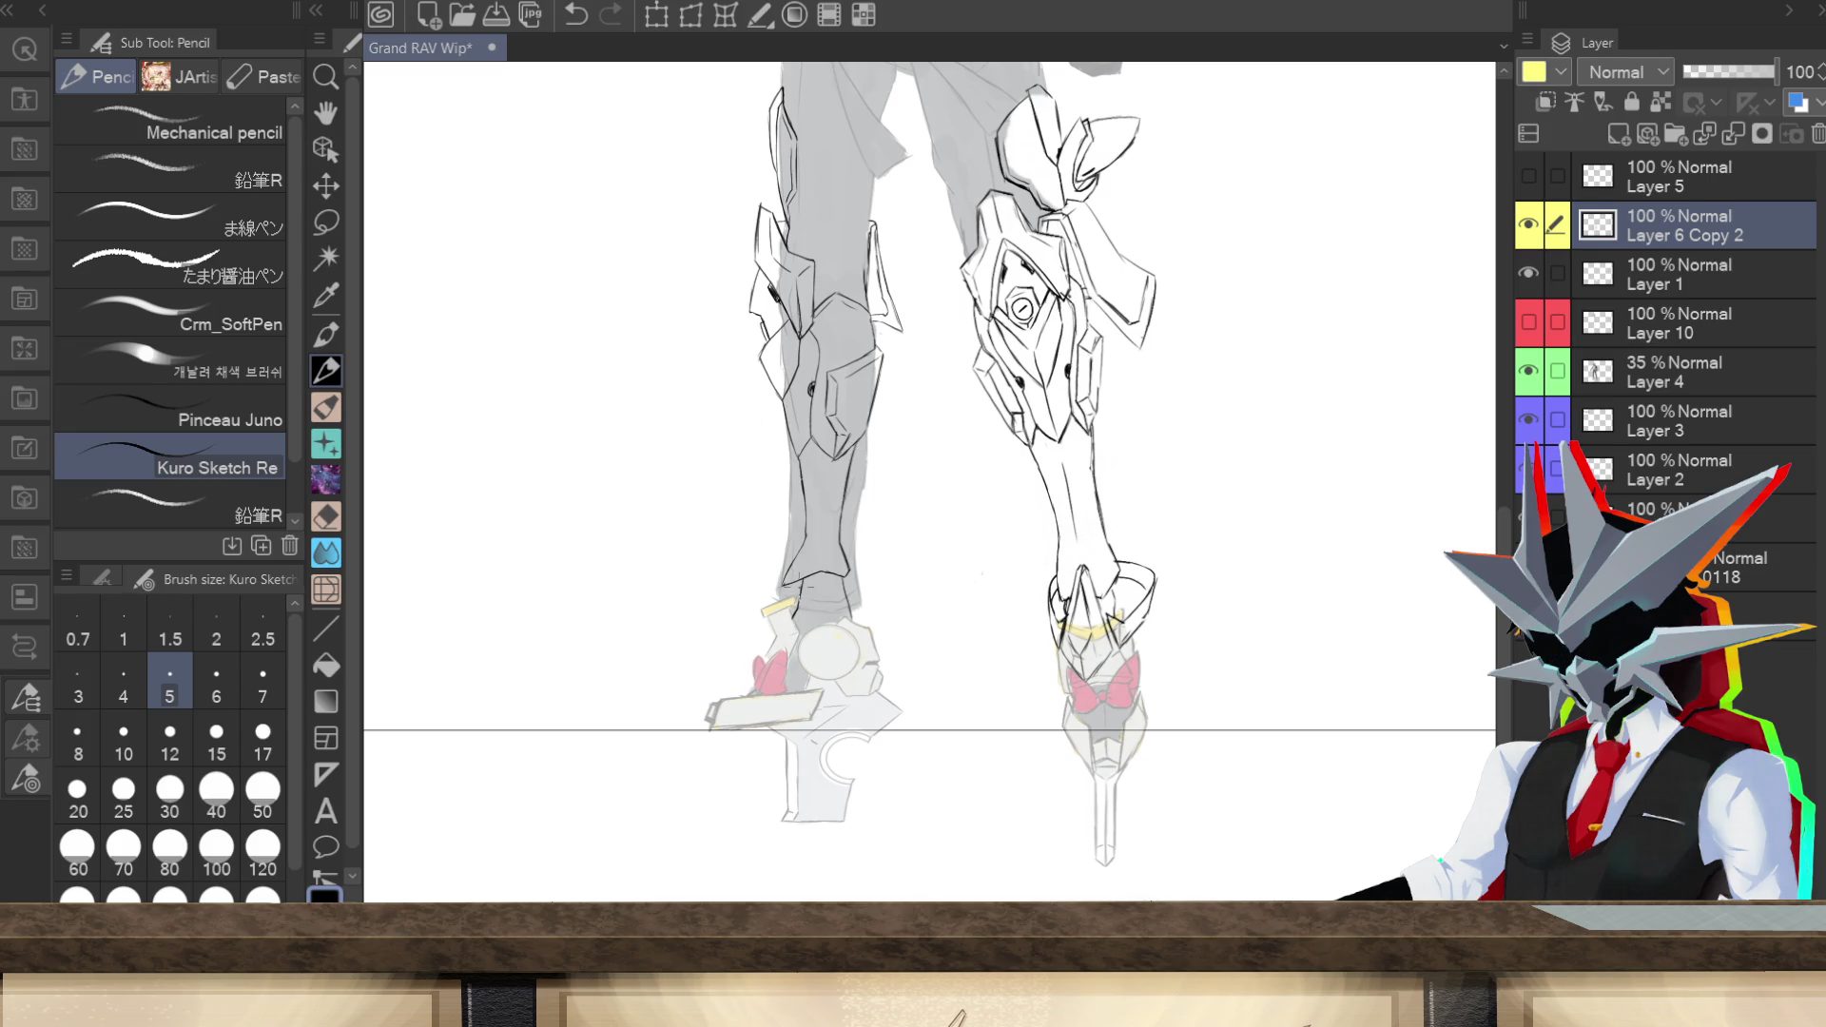
left_click_drag(804, 580, 796, 613)
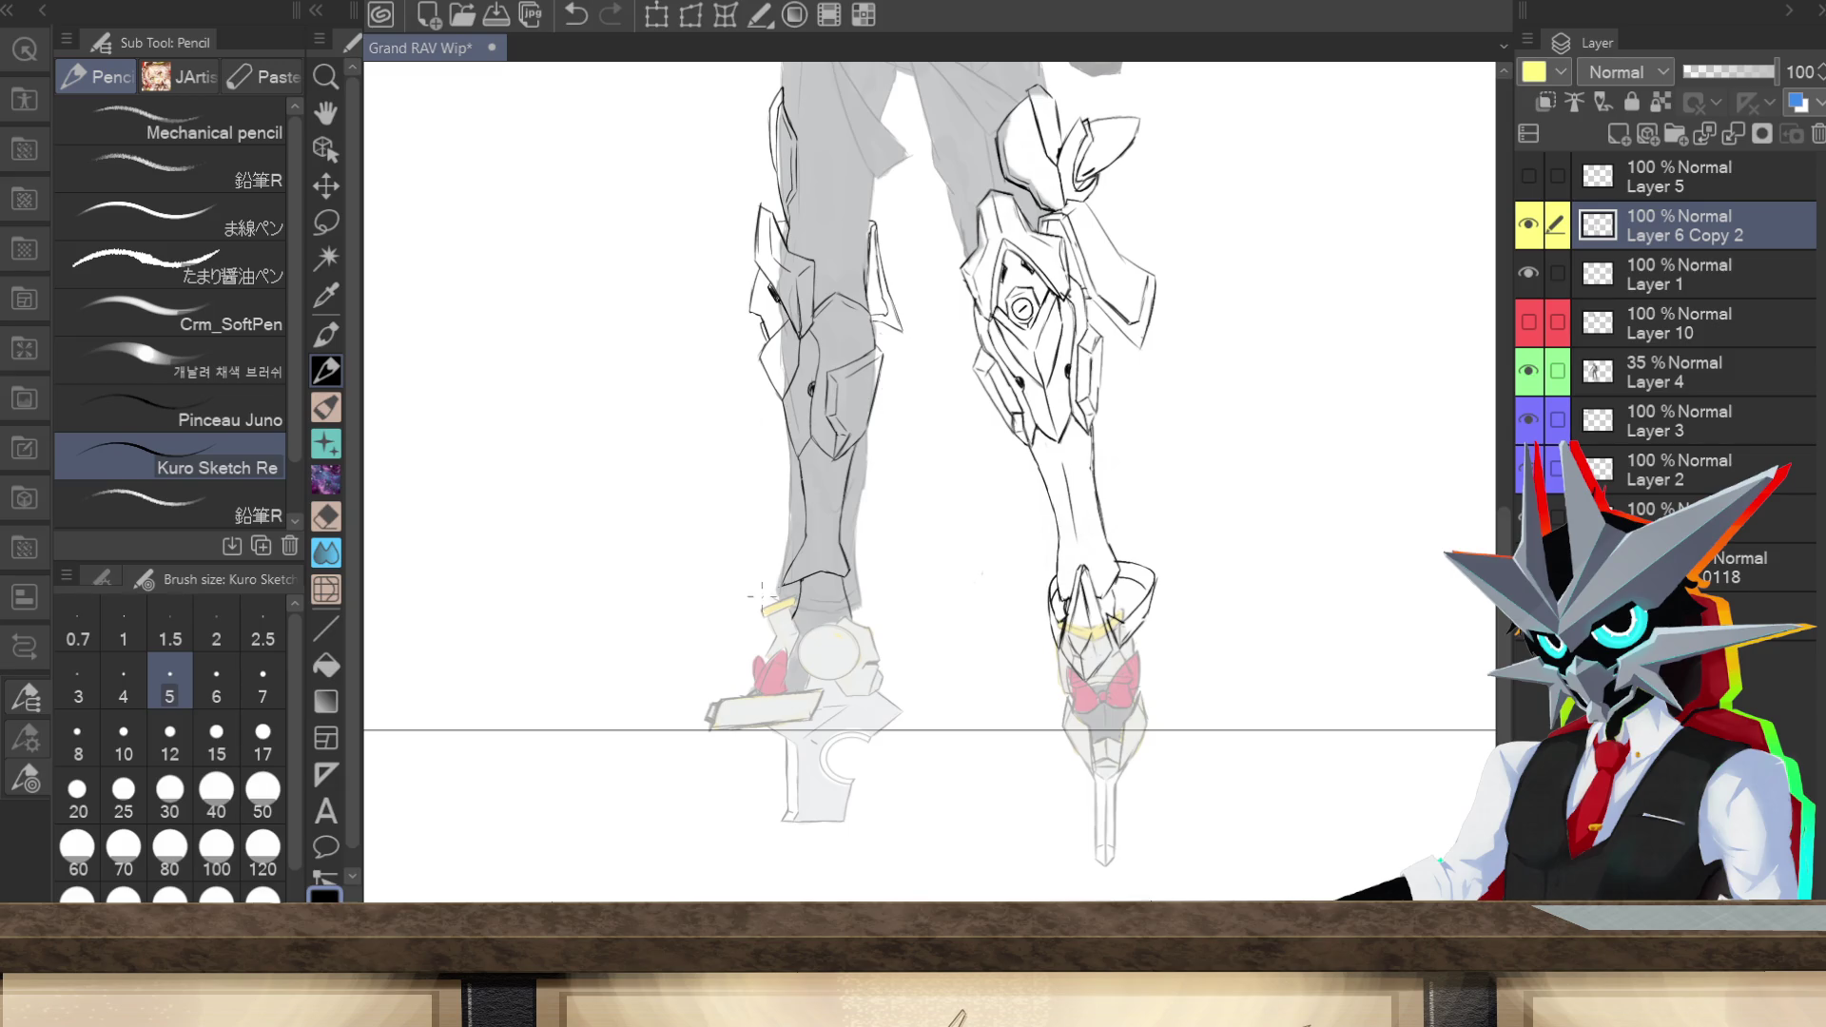
Step: Draw and partly erase pencil strokes forming an angular cuff around the left ankle above the boot
left_click_drag(772, 572, 756, 618)
left_click_drag(732, 657, 762, 605)
left_click_drag(773, 568, 728, 632)
left_click_drag(728, 630, 765, 571)
left_click_drag(733, 650, 745, 607)
mouse_move(746, 628)
left_mouse_down()
mouse_move(758, 573)
mouse_move(734, 618)
left_mouse_up()
left_click_drag(764, 605, 759, 628)
Step: Sketch short strokes across the left boot top and a darkened strap line across the ankle
mouse_move(757, 614)
left_mouse_down()
mouse_move(761, 649)
mouse_move(764, 622)
left_mouse_up()
left_click_drag(757, 638, 813, 626)
left_click_drag(805, 630, 870, 608)
key("ctrl+z")
key("ctrl+y")
left_click_drag(768, 624, 878, 591)
left_click_drag(872, 613, 876, 590)
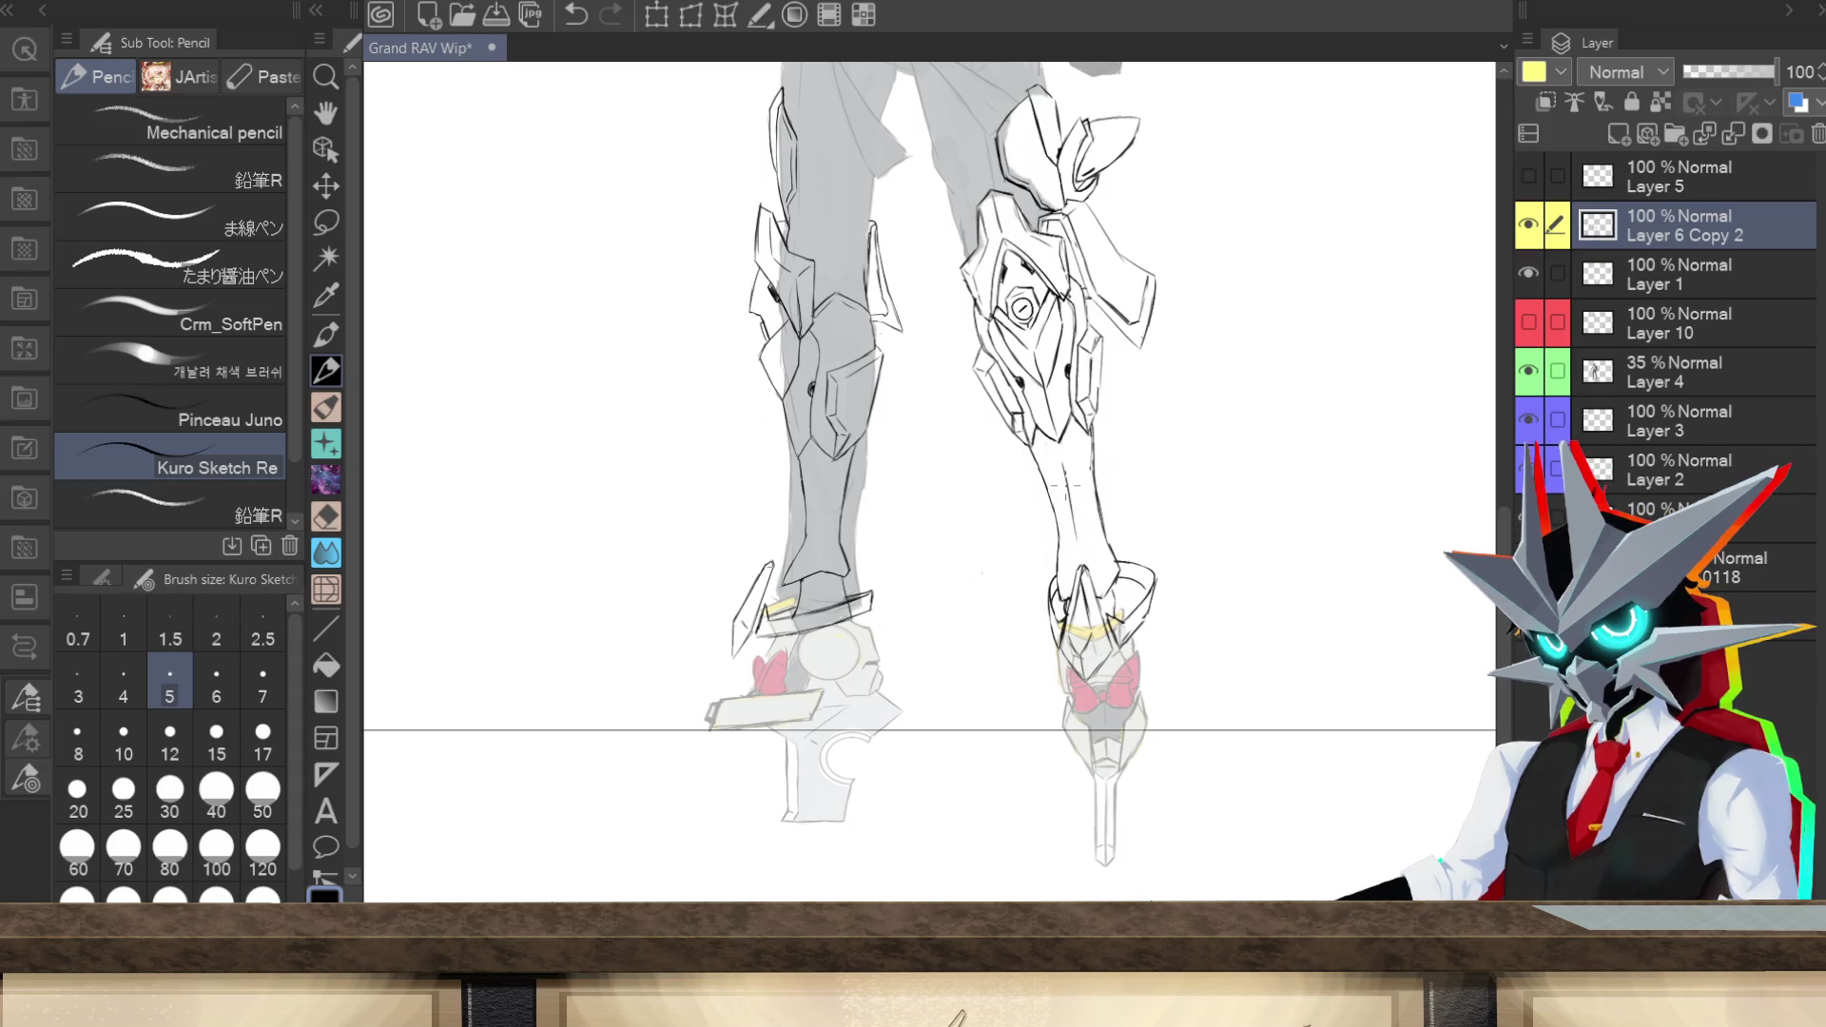
Step: Add outer-edge lines along the left shin and small strokes at the knee guard, redoing one
scroll(1481, 652, "up", 5)
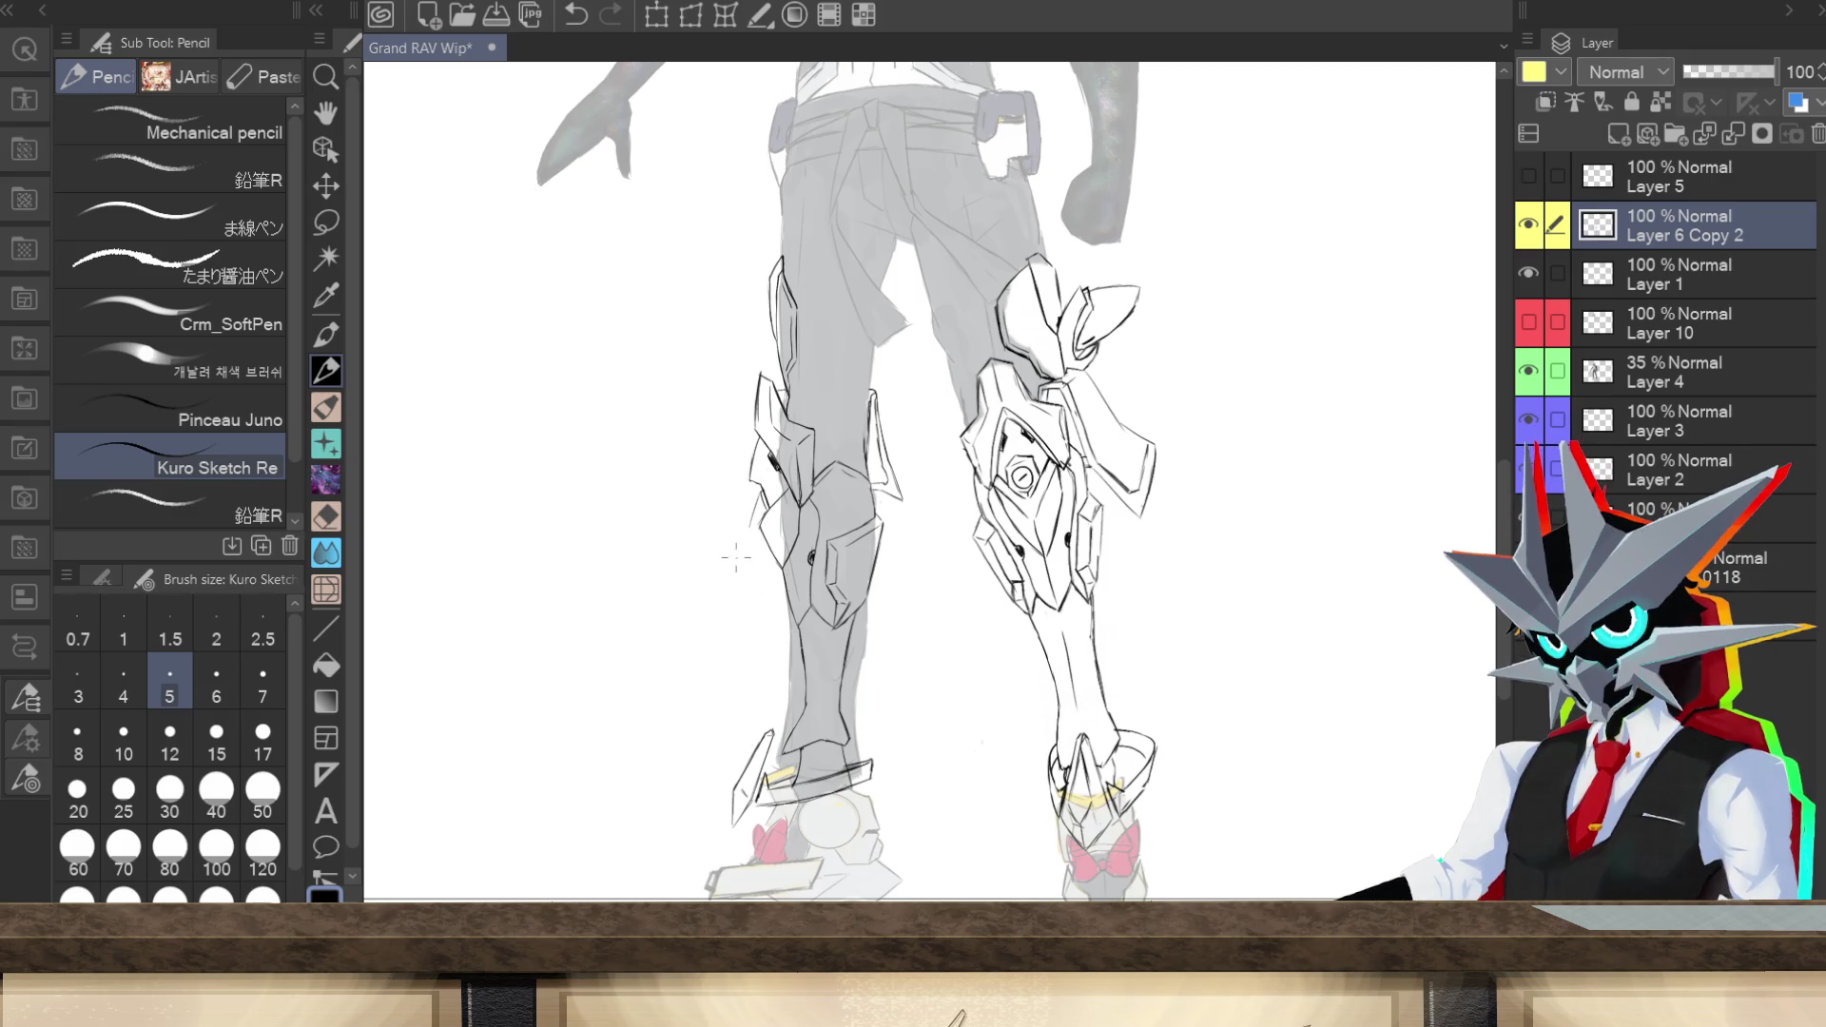
left_click_drag(746, 538, 764, 489)
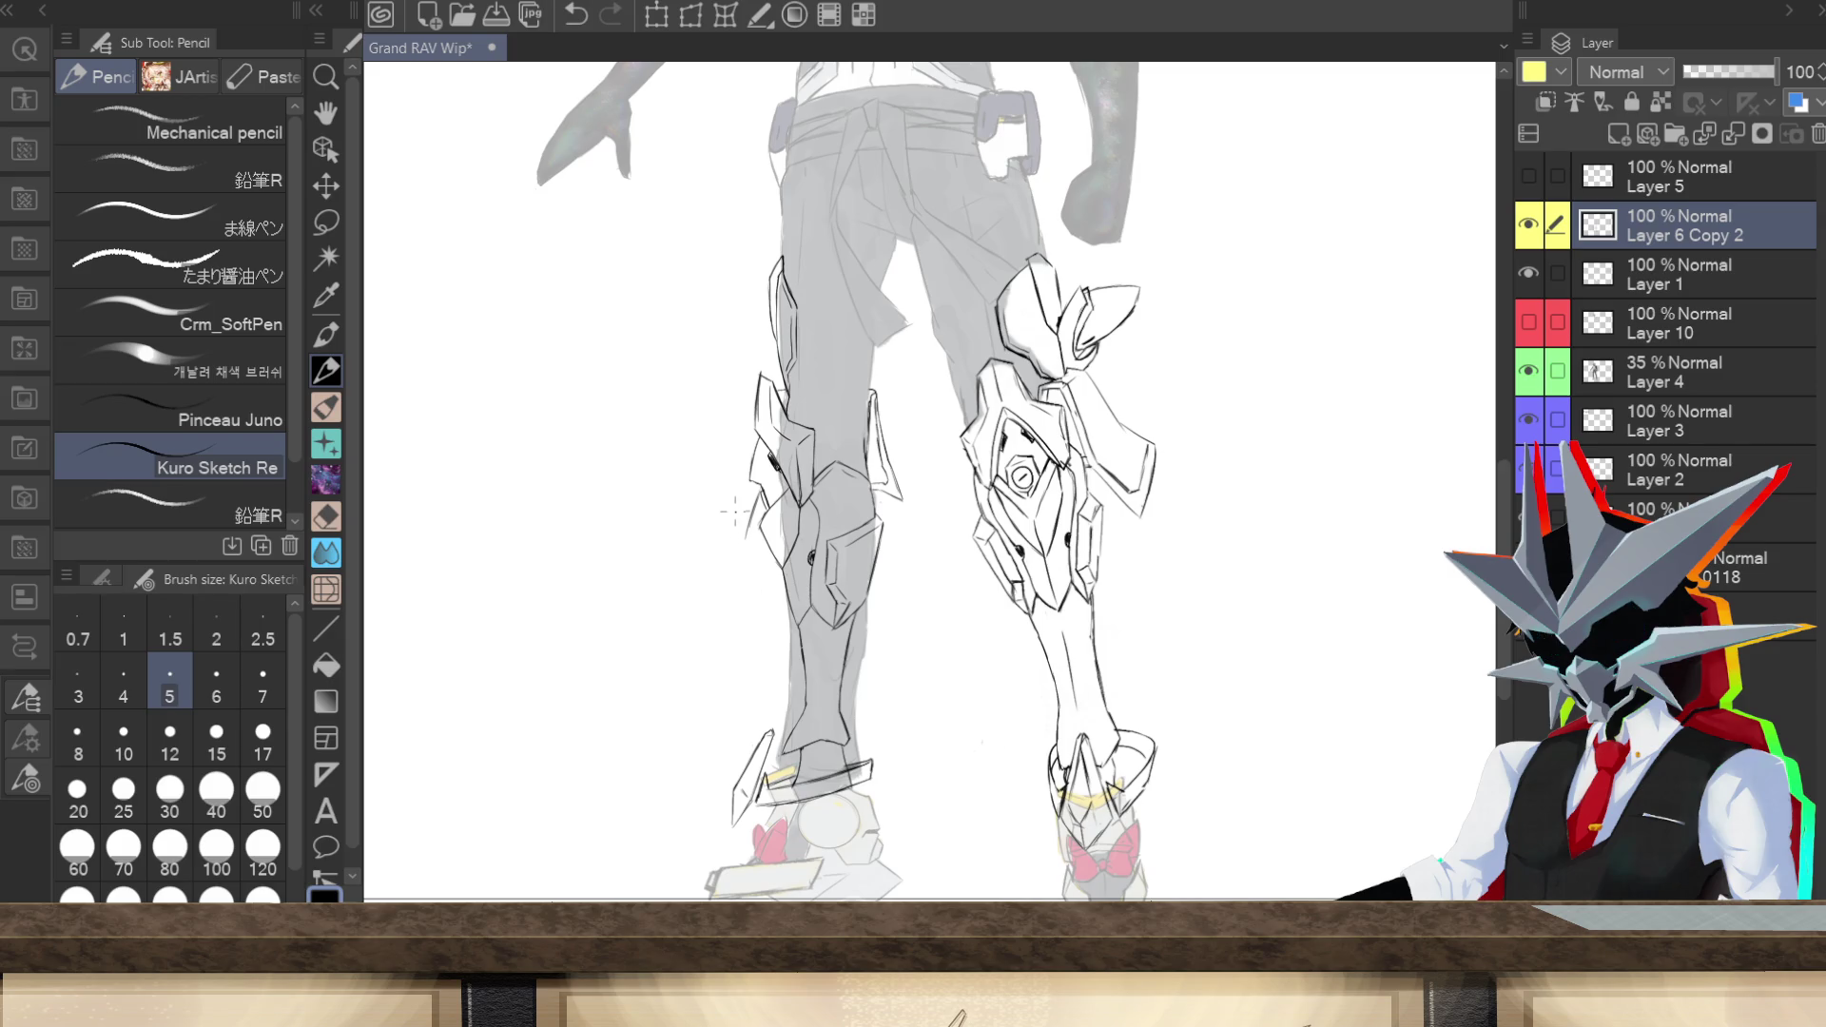
left_click_drag(741, 538, 753, 487)
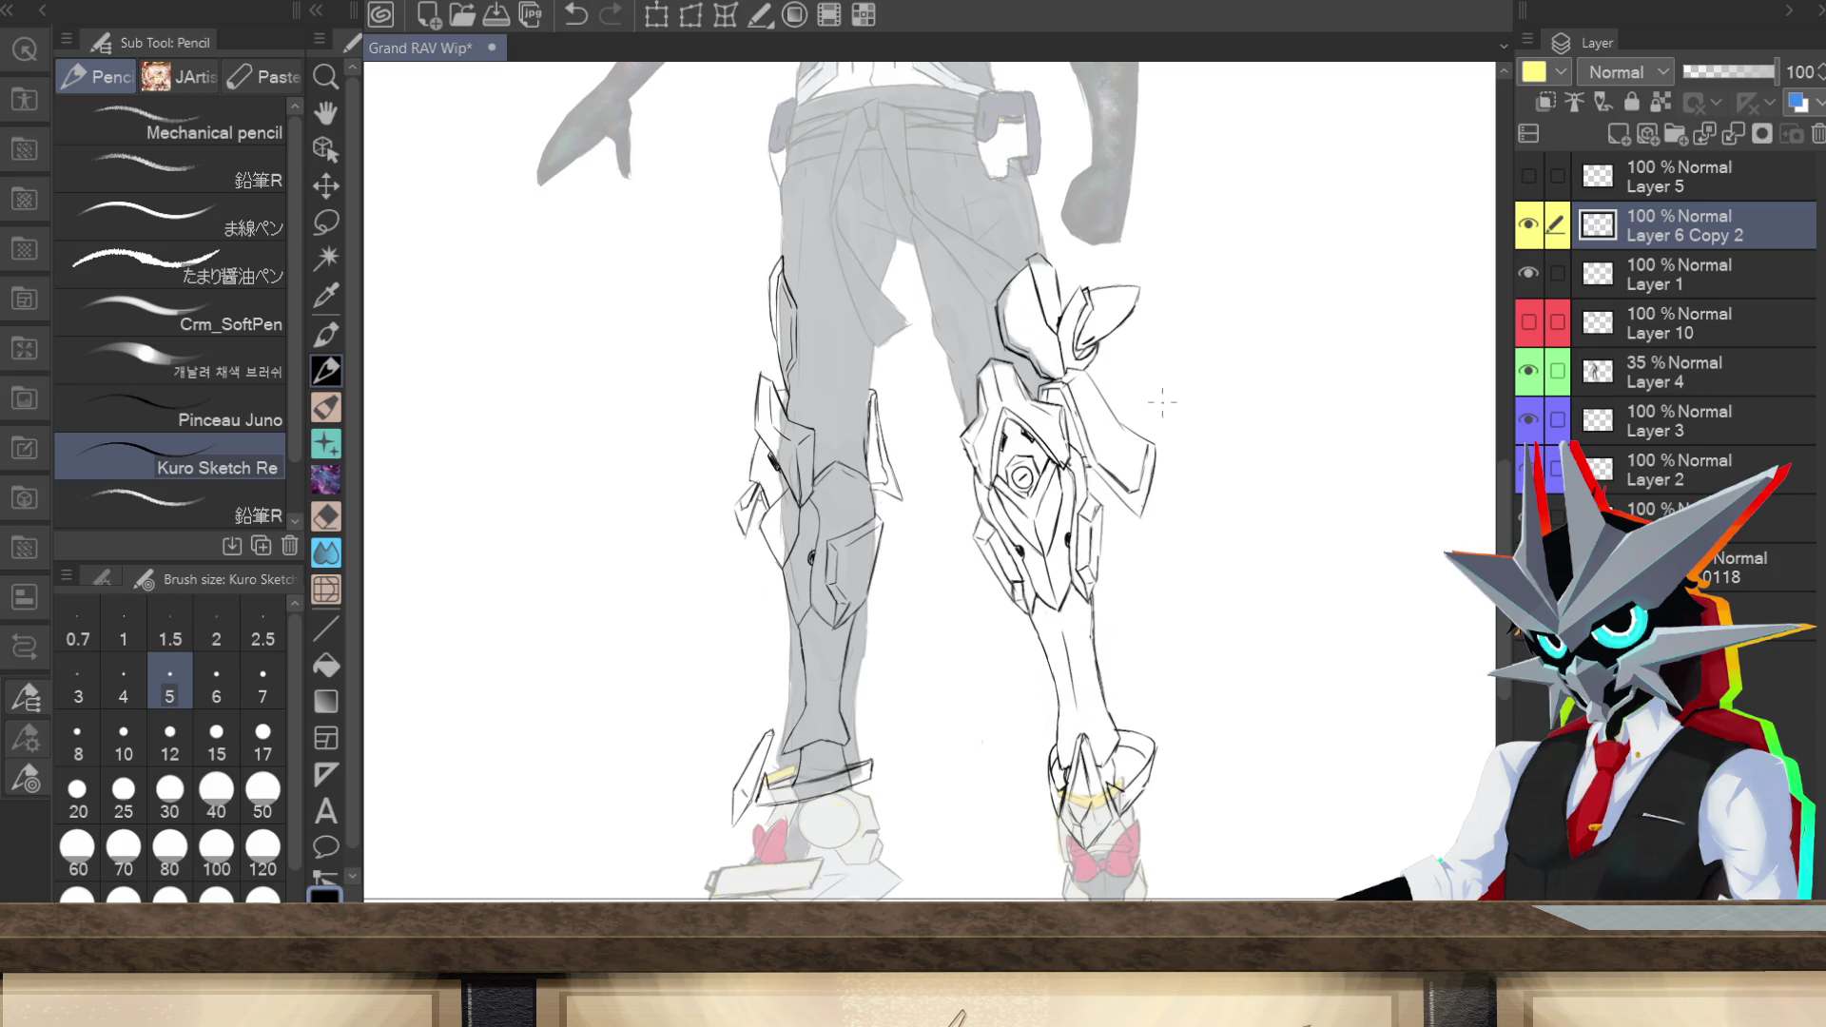
left_click_drag(725, 508, 734, 489)
key("ctrl+z")
key("ctrl+z")
key("ctrl+z")
key("ctrl+z")
key("ctrl+z")
key("ctrl+z")
left_click_drag(778, 507, 766, 529)
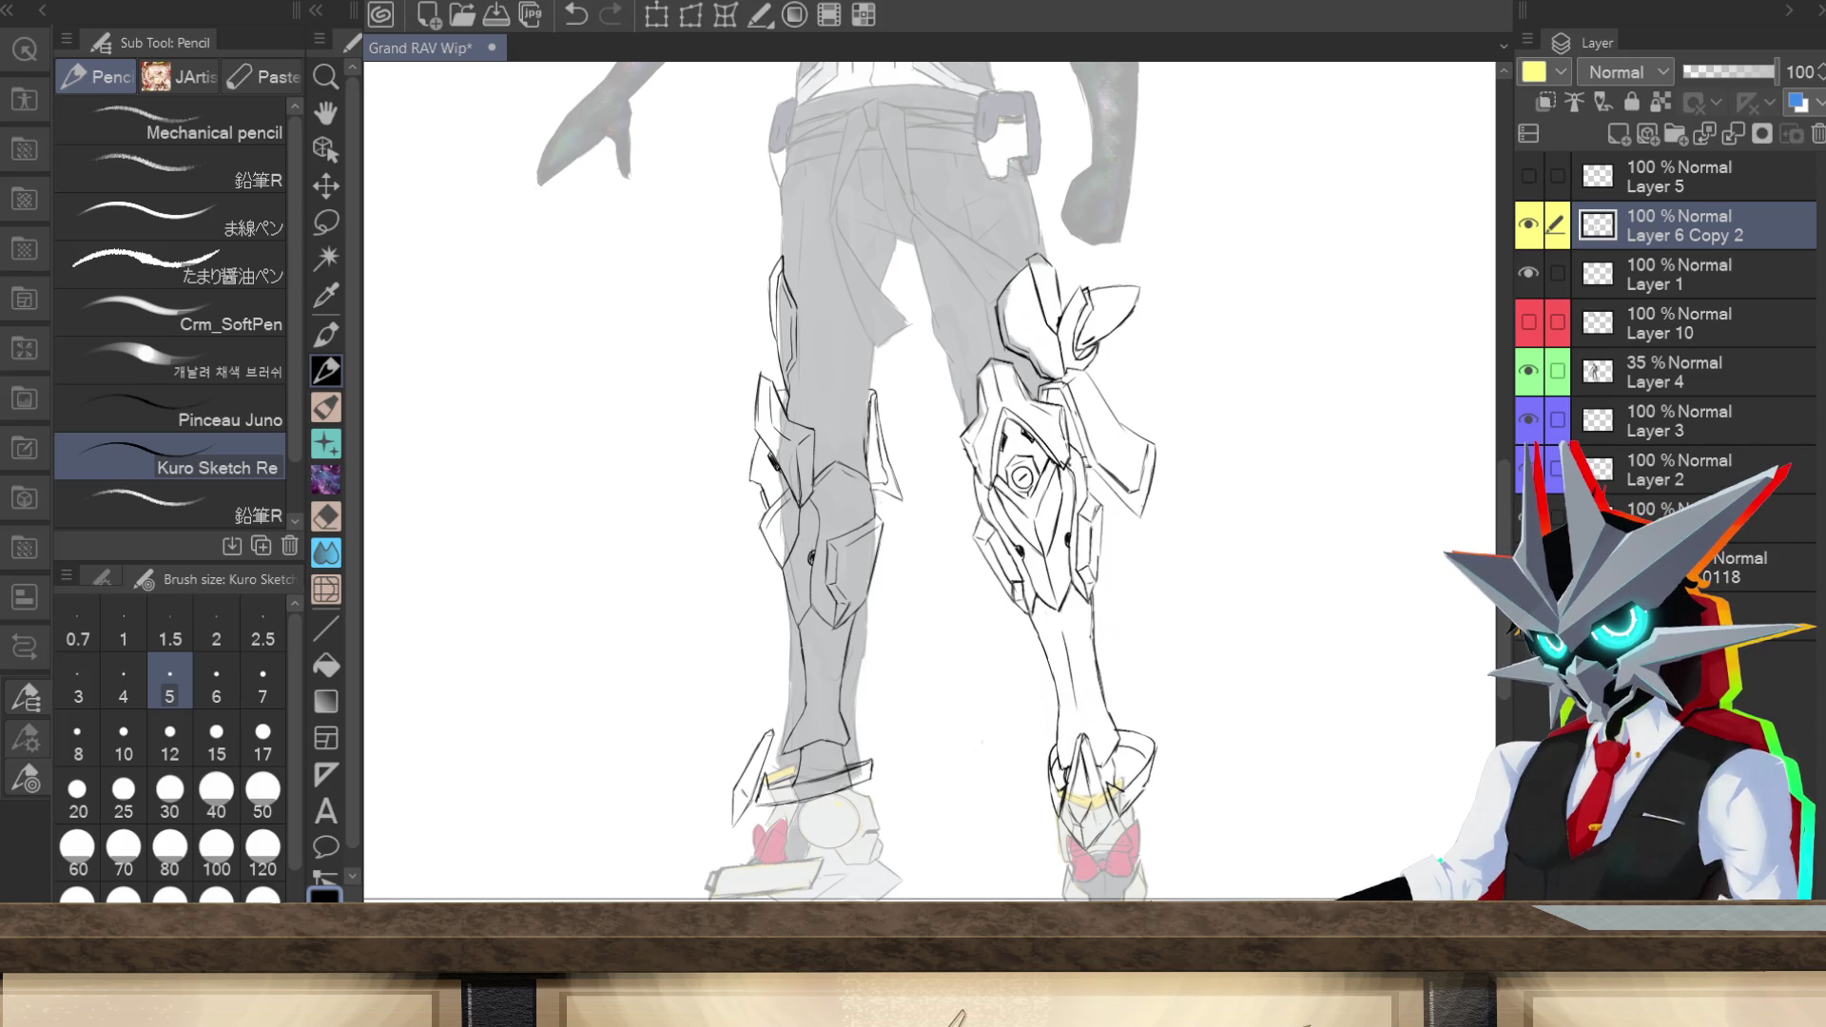
scroll(930, 476, "down", 5)
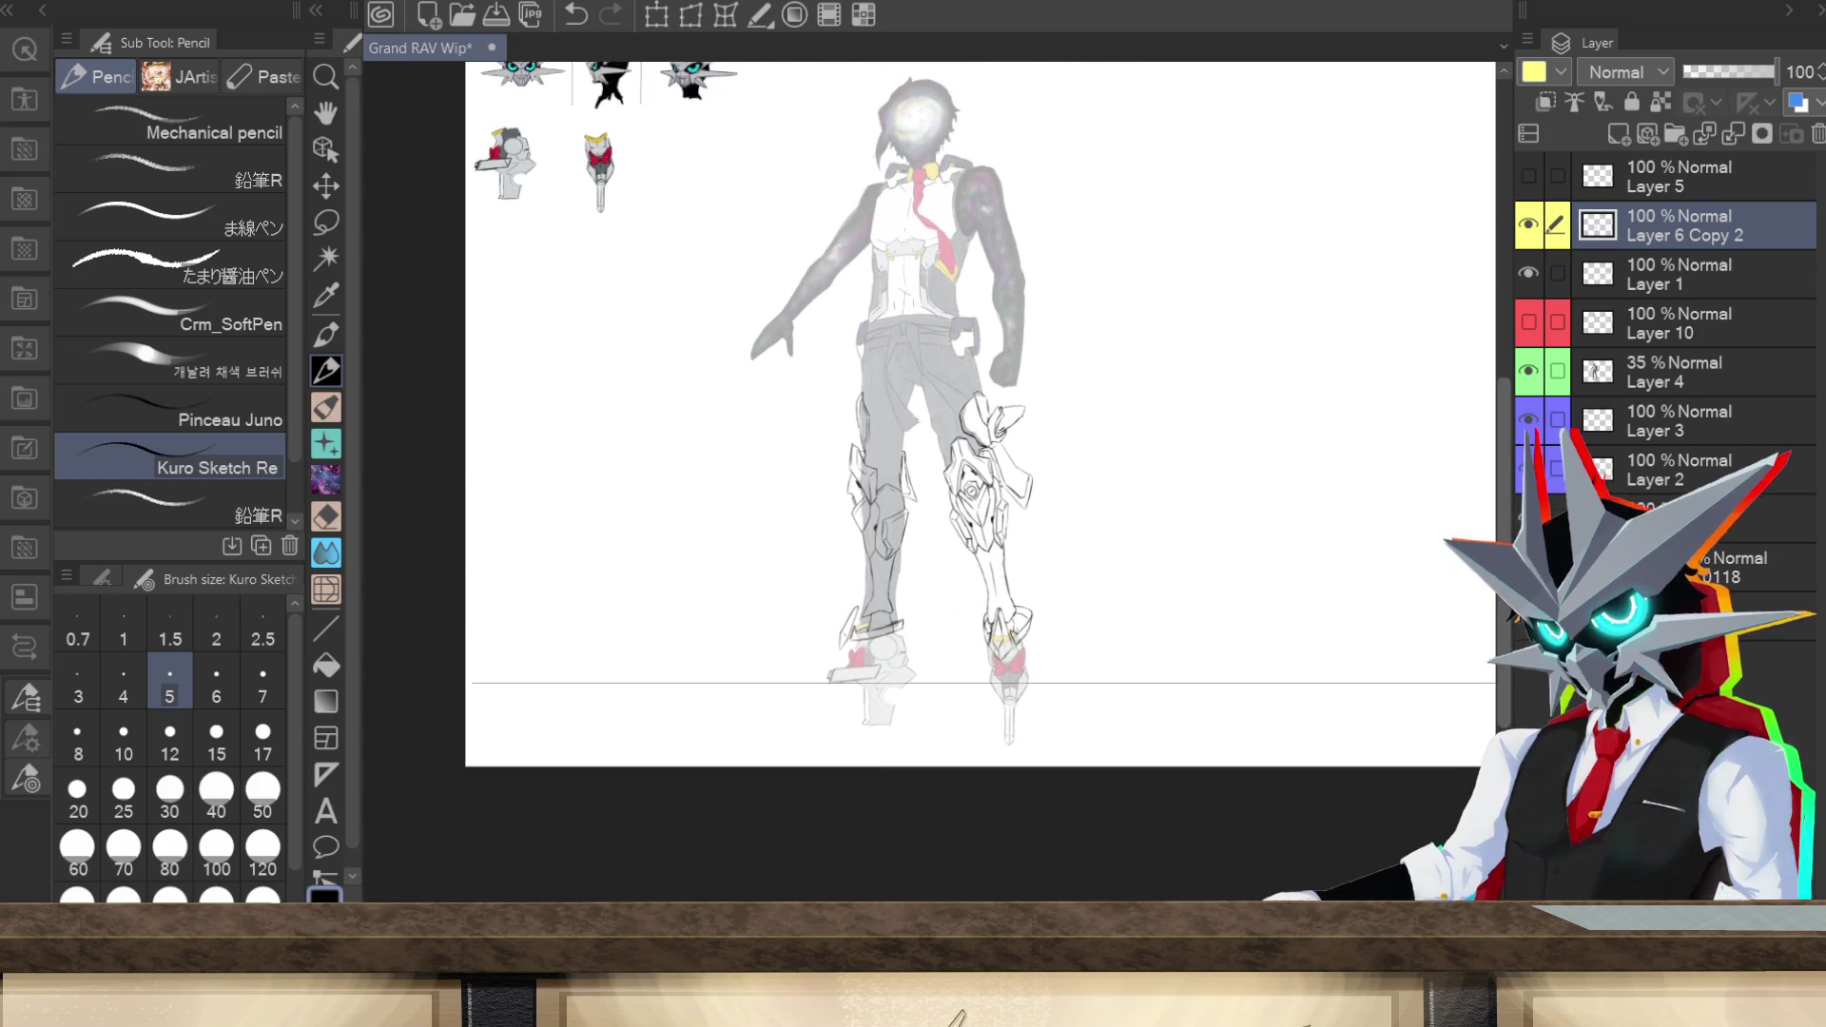
Step: Hide Layer 6 Copy 2 and Layer 1, and raise Layer 4's opacity from 35 to 100
scroll(1506, 519, "up", 3)
left_click(1528, 225)
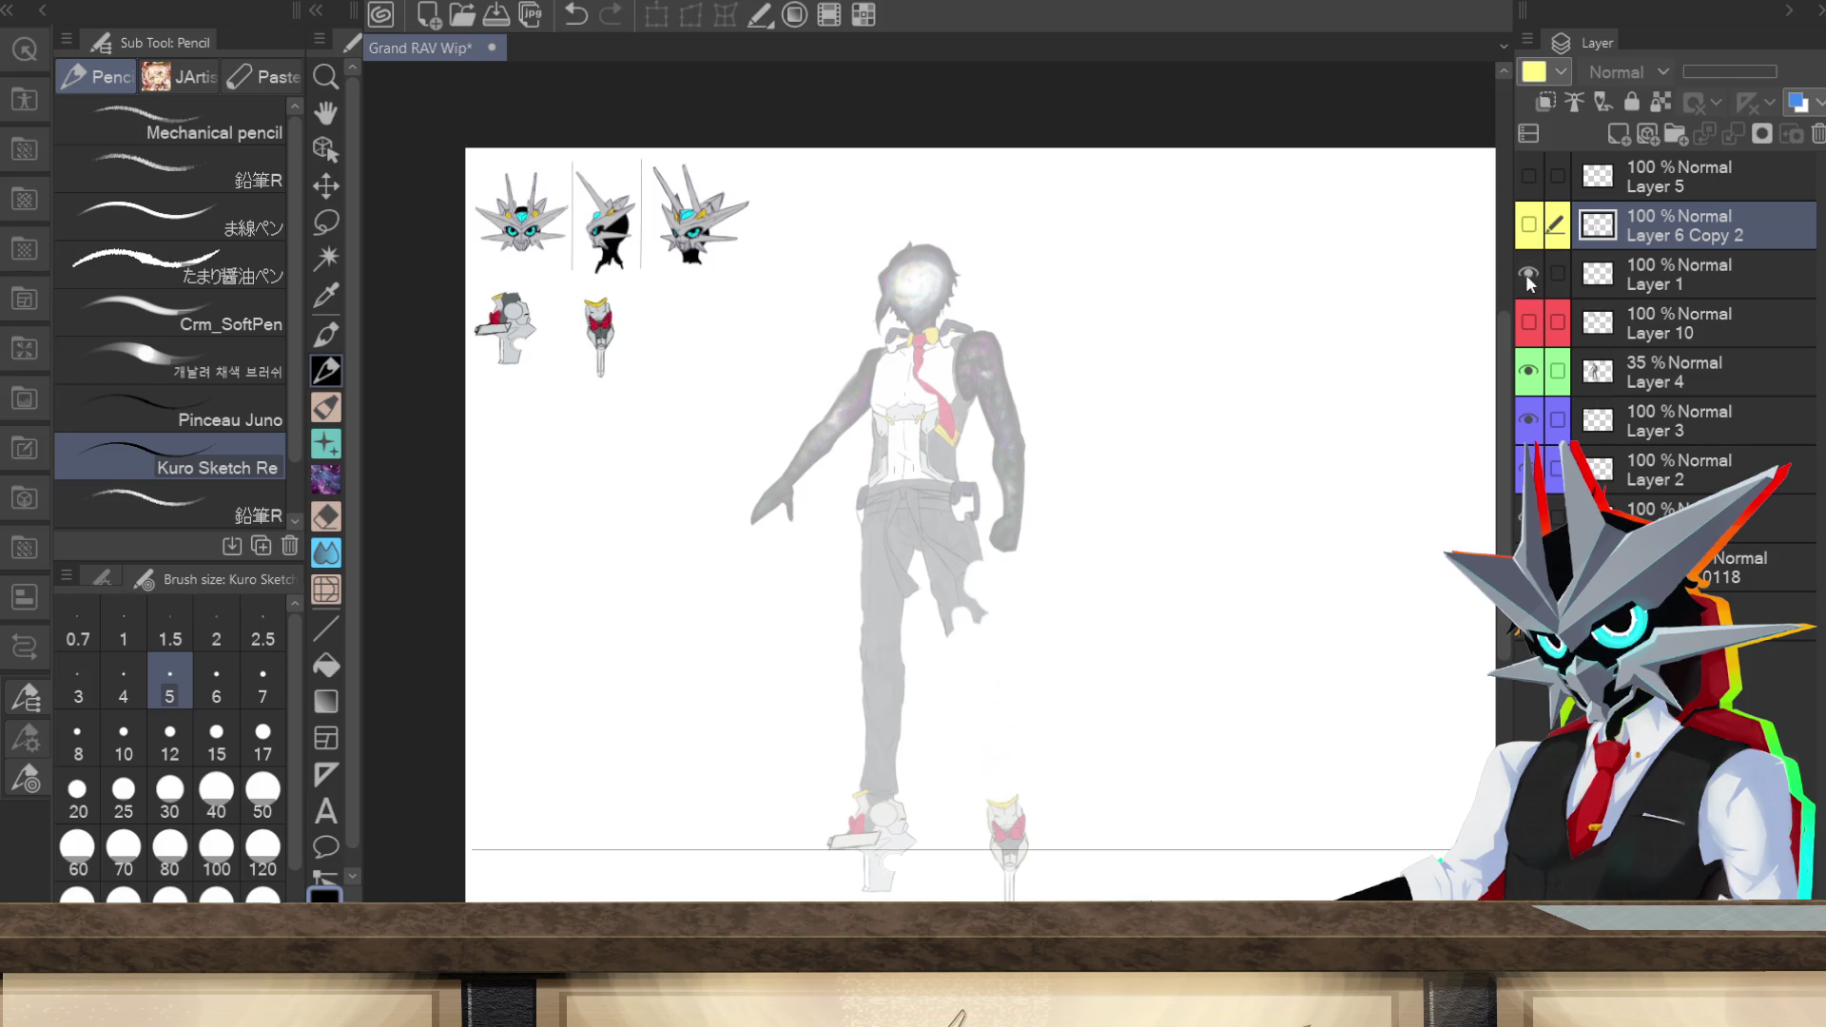
left_click(1528, 274)
left_click(1689, 367)
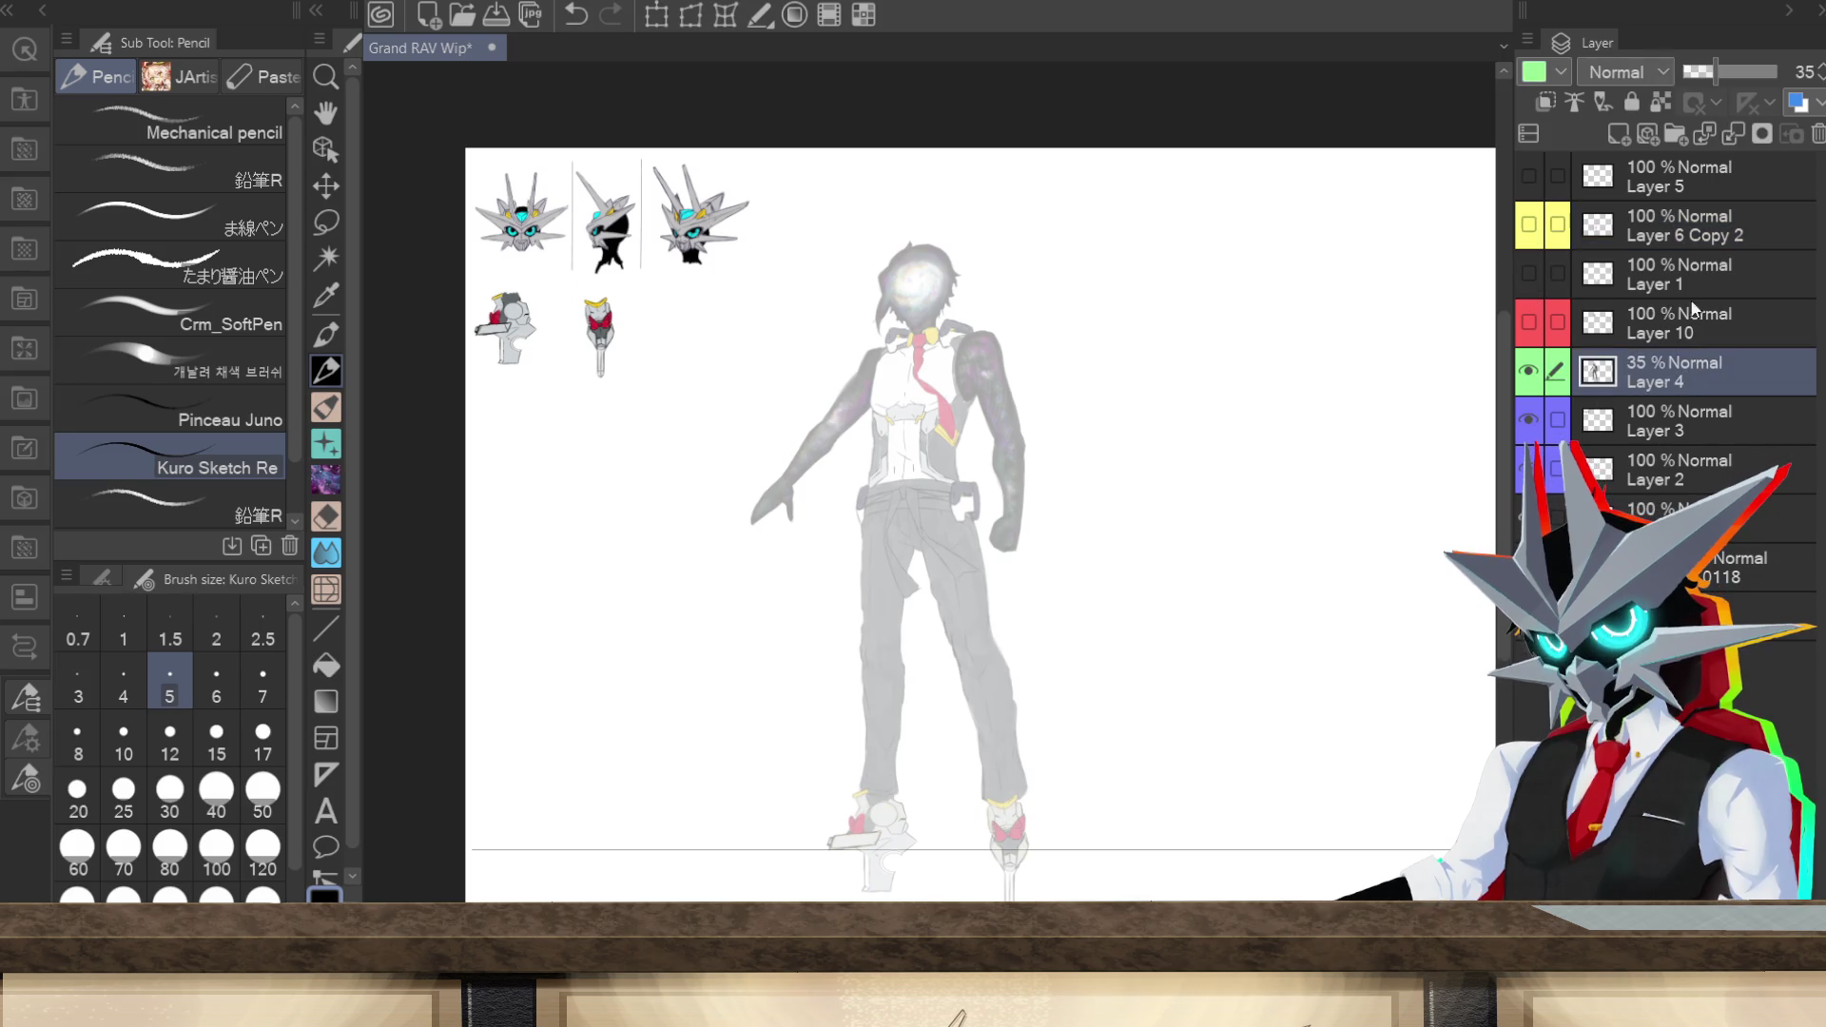
left_click_drag(1716, 70, 1782, 84)
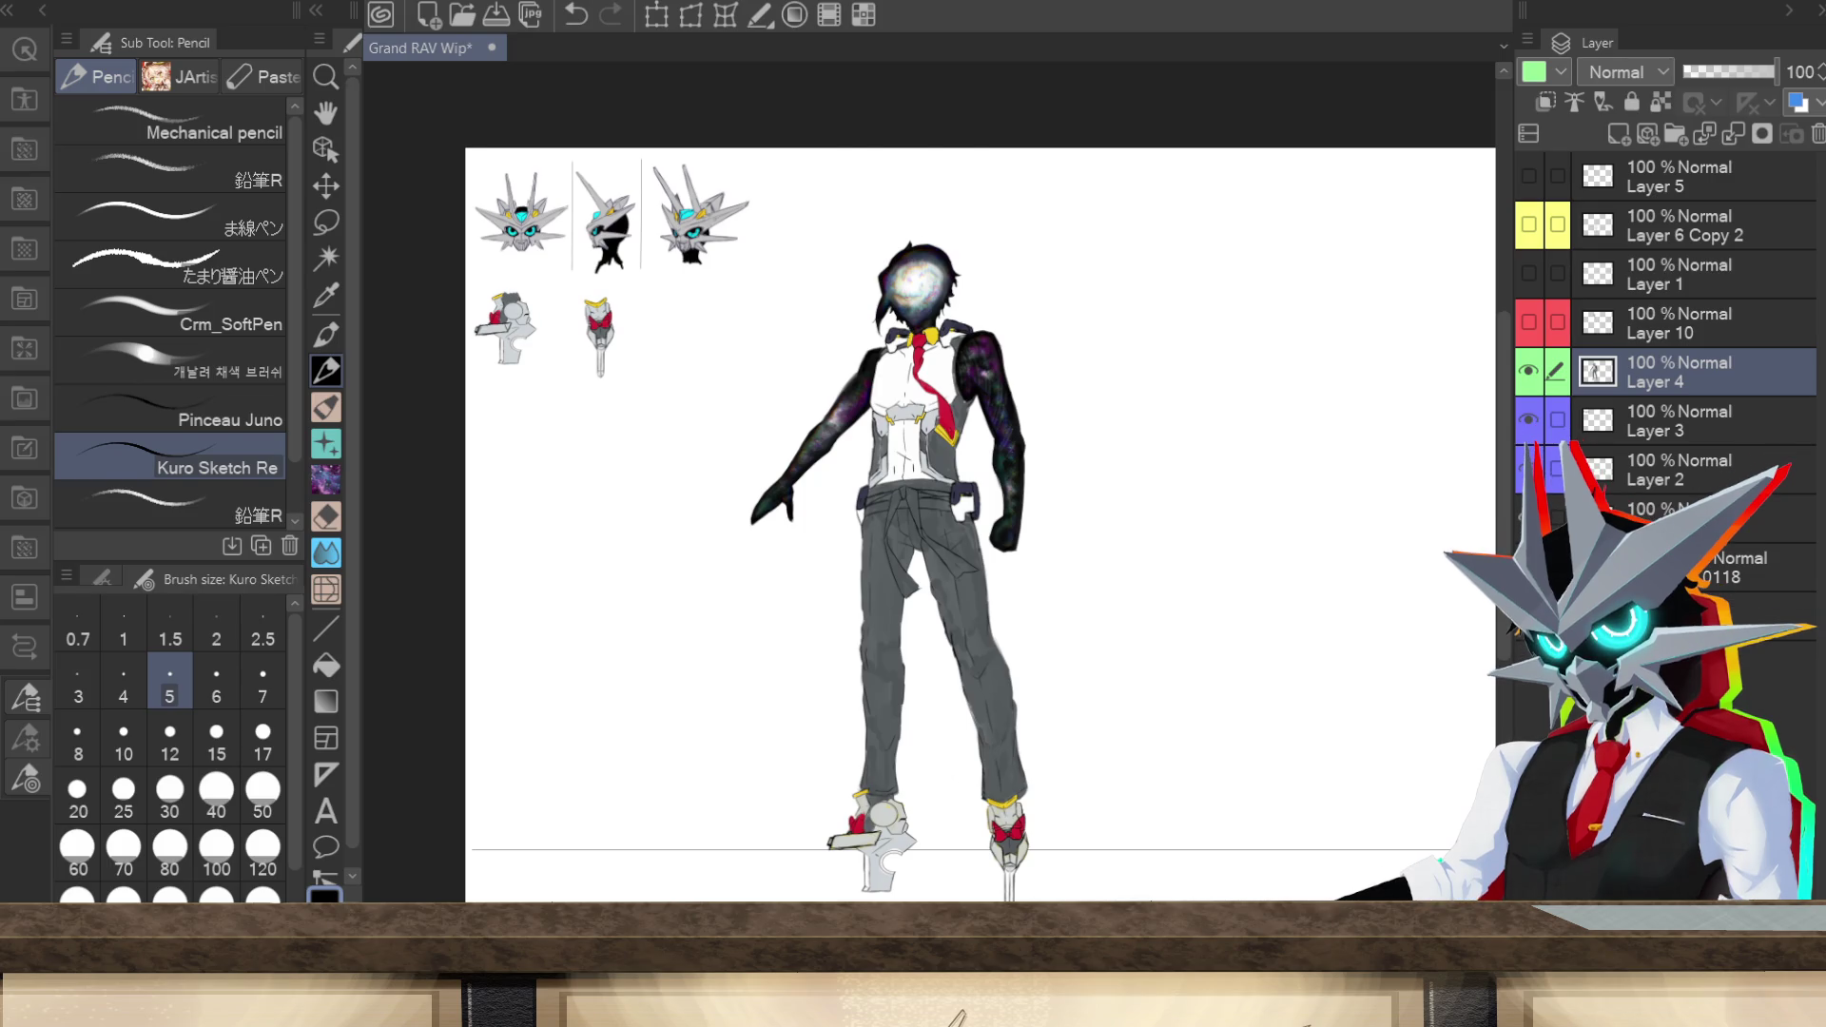
scroll(942, 647, "up", 3)
scroll(941, 646, "down", 2)
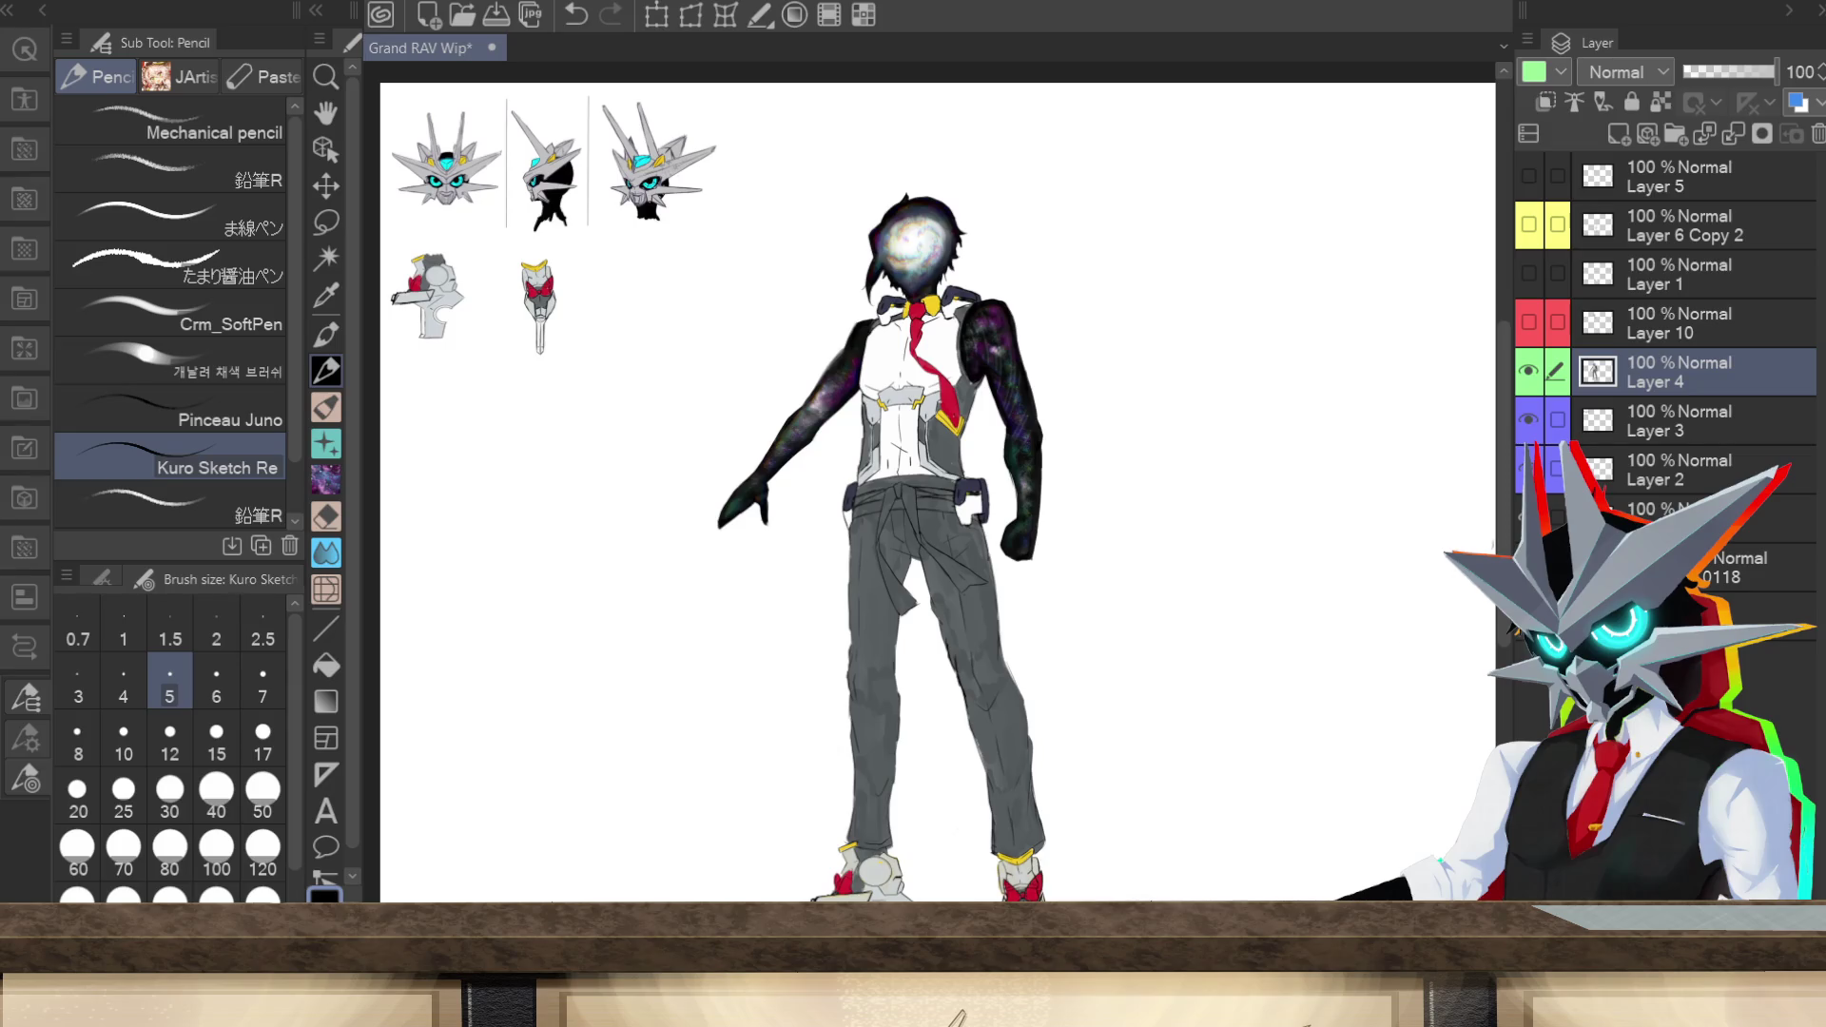
scroll(938, 490, "down", 2)
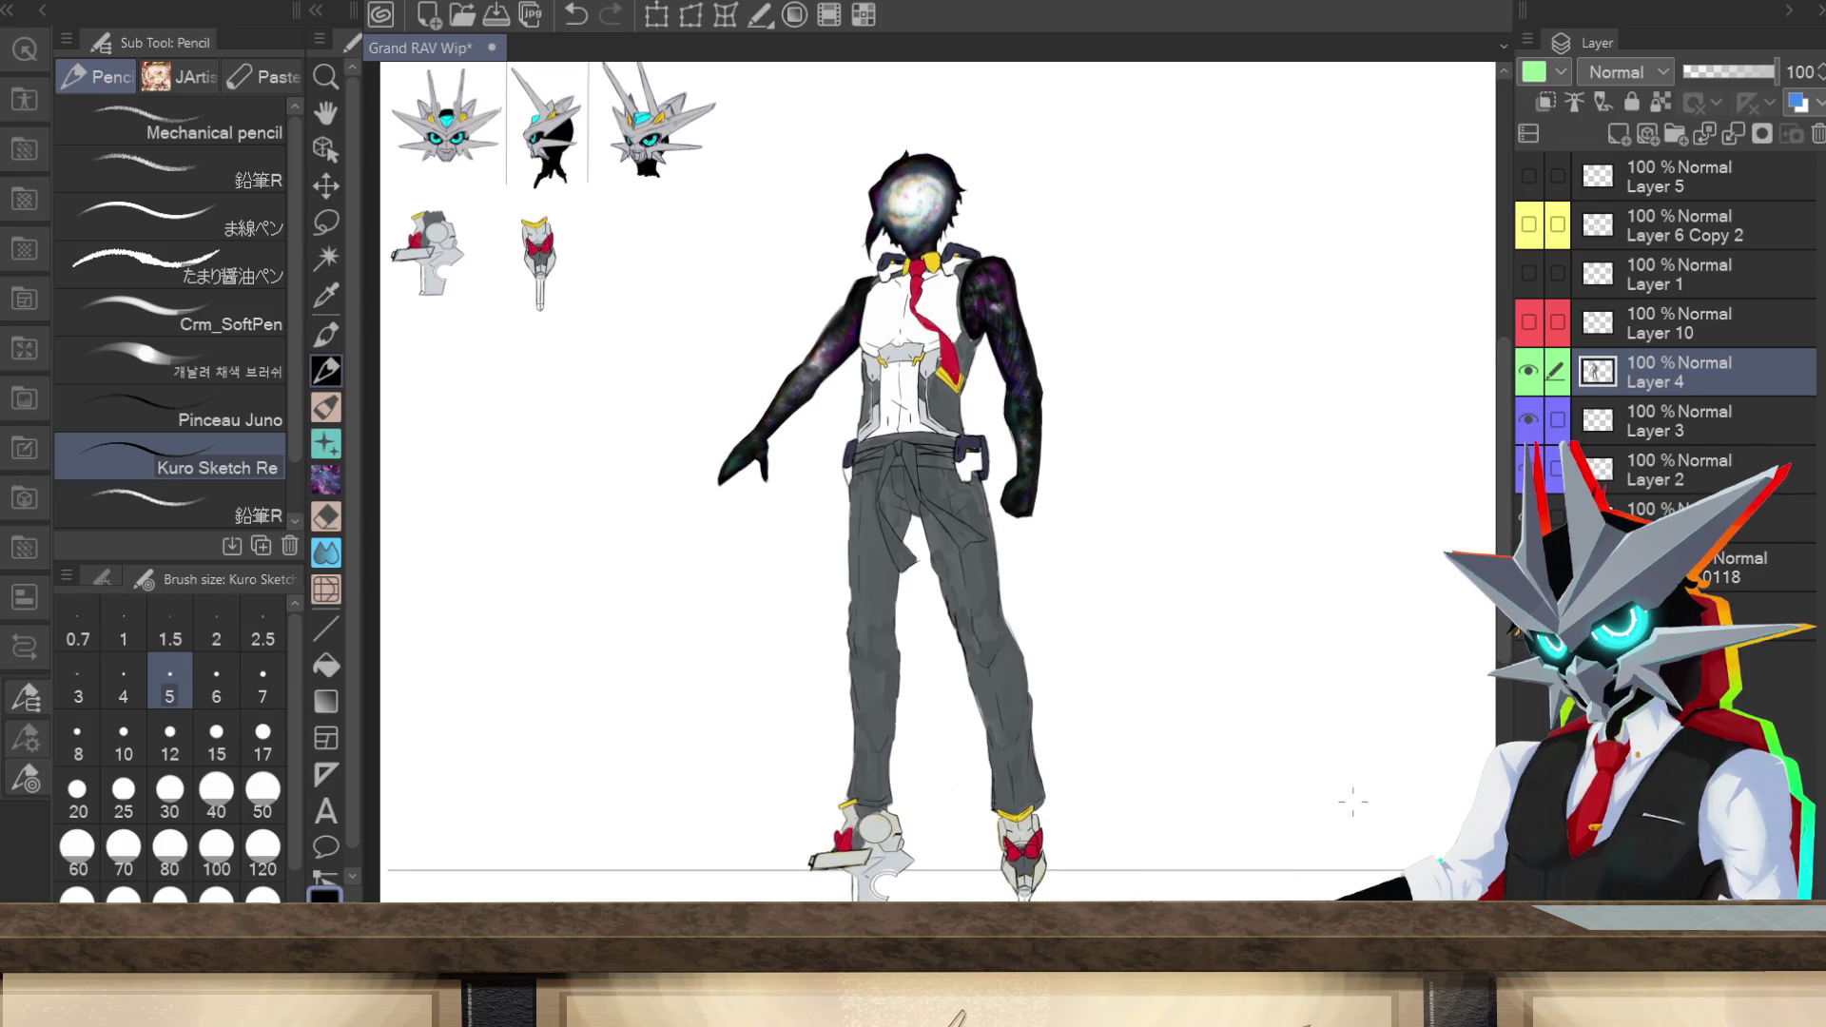
scroll(1352, 801, "down", 1)
scroll(1453, 640, "down", 1)
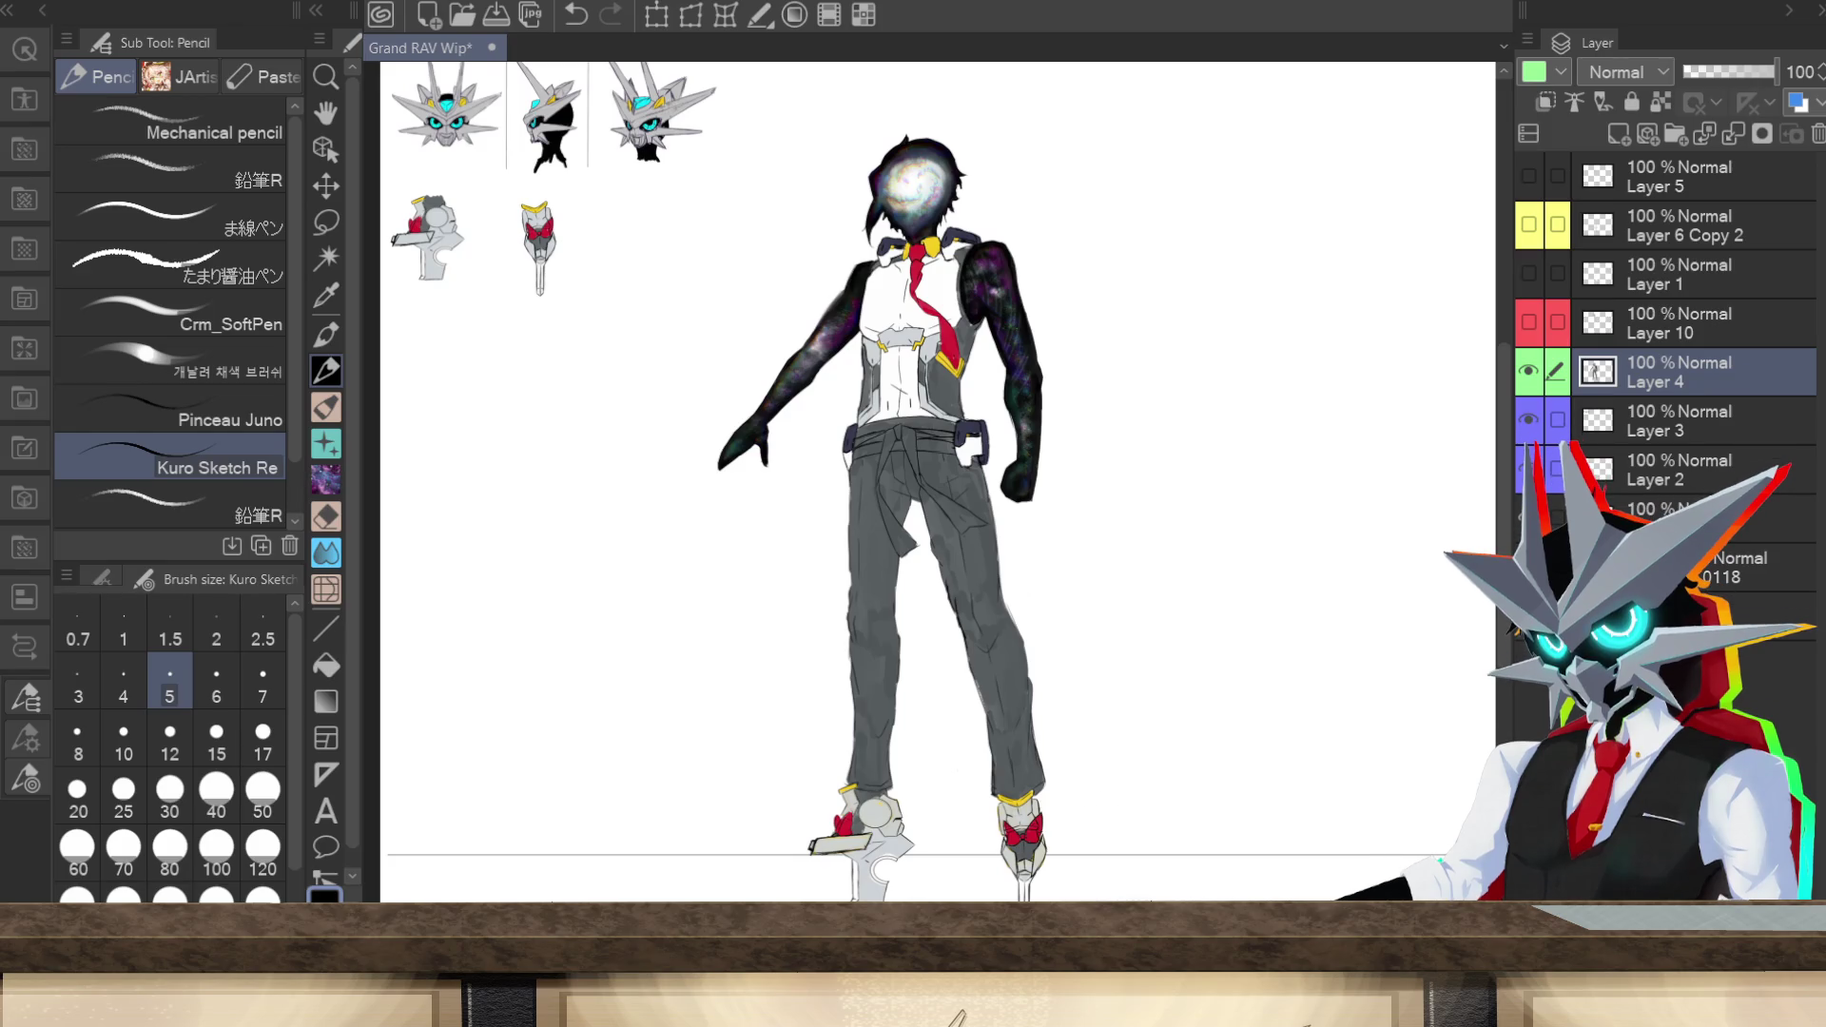
scroll(928, 482, "right", 3)
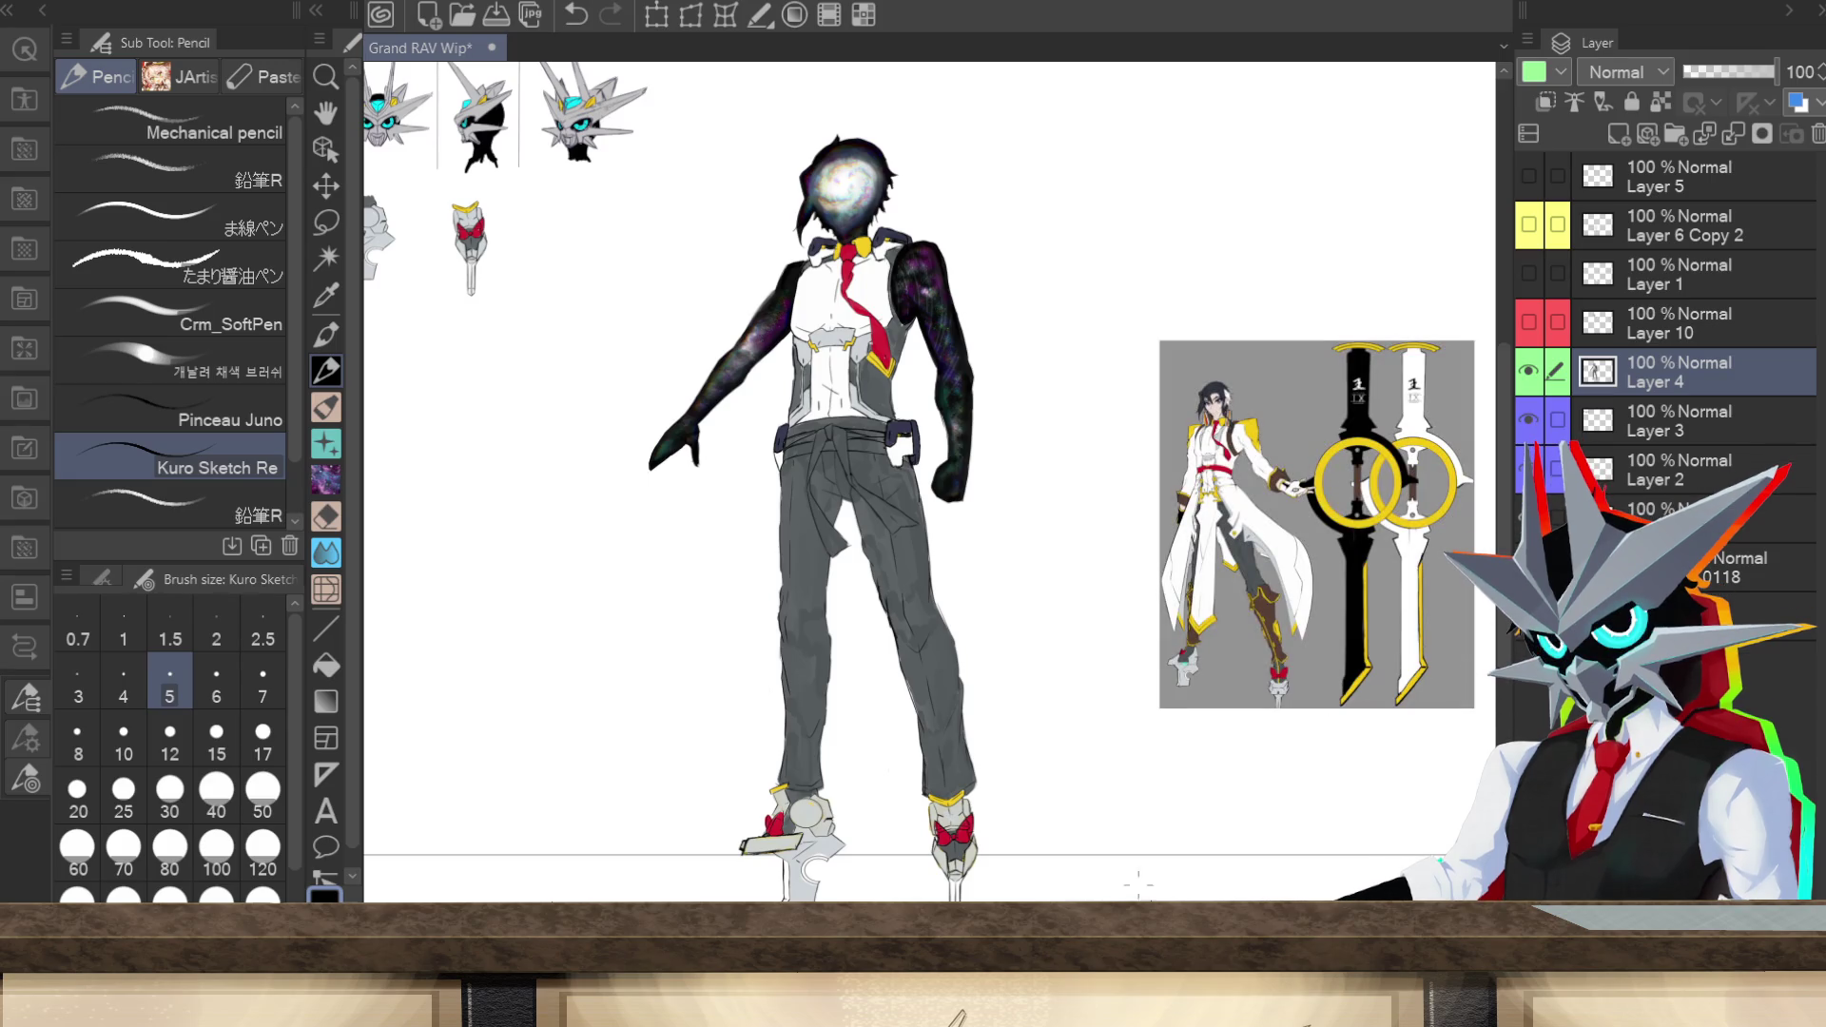
Step: Resize and place the reference image on layer 0118, then delete it from the canvas
scroll(928, 482, "right", 6)
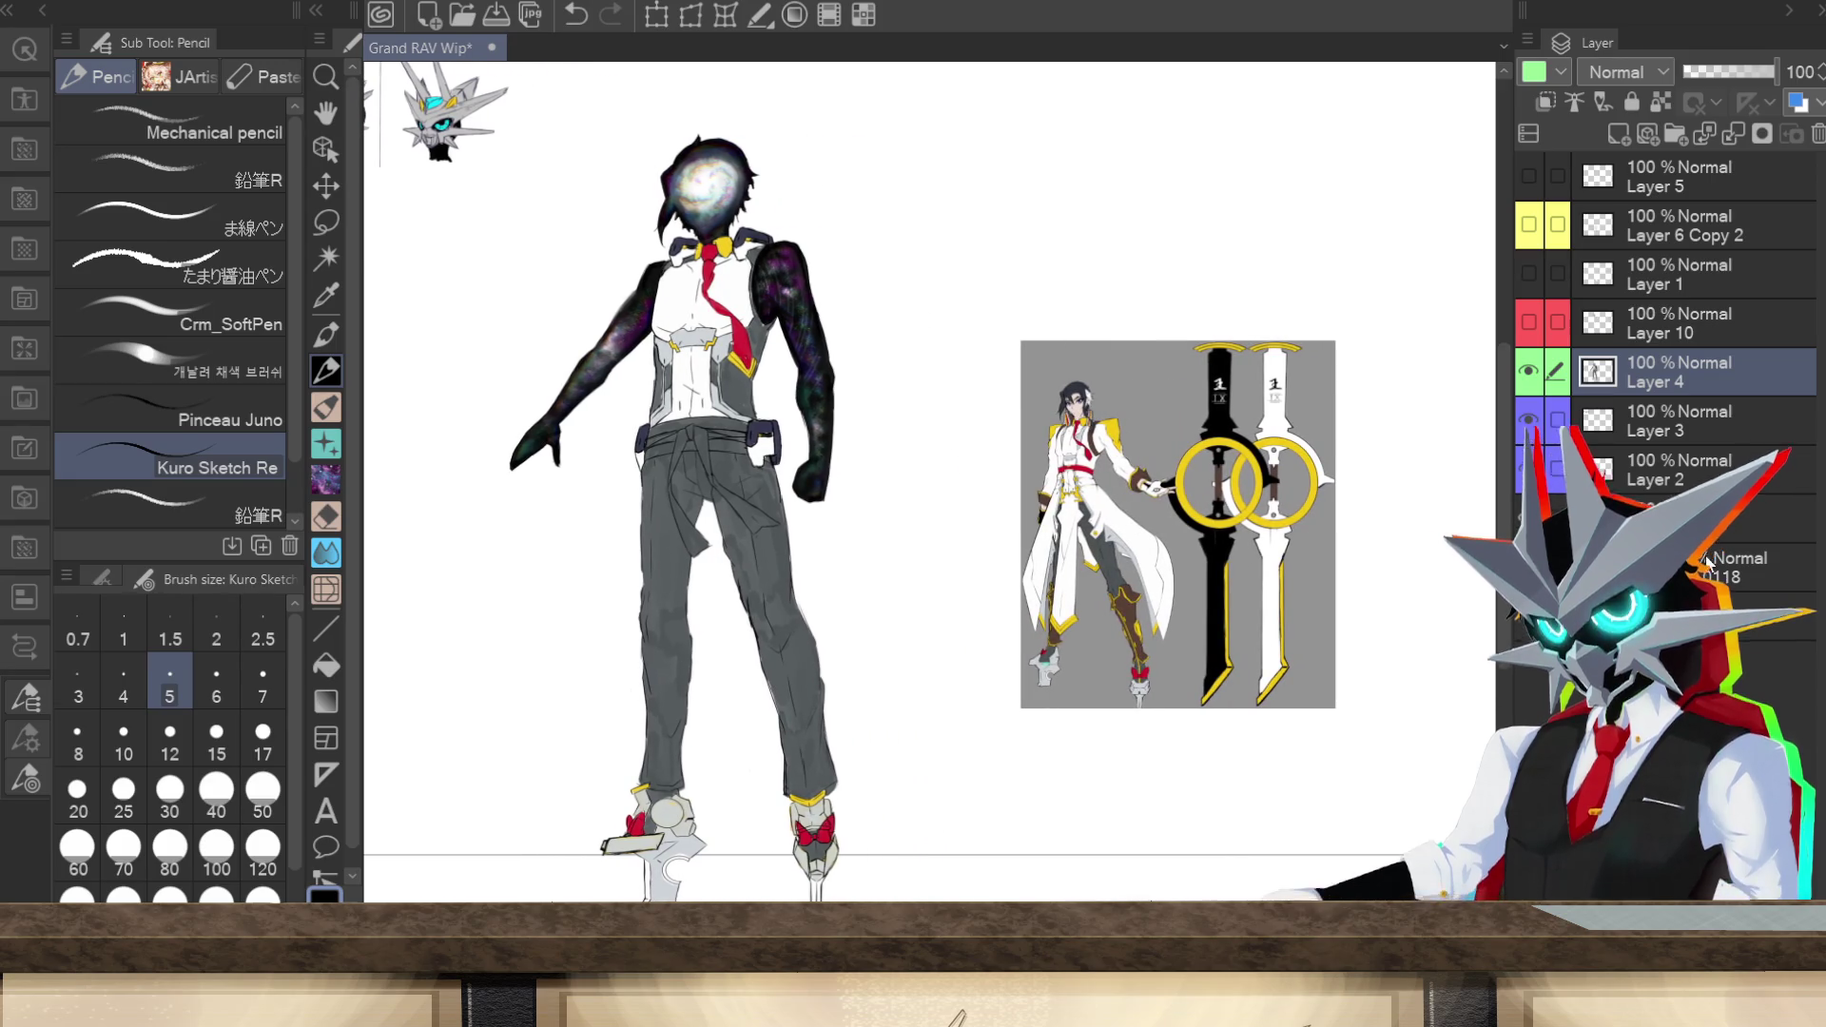
left_click(1750, 567)
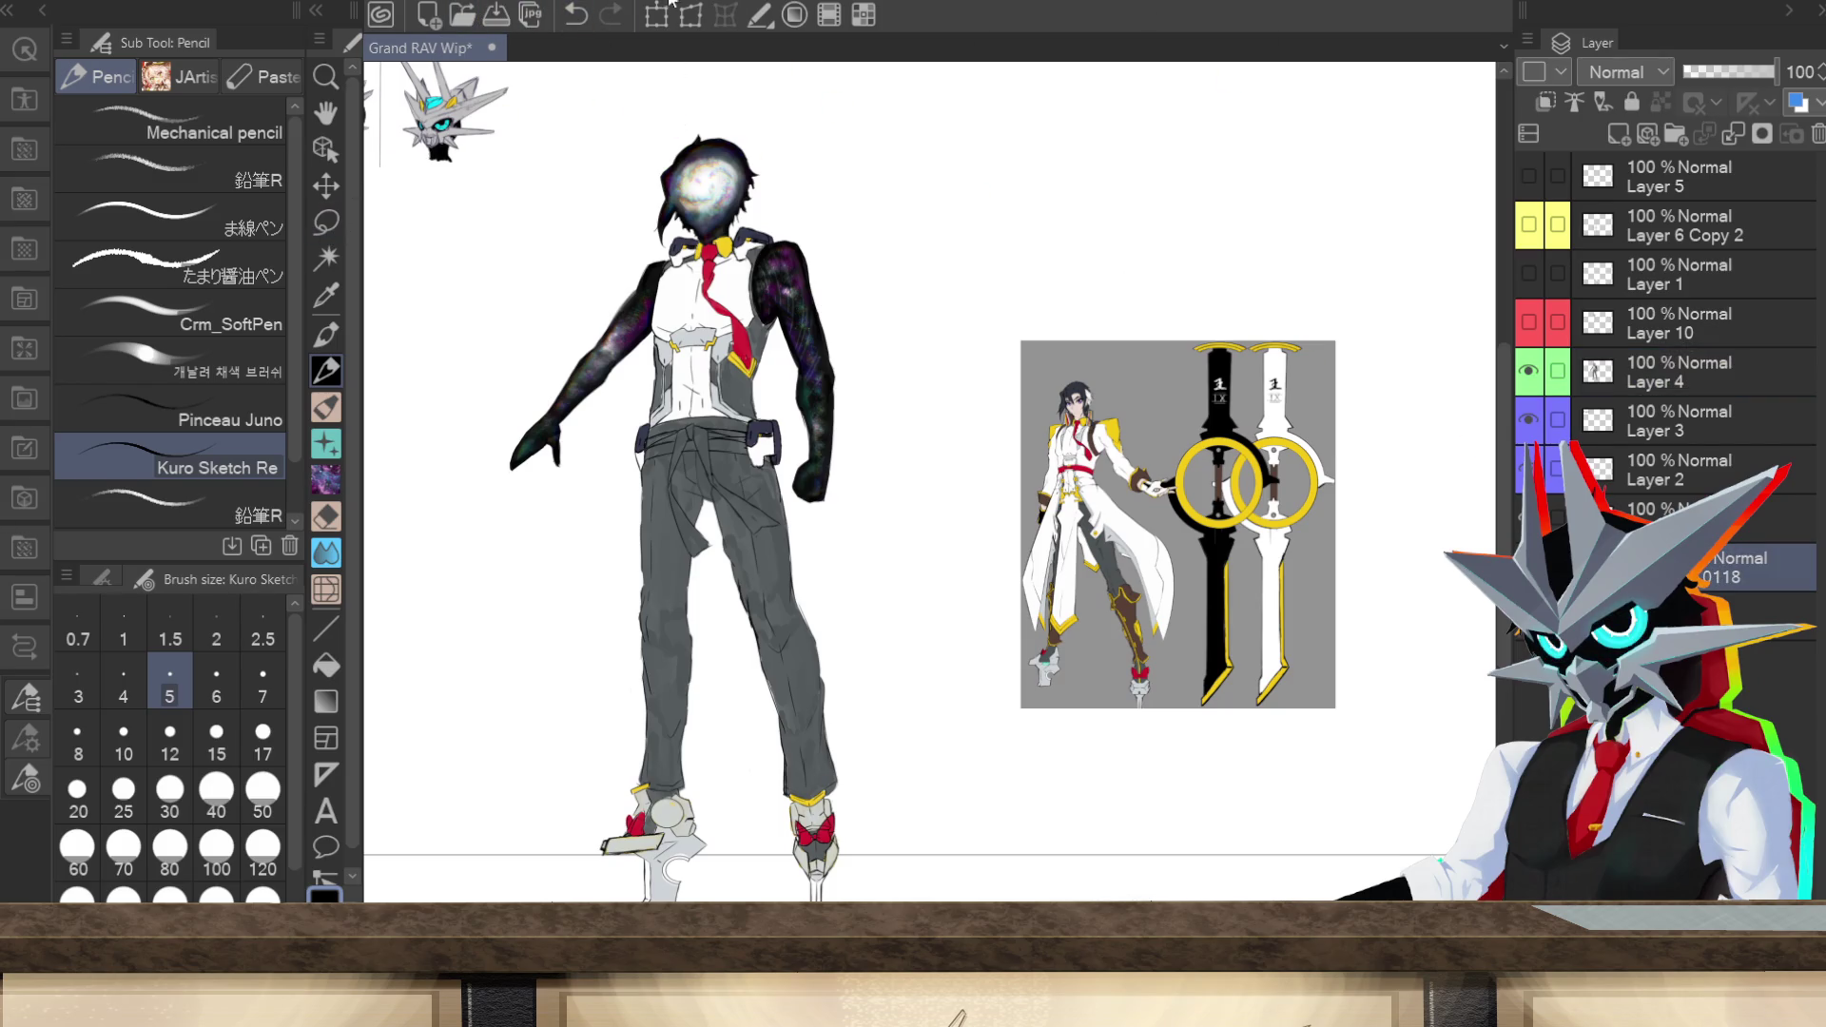
key("ctrl+t")
left_click_drag(1335, 341, 1519, 80)
left_click_drag(1269, 81, 1266, 125)
mouse_move(1365, 588)
left_mouse_down()
mouse_move(1316, 624)
mouse_move(1310, 670)
left_mouse_up()
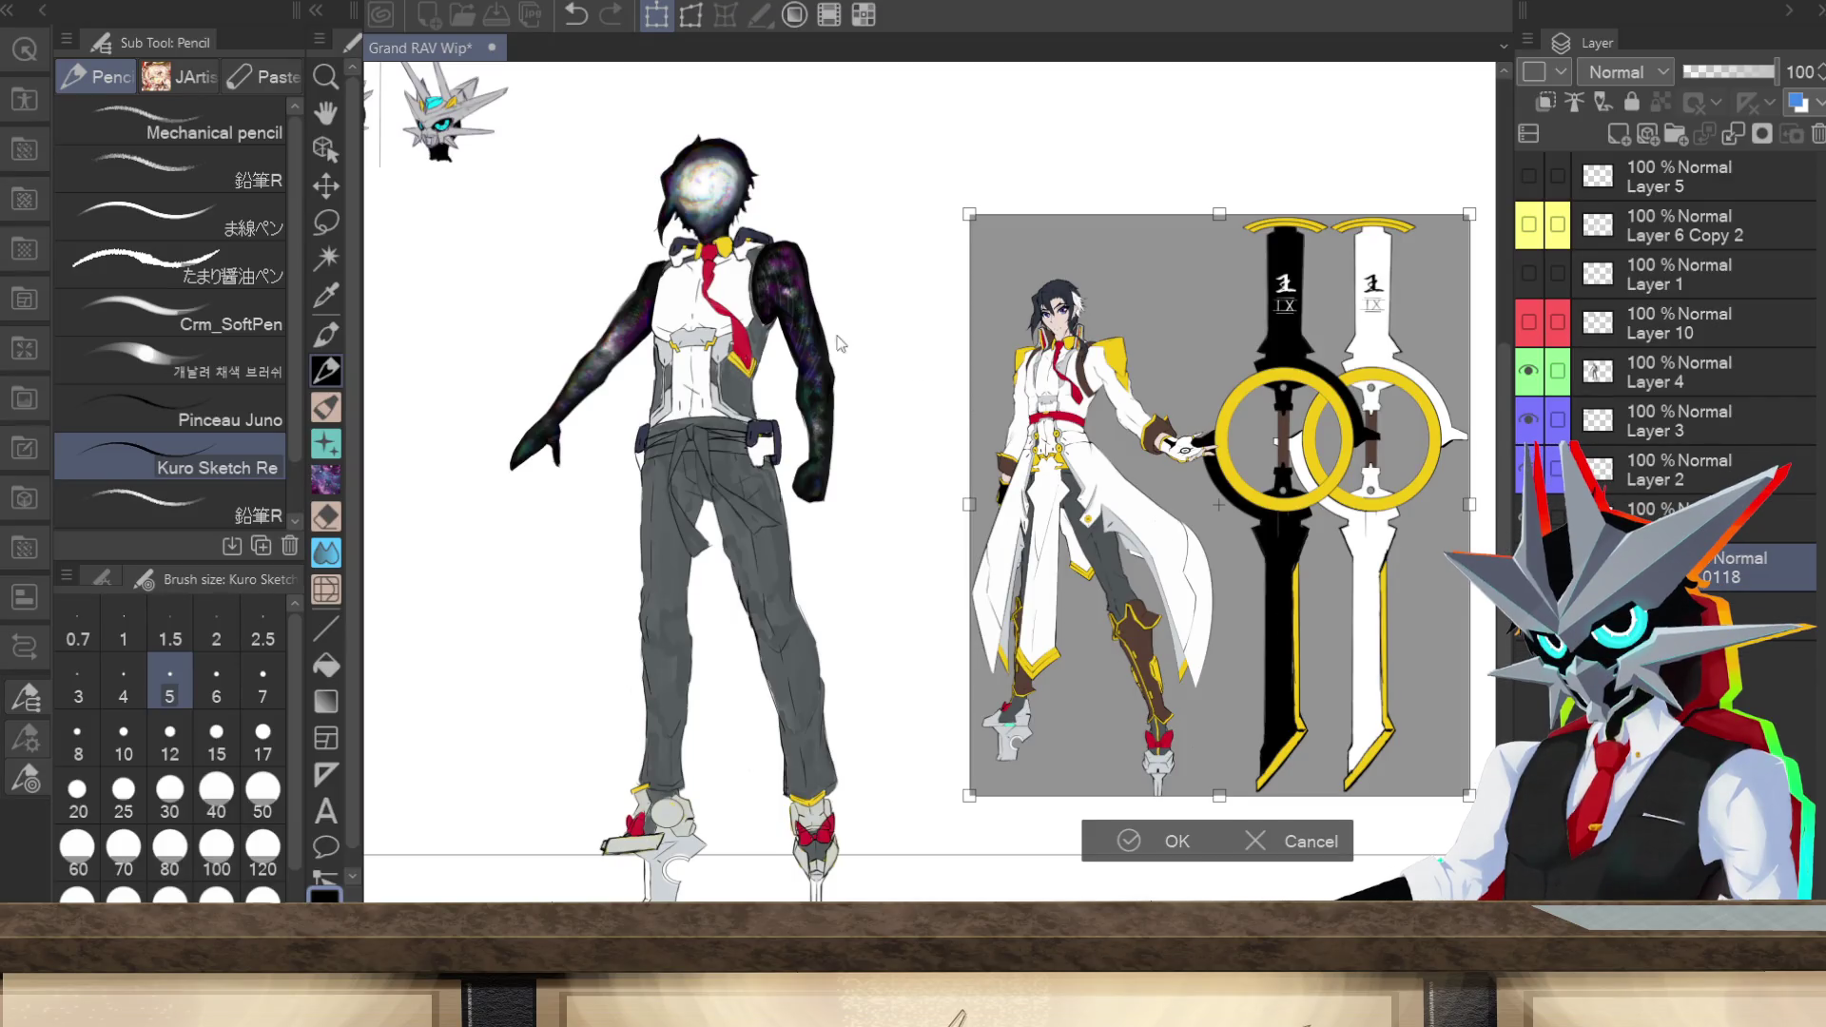
key("Return")
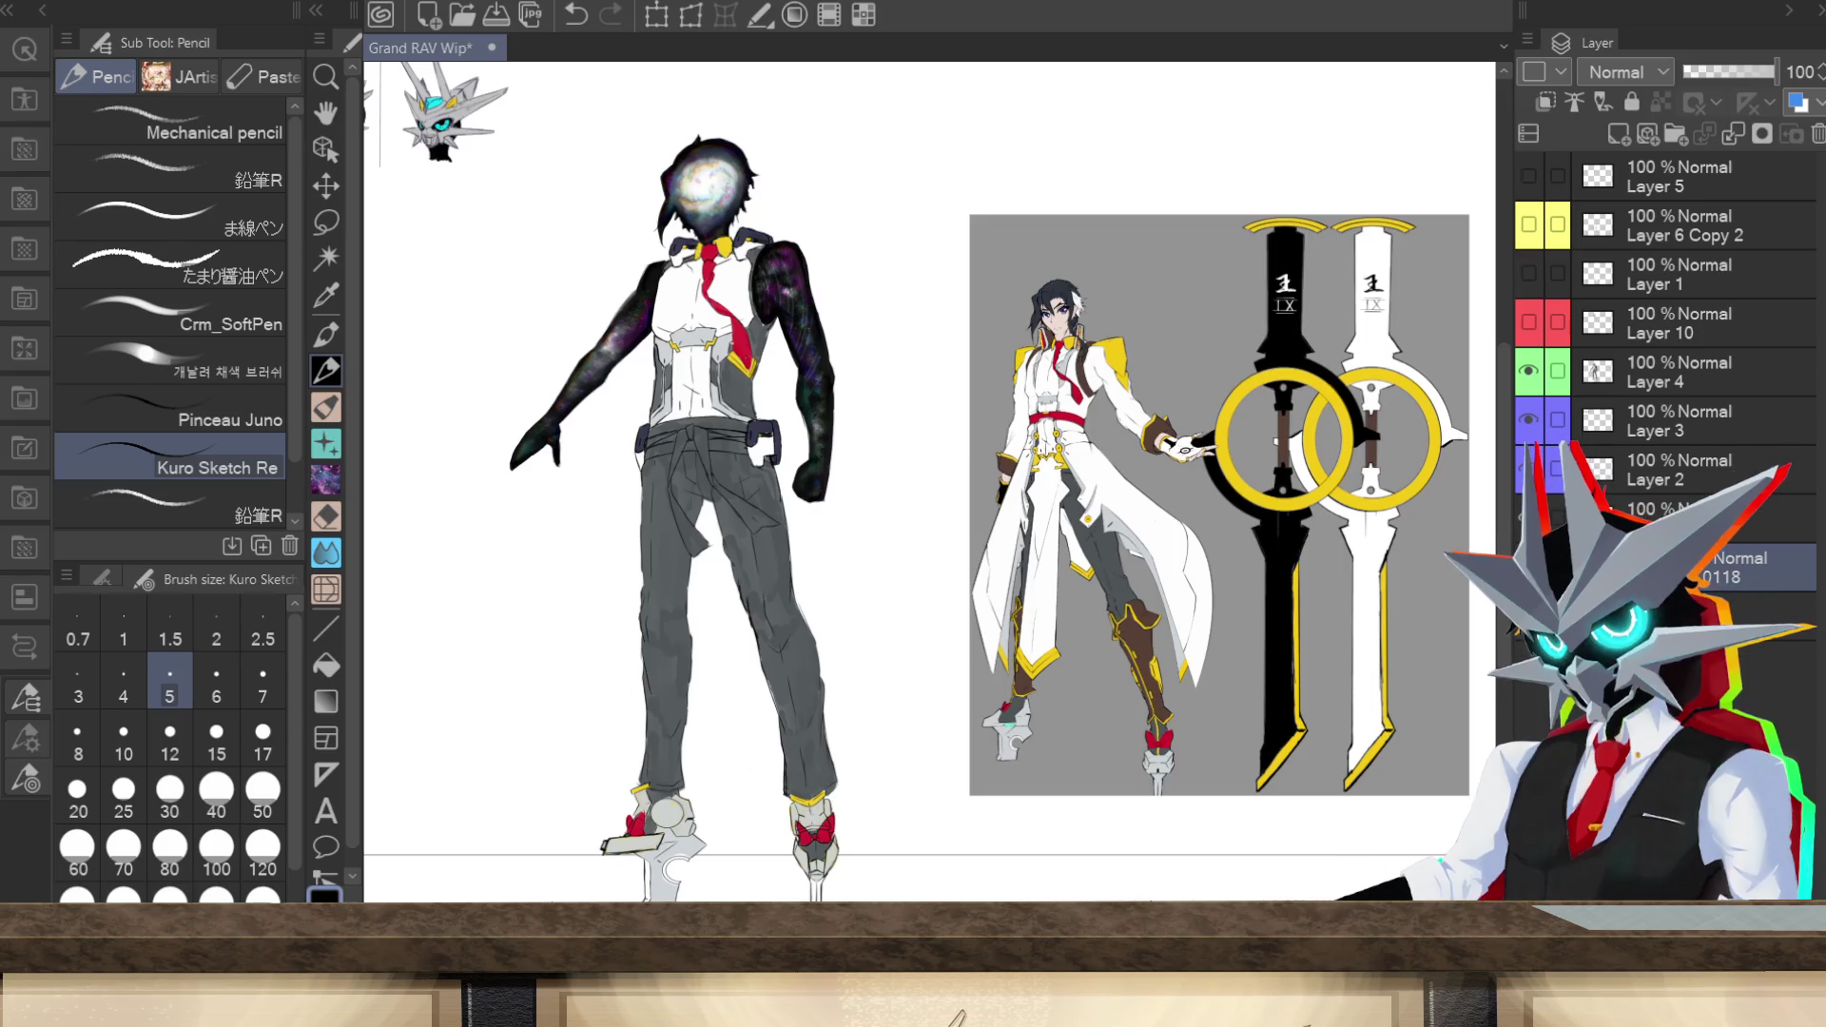
key("Delete")
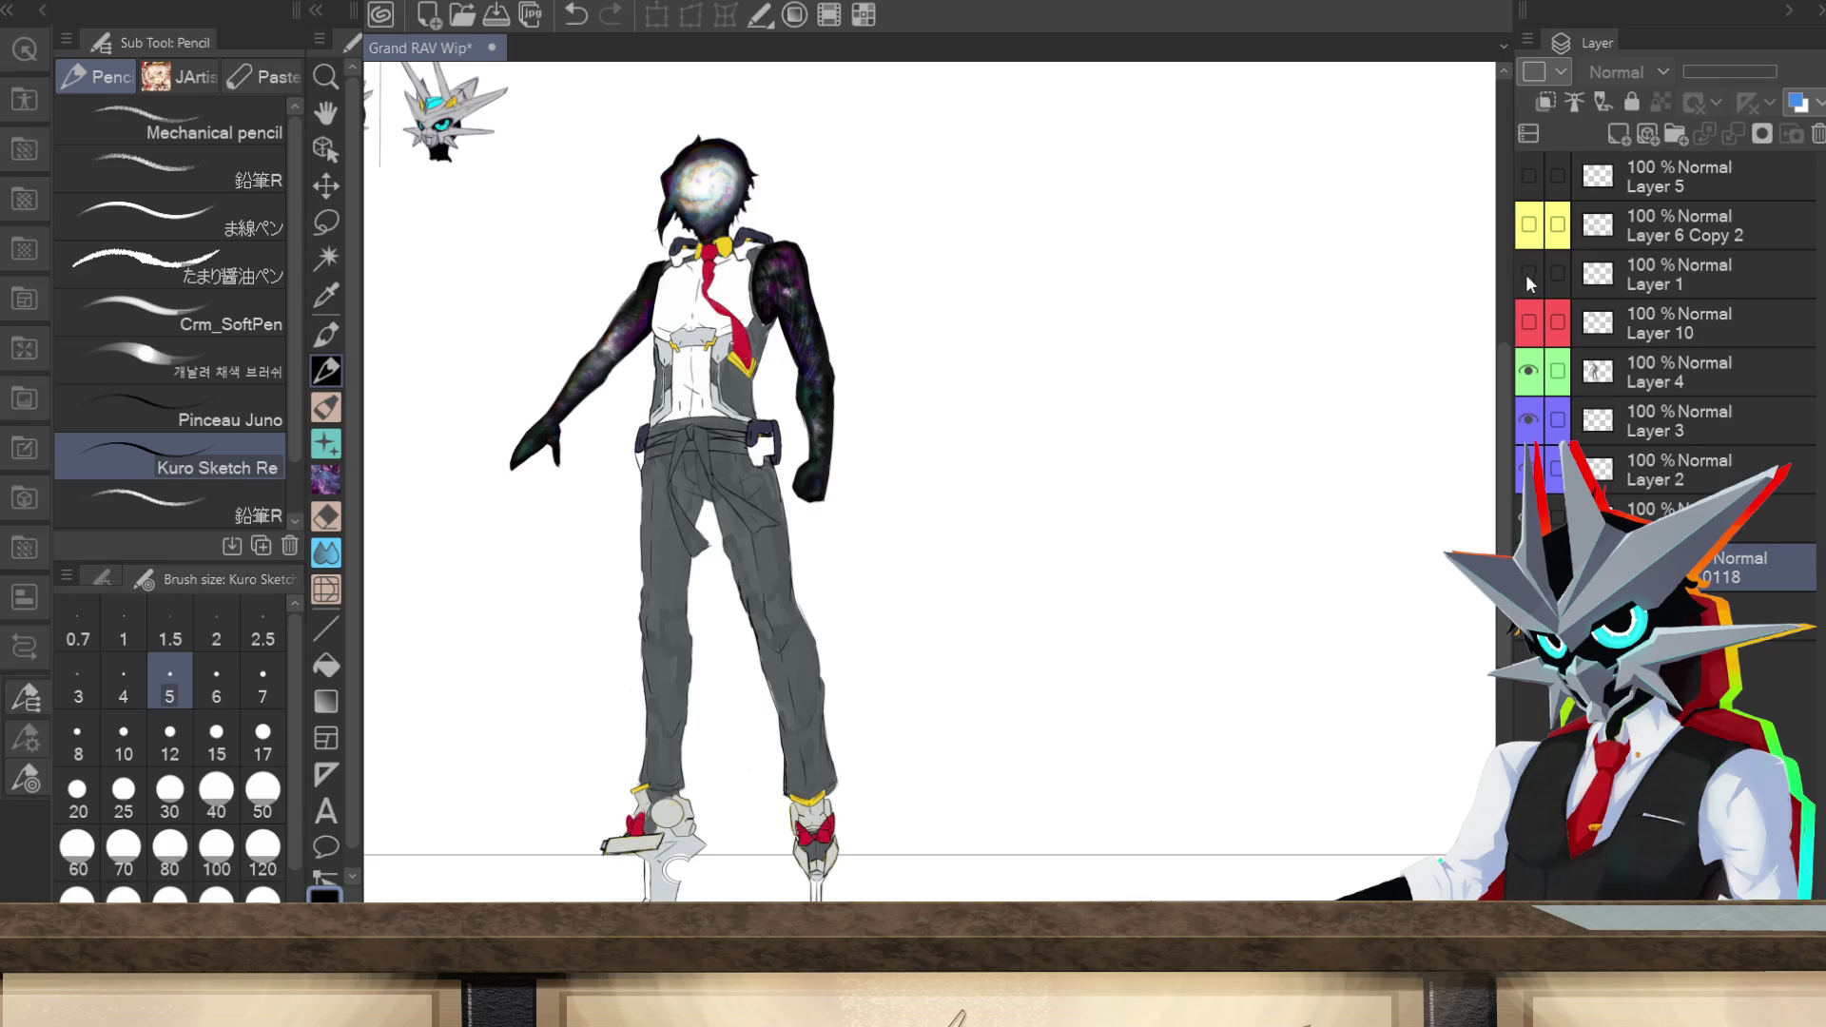
Step: Turn on Layer 10 to show the spiky mecha helmet head over the figure
left_click(1528, 323)
scroll(927, 475, "left", 5)
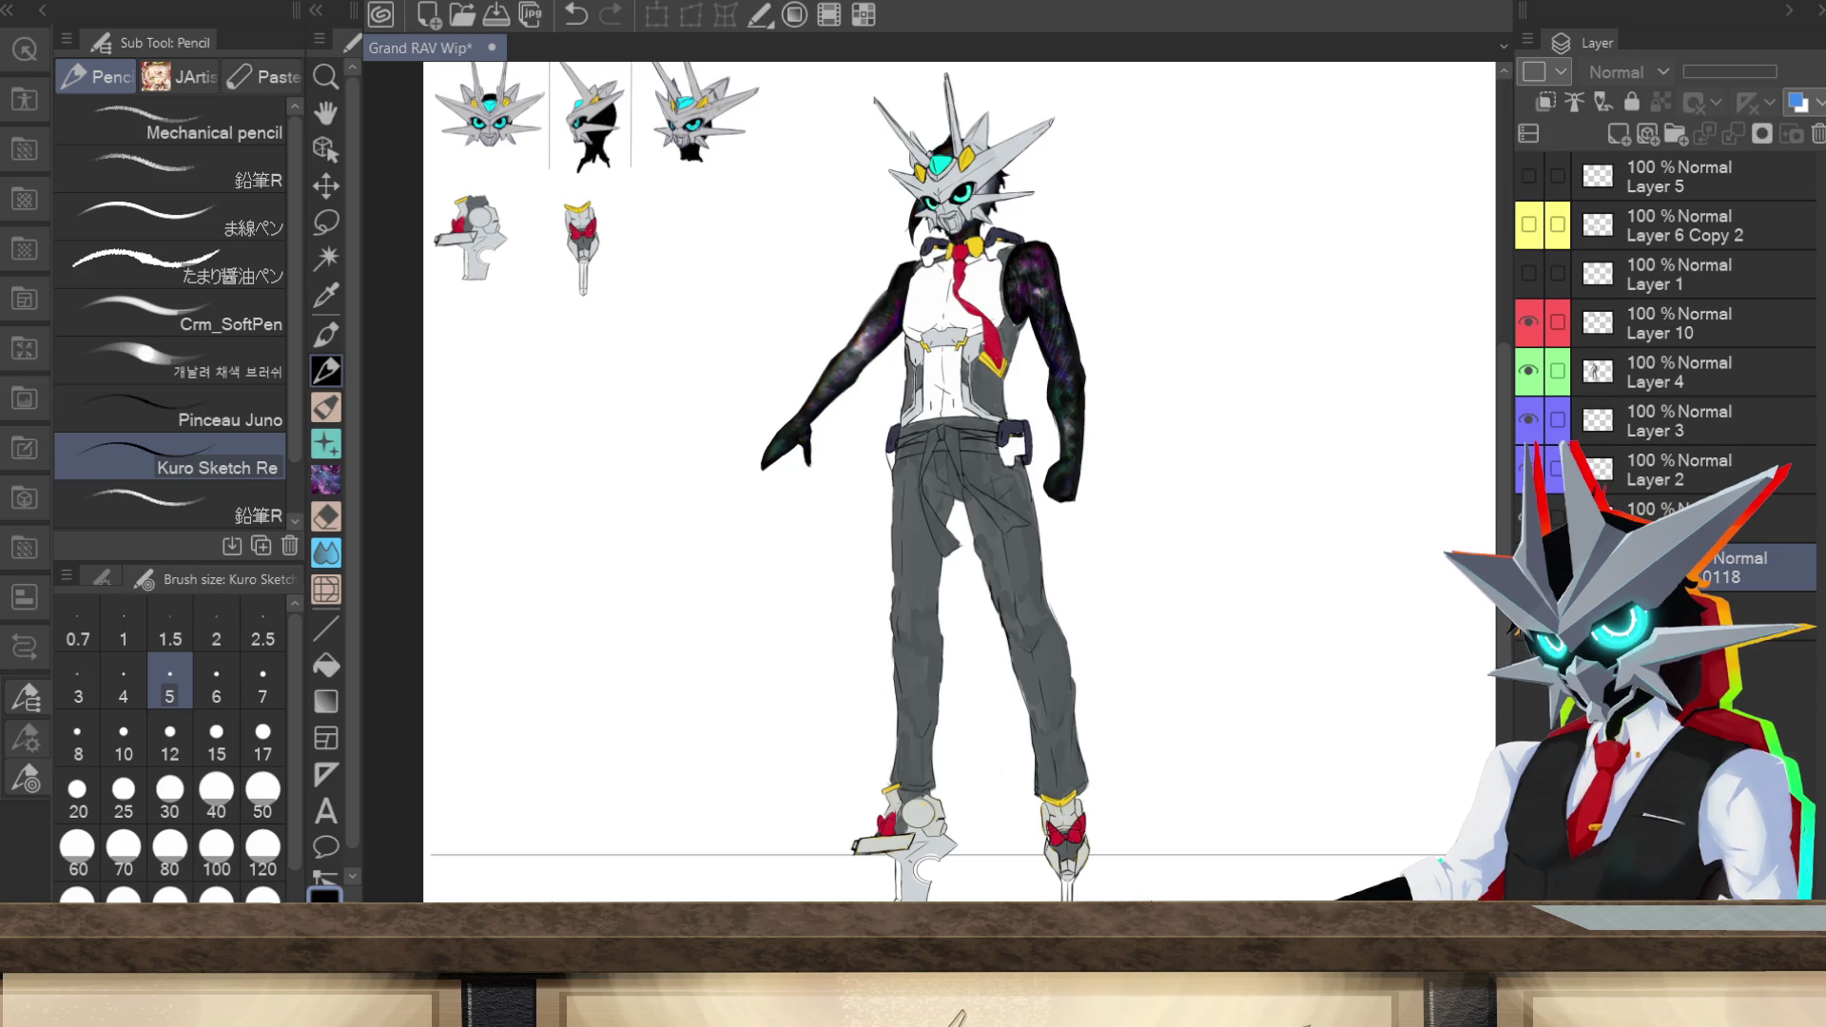
Step: Enlarge the helmet head on Layer 10 slightly and commit the transform
left_click(1674, 328)
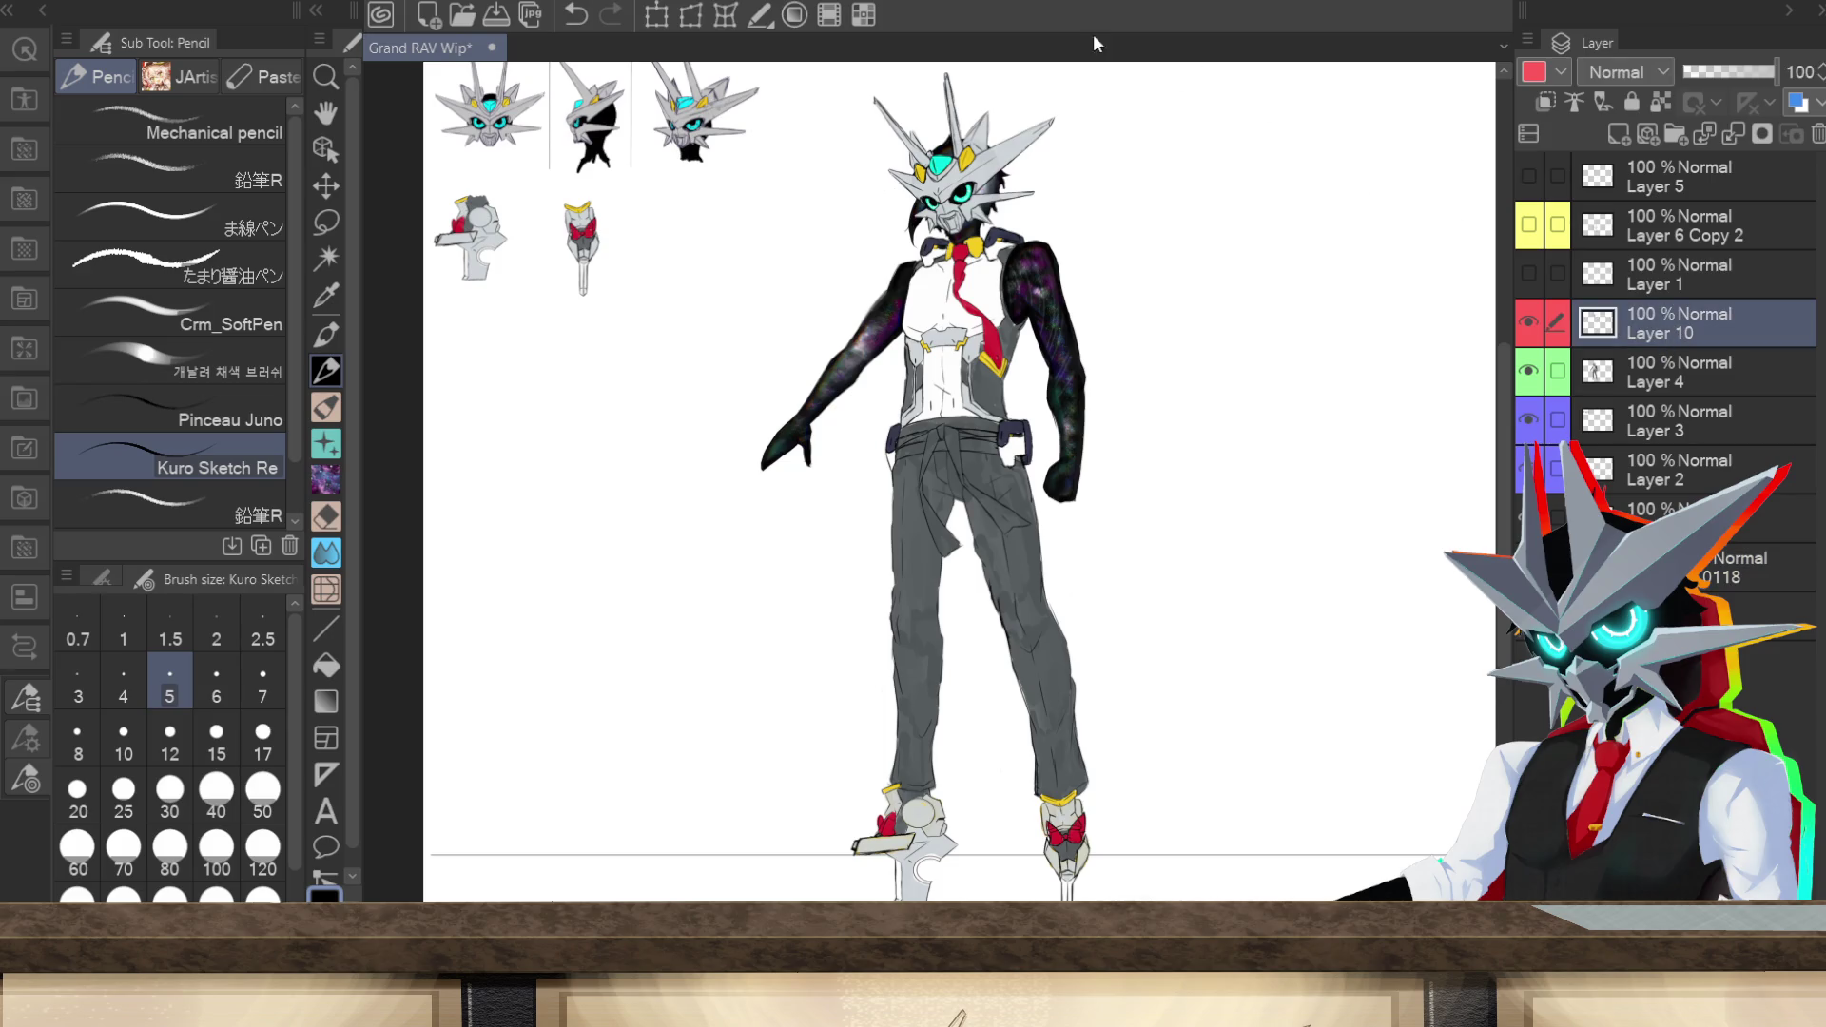
key("ctrl+t")
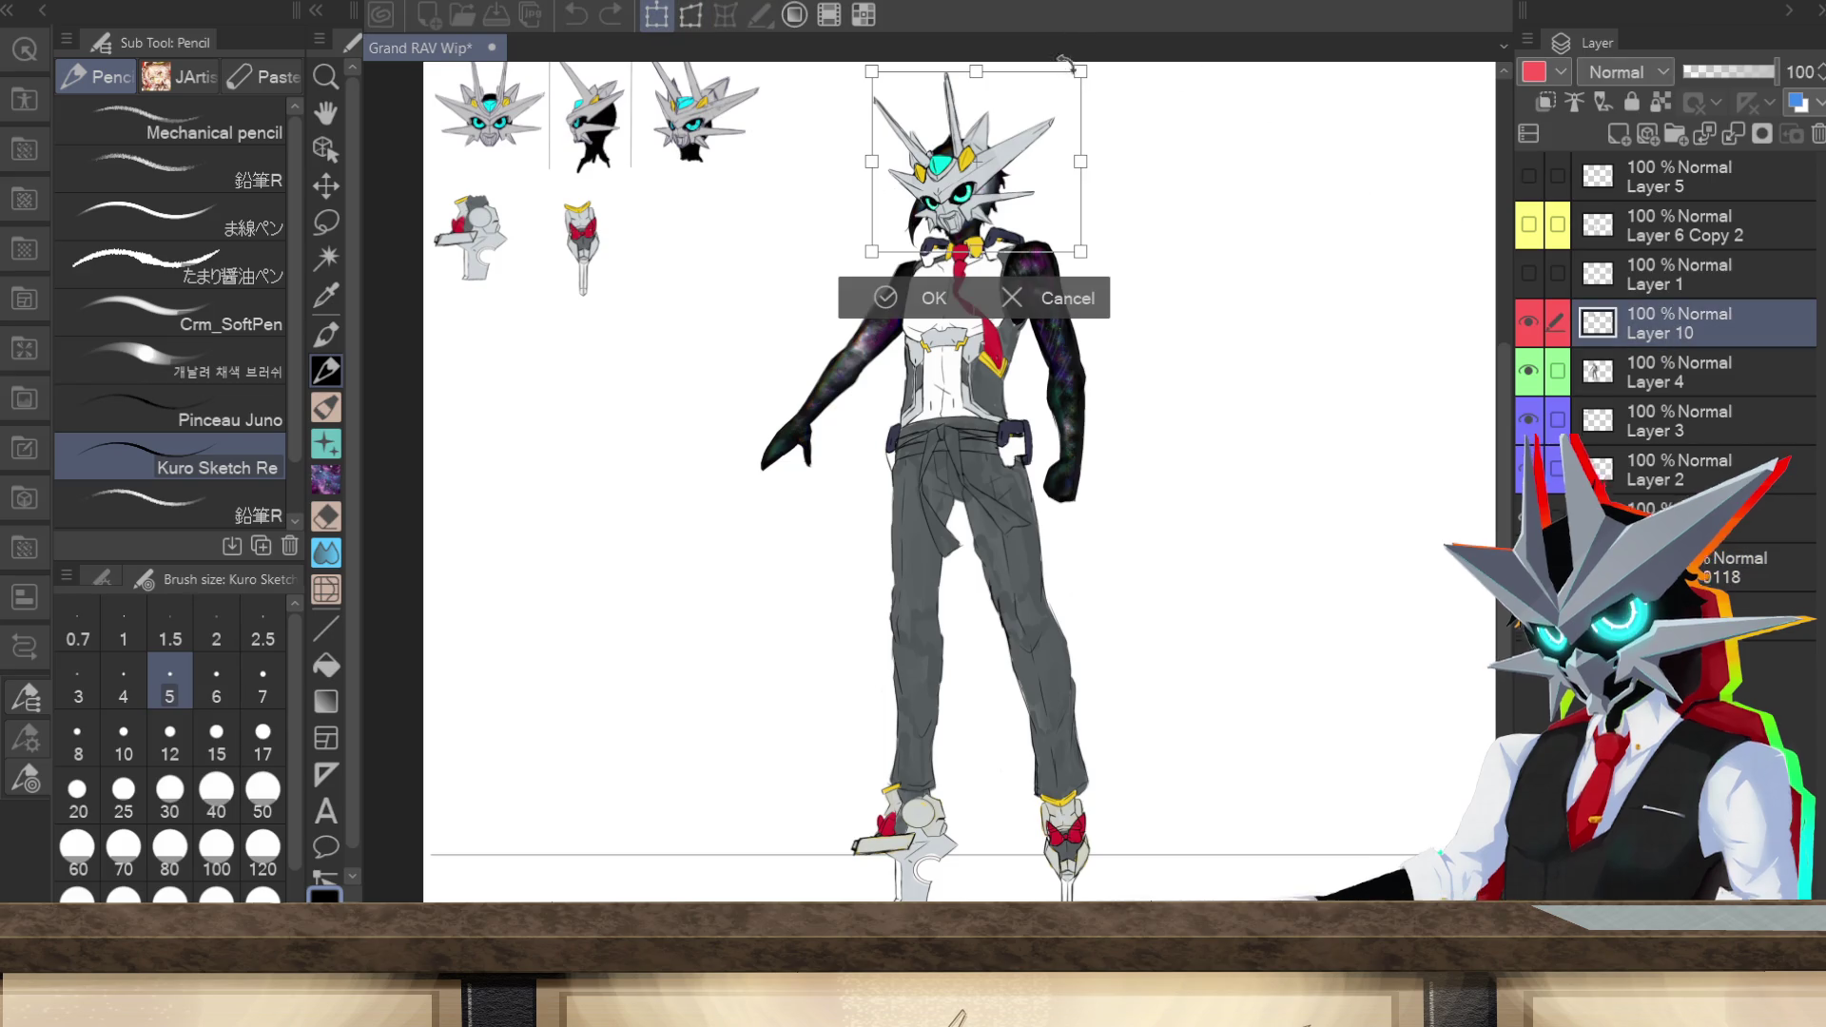
scroll(1332, 328, "up", 3)
mouse_move(1087, 174)
left_mouse_down()
mouse_move(1081, 207)
mouse_move(1086, 163)
left_mouse_up()
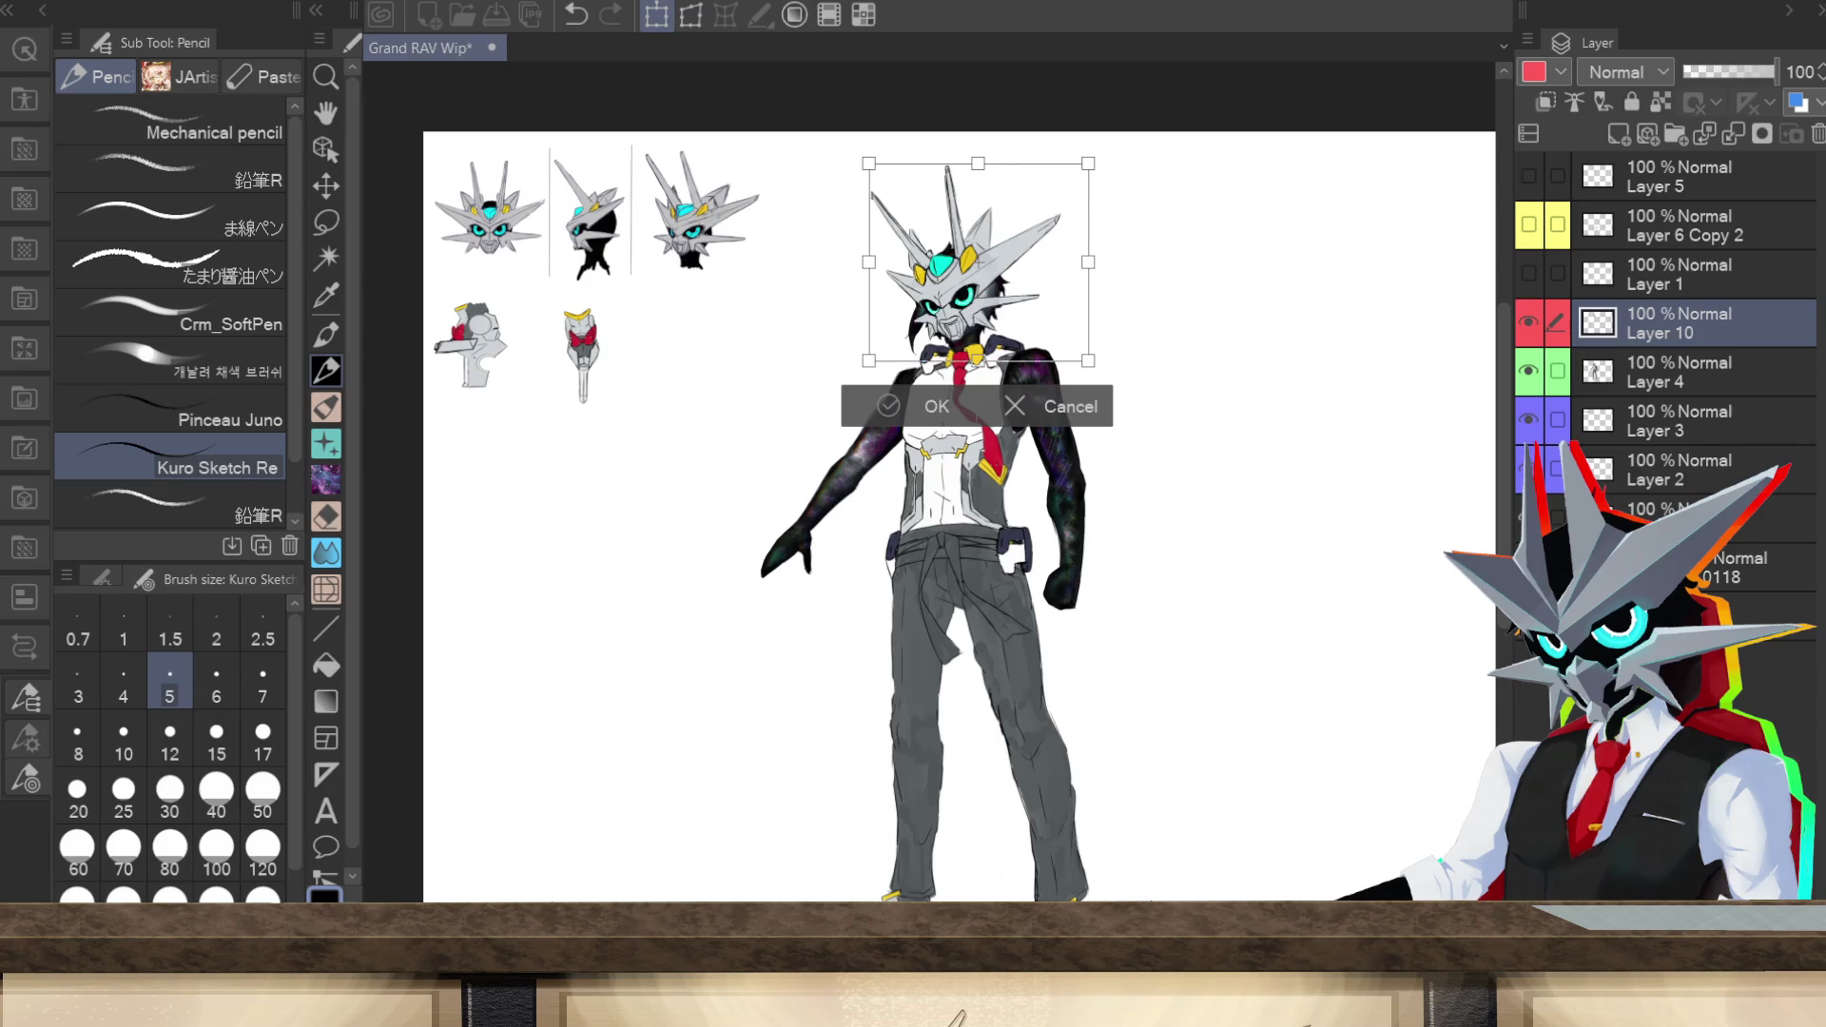
left_click(934, 406)
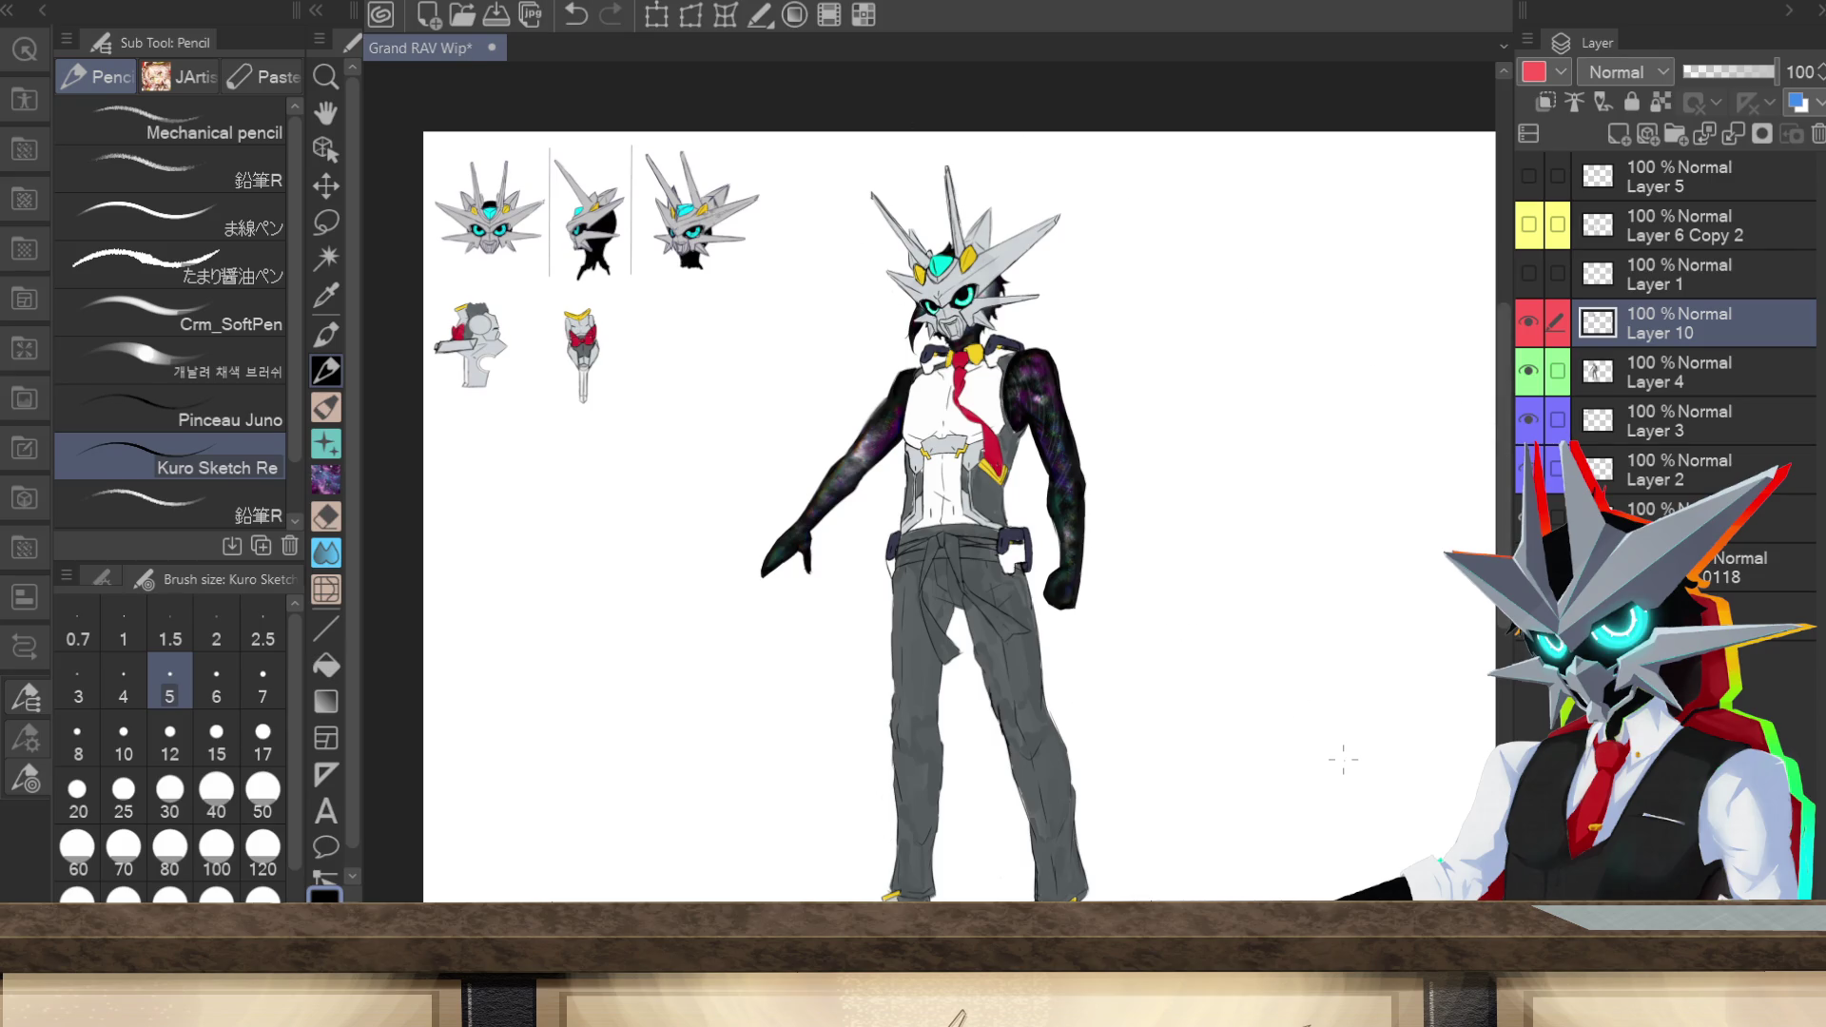
Step: Make the leg armor line art on Layer 6 Copy 2 and Layer 1 visible again
scroll(924, 826, "down", 3)
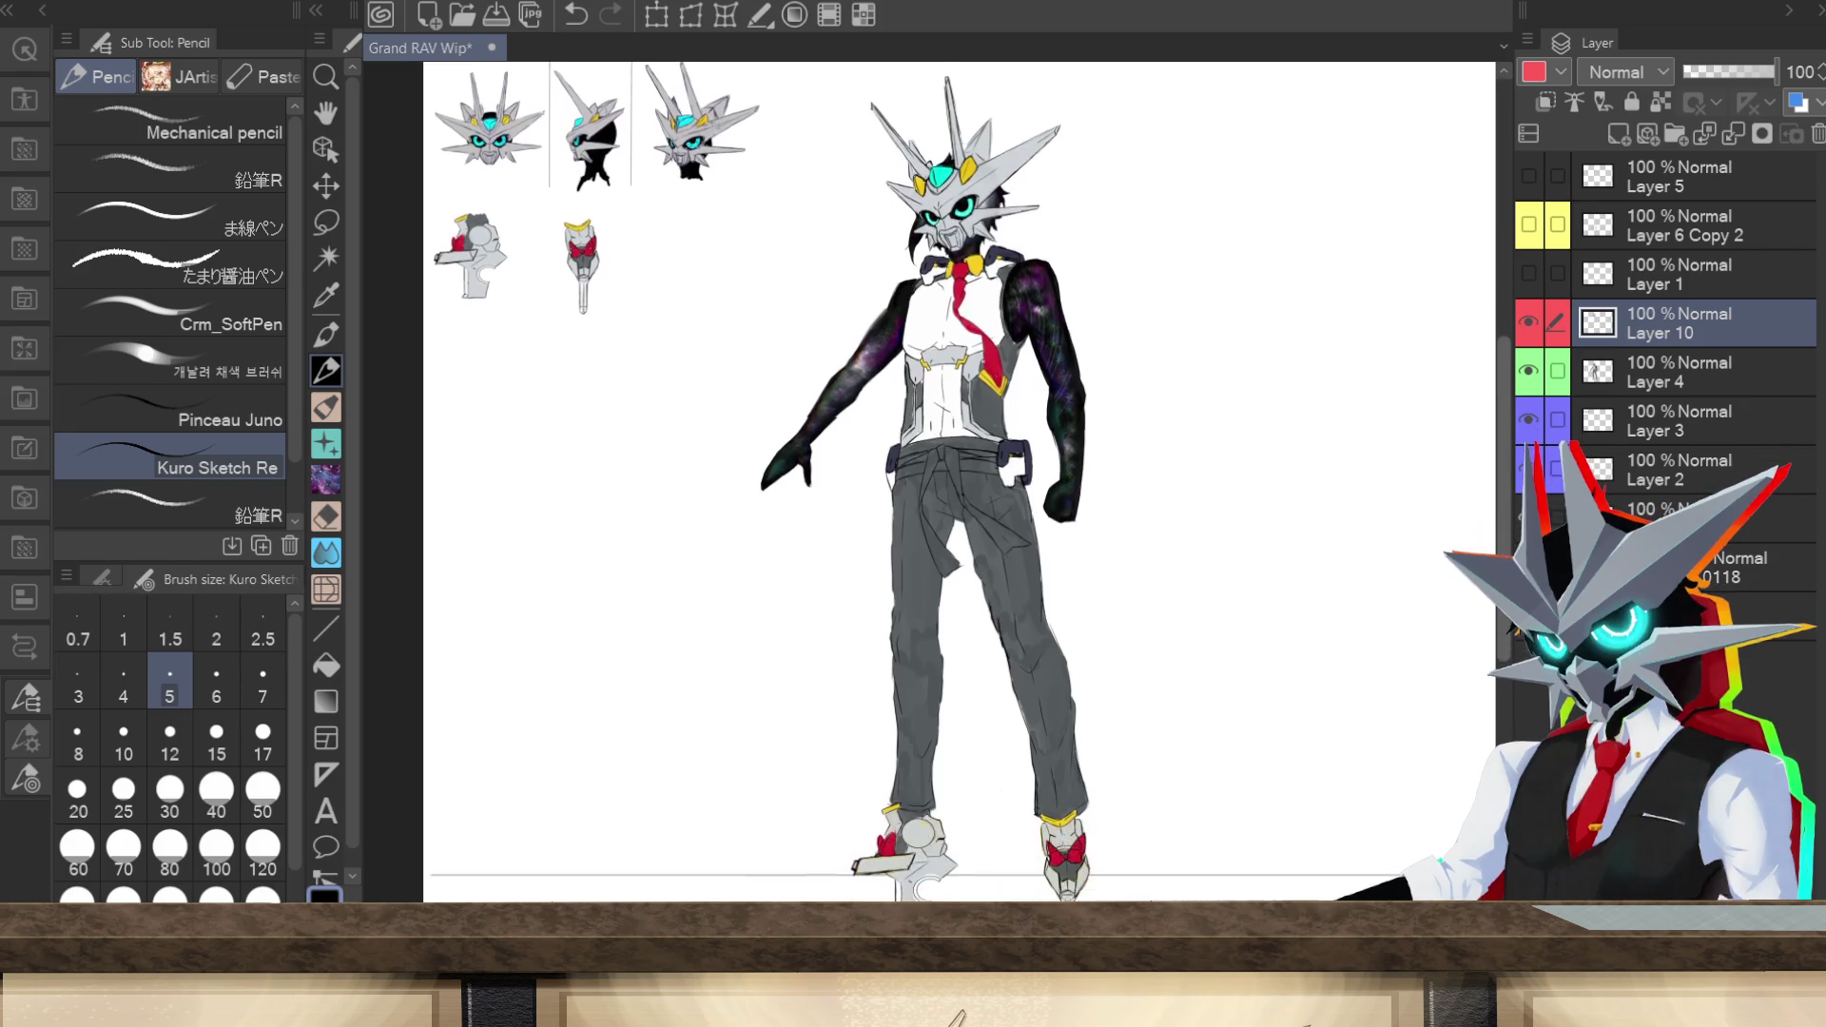
scroll(924, 826, "up", 1)
scroll(924, 825, "down", 1)
scroll(924, 825, "up", 2)
scroll(959, 504, "up", 1)
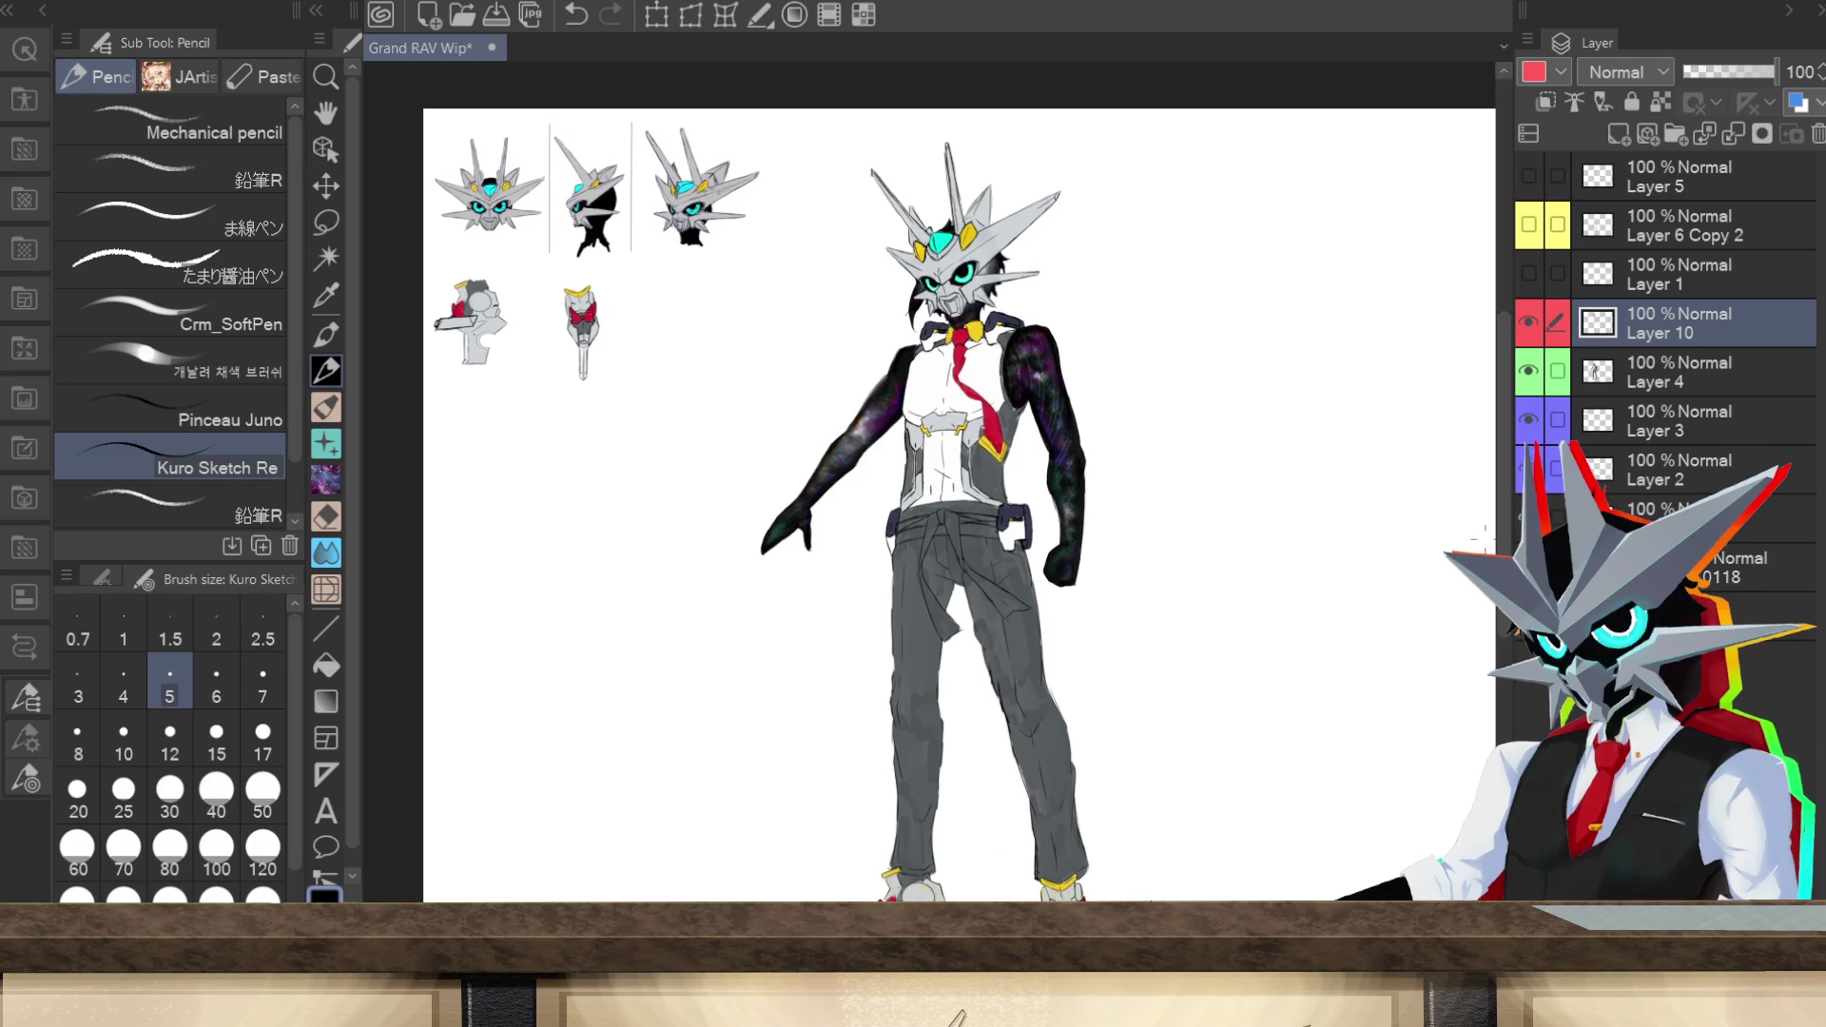
left_click(1528, 224)
left_click(1528, 273)
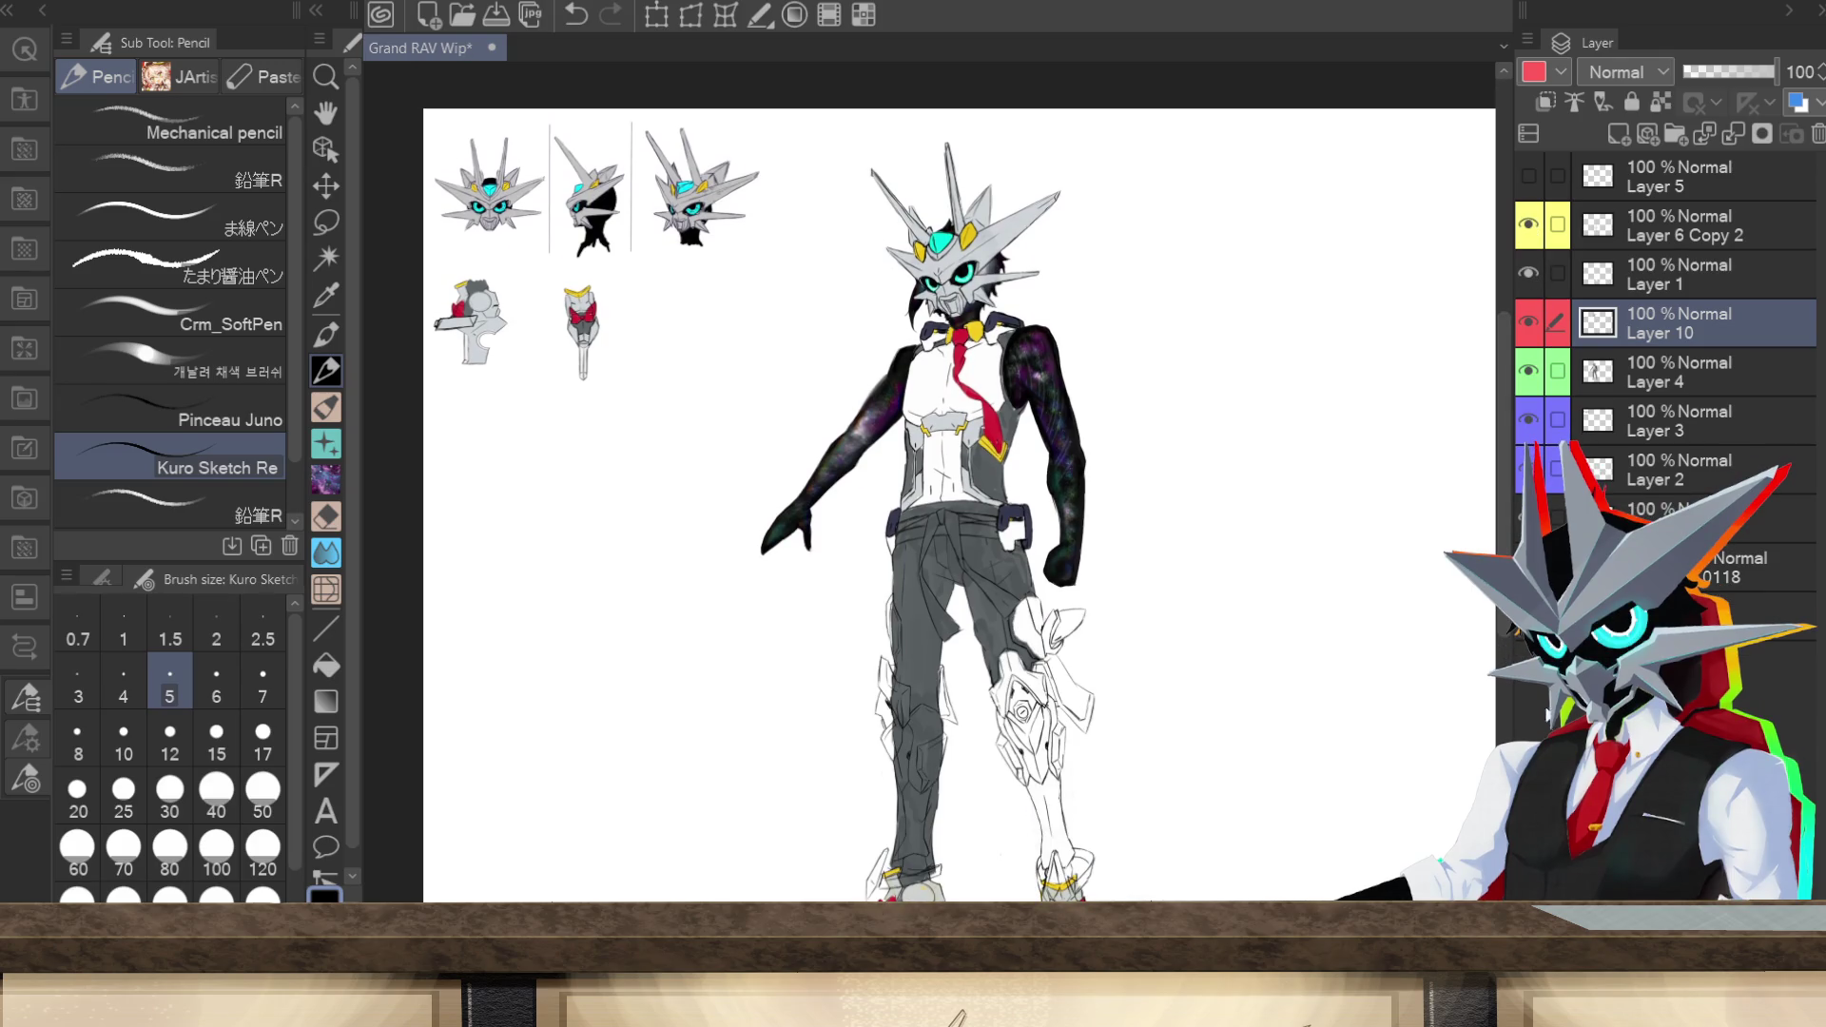
left_click(1528, 273)
left_click(1528, 224)
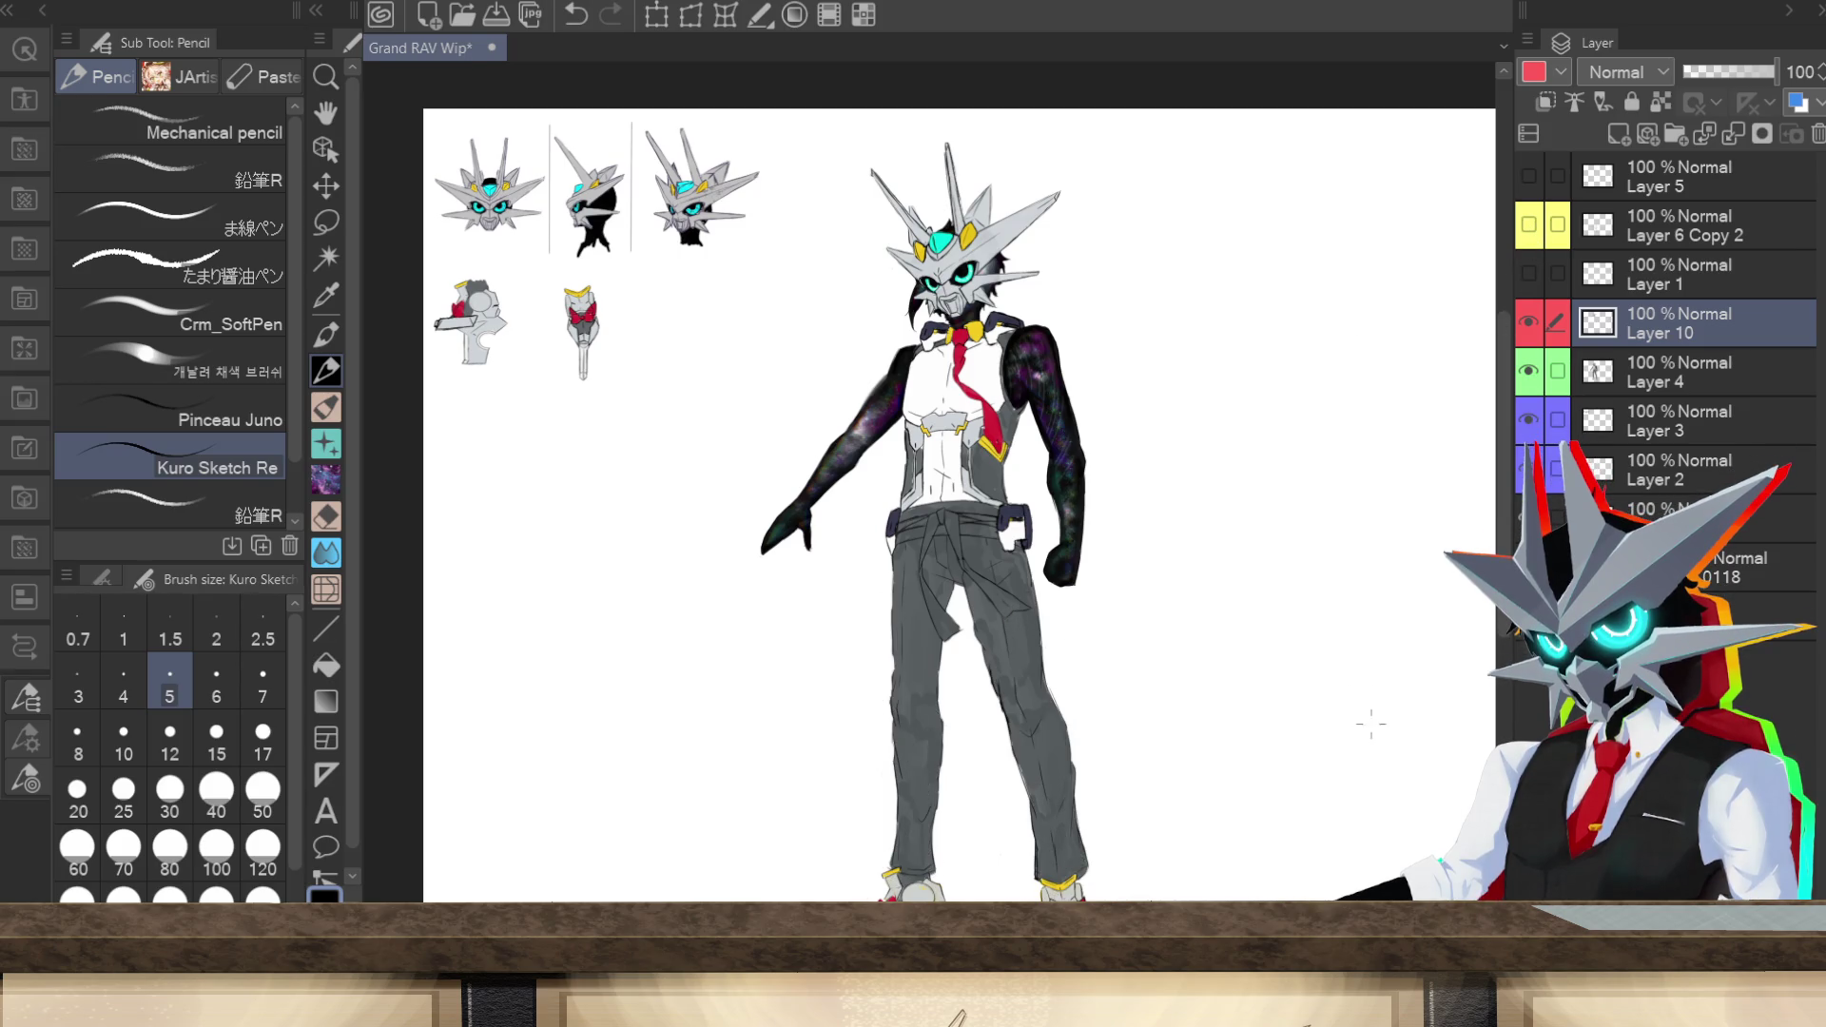
scroll(1370, 725, "down", 2)
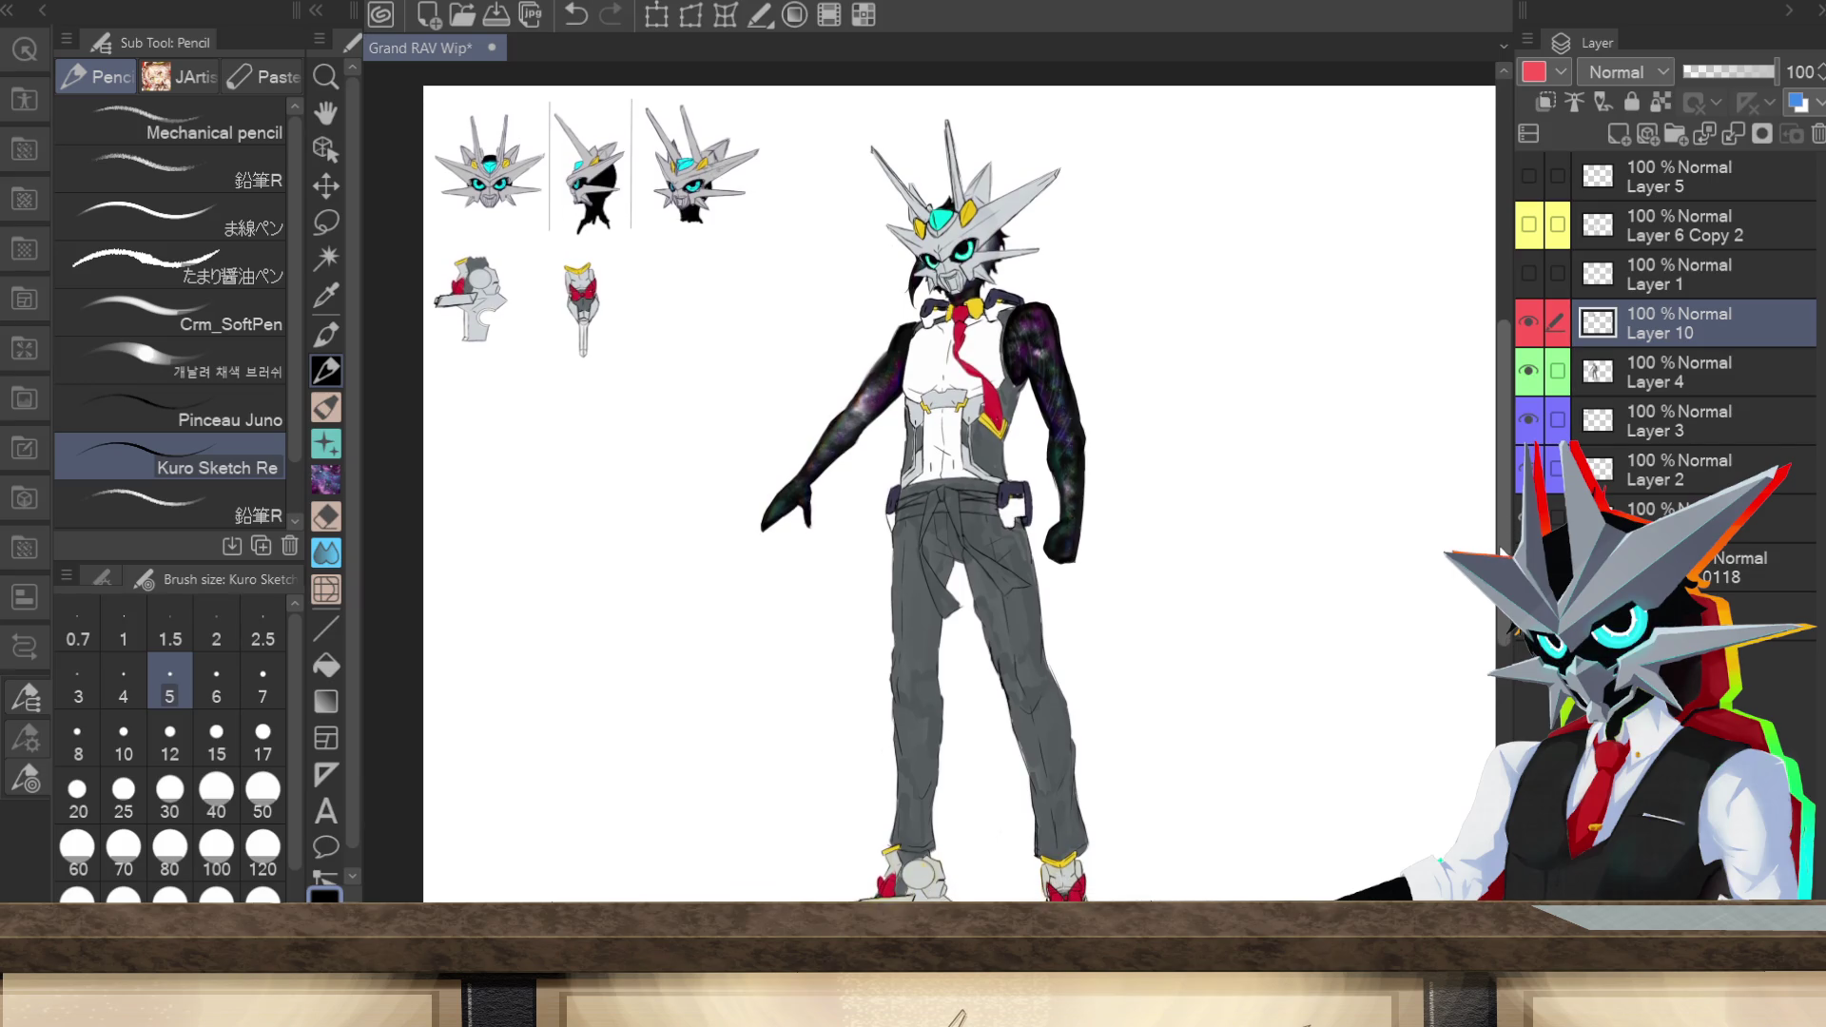
left_click(1528, 273)
left_click(1528, 224)
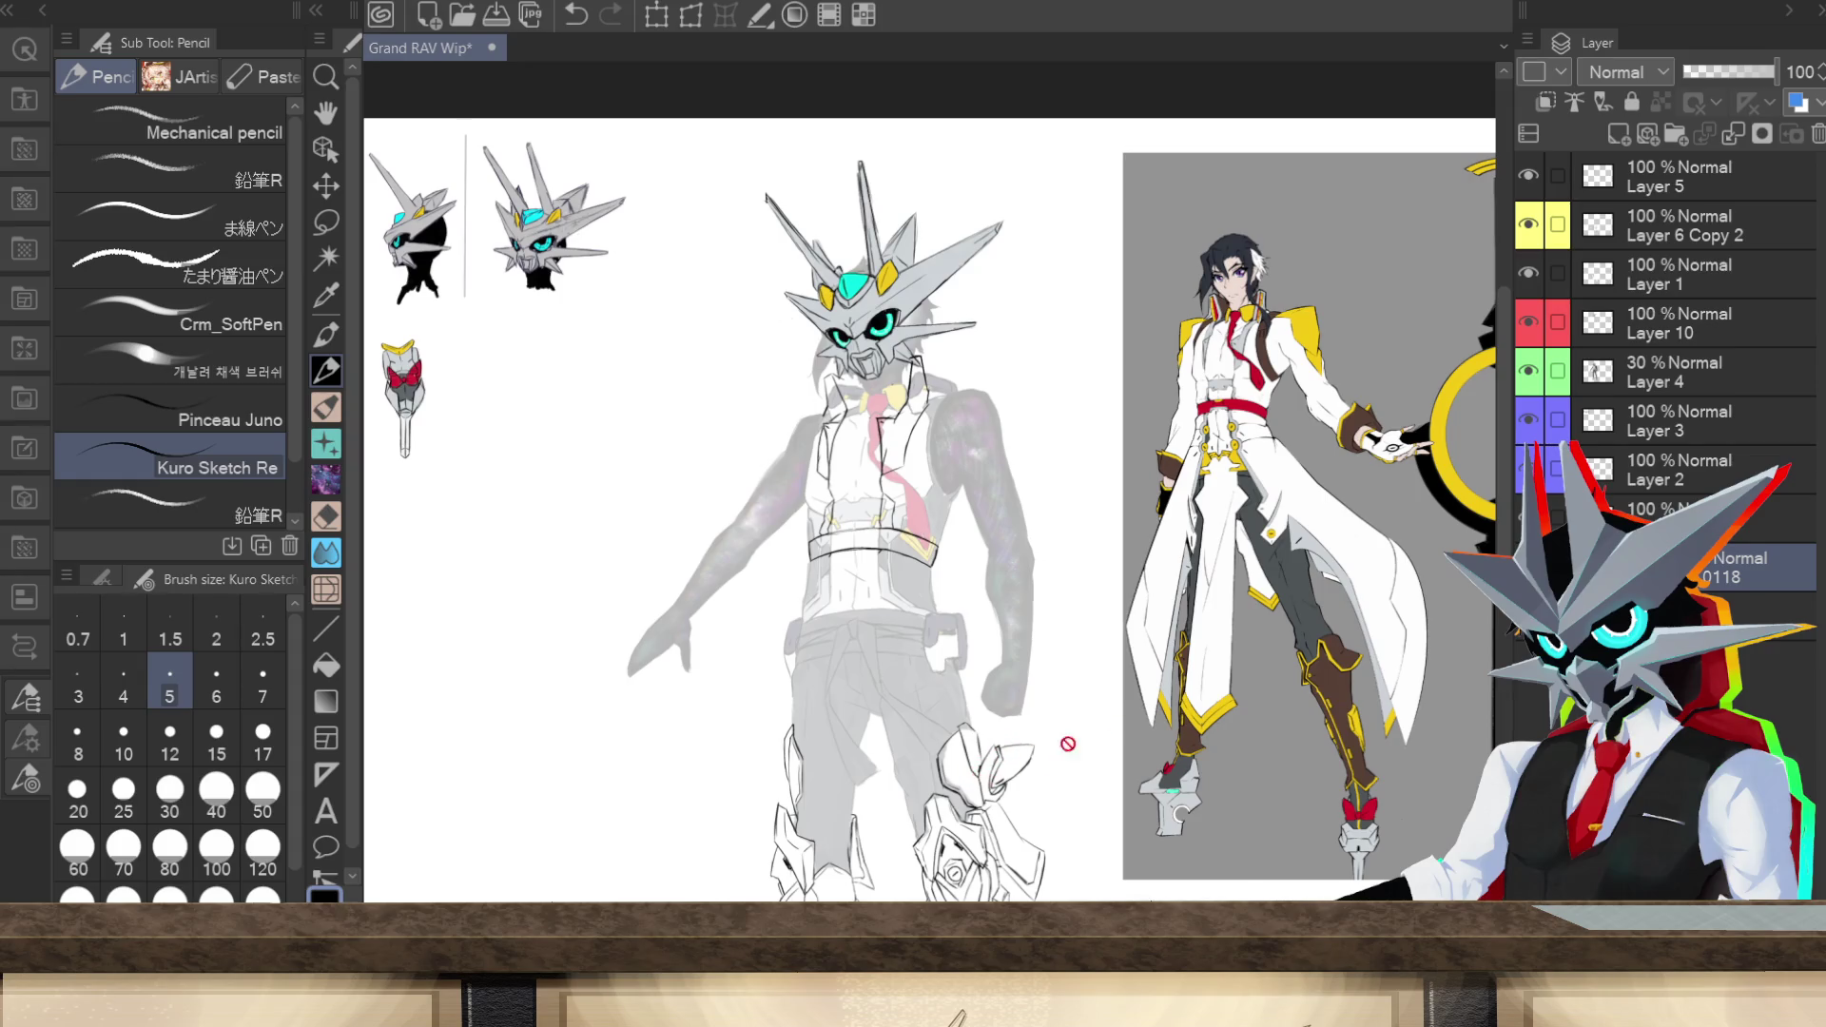
Step: Make Layer 5 the drawing layer and give it a yellow colour label
left_click(1657, 183)
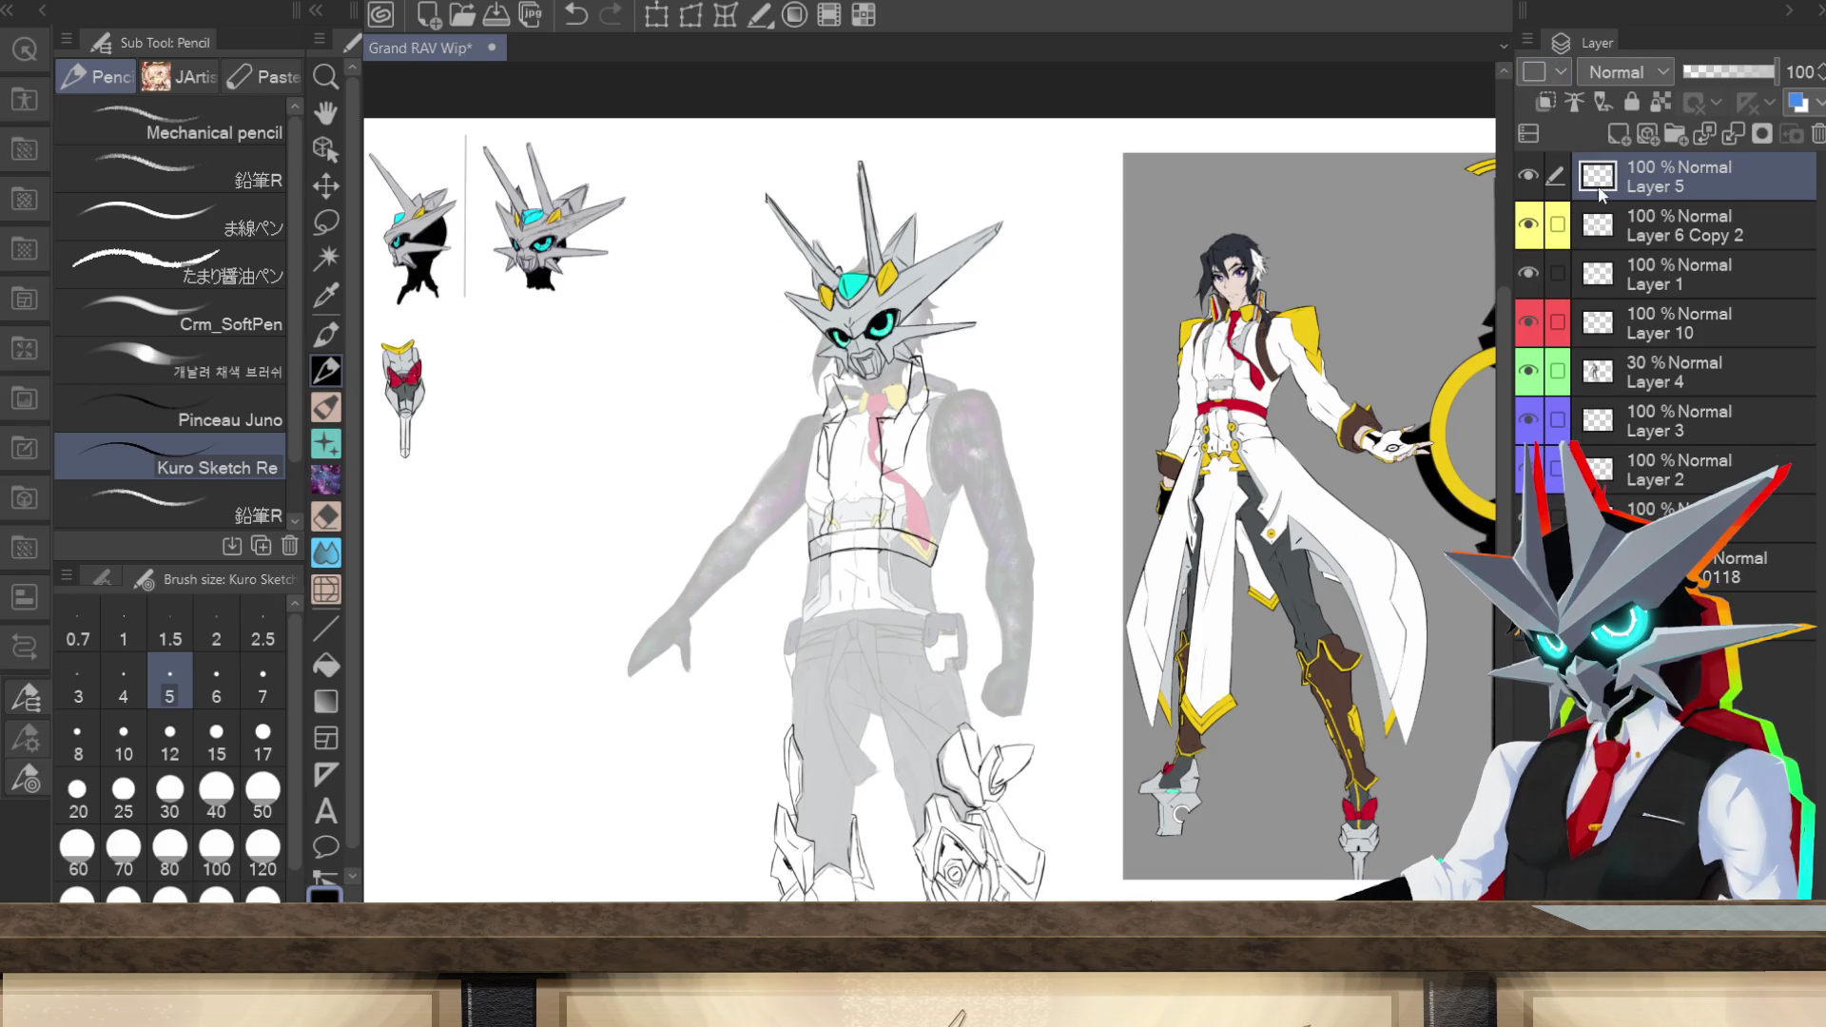
left_click(1604, 203)
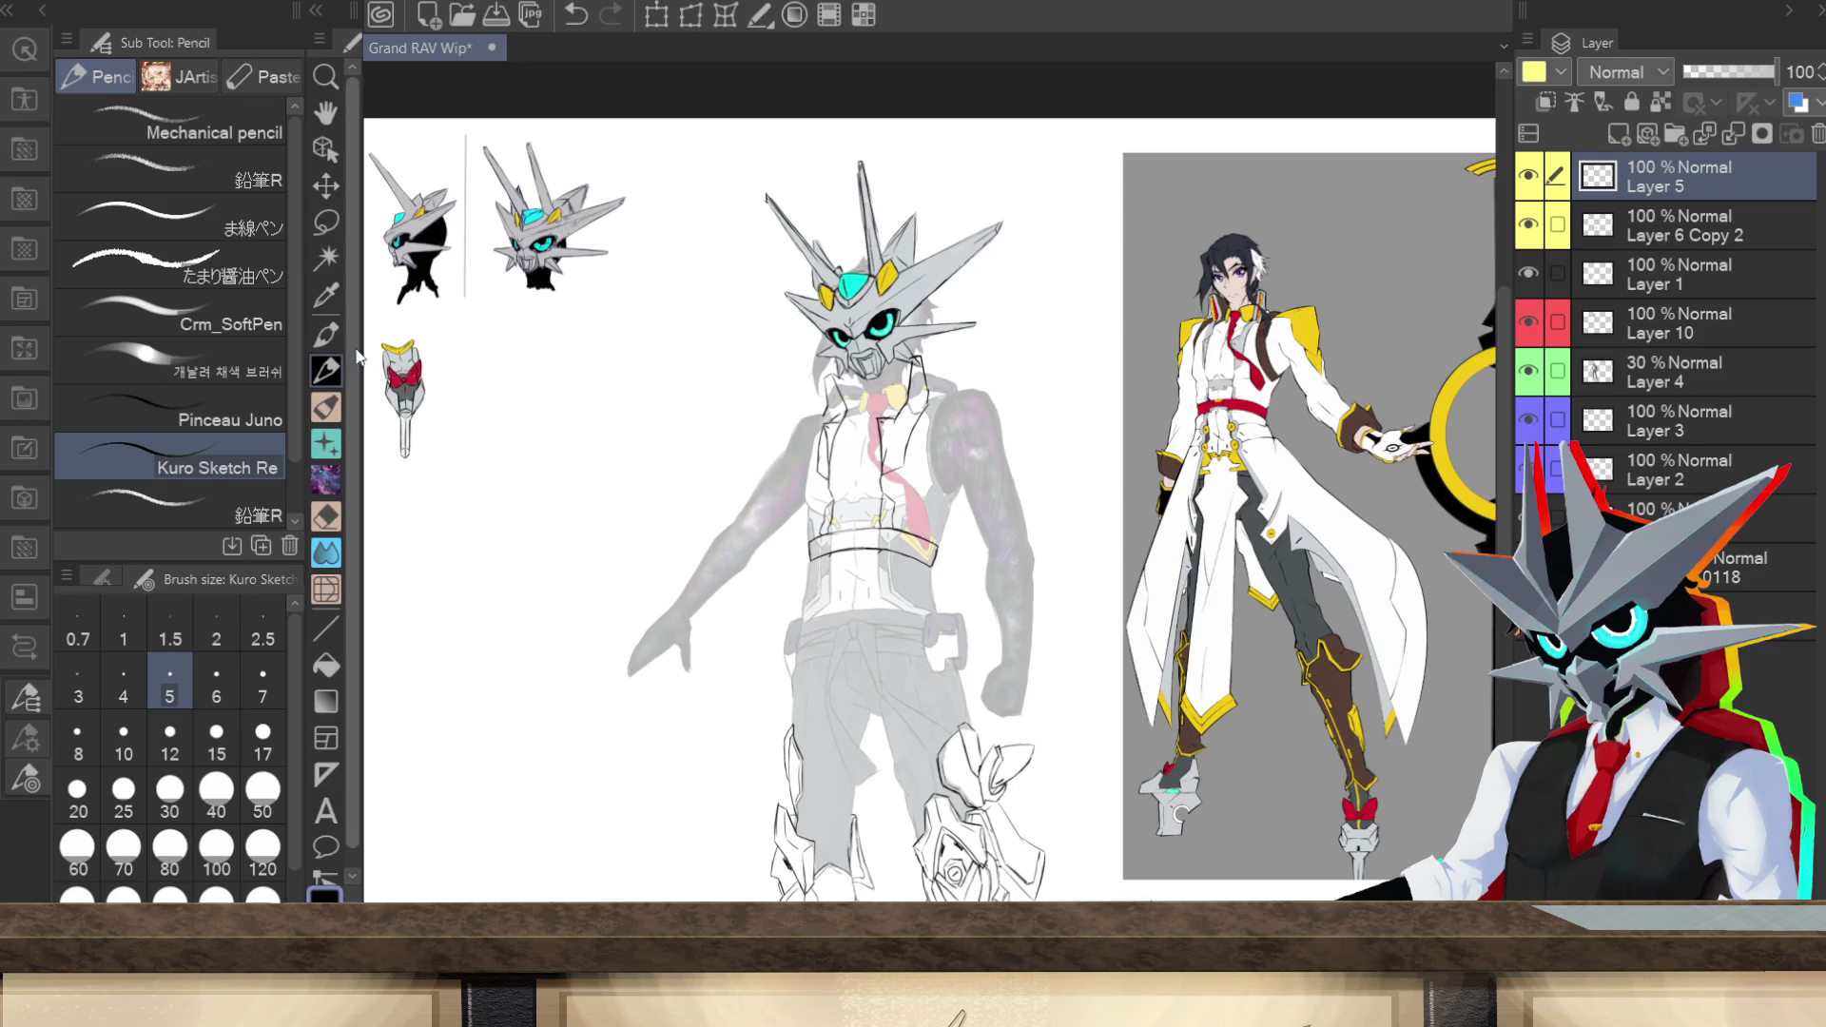
scroll(941, 533, "up", 2)
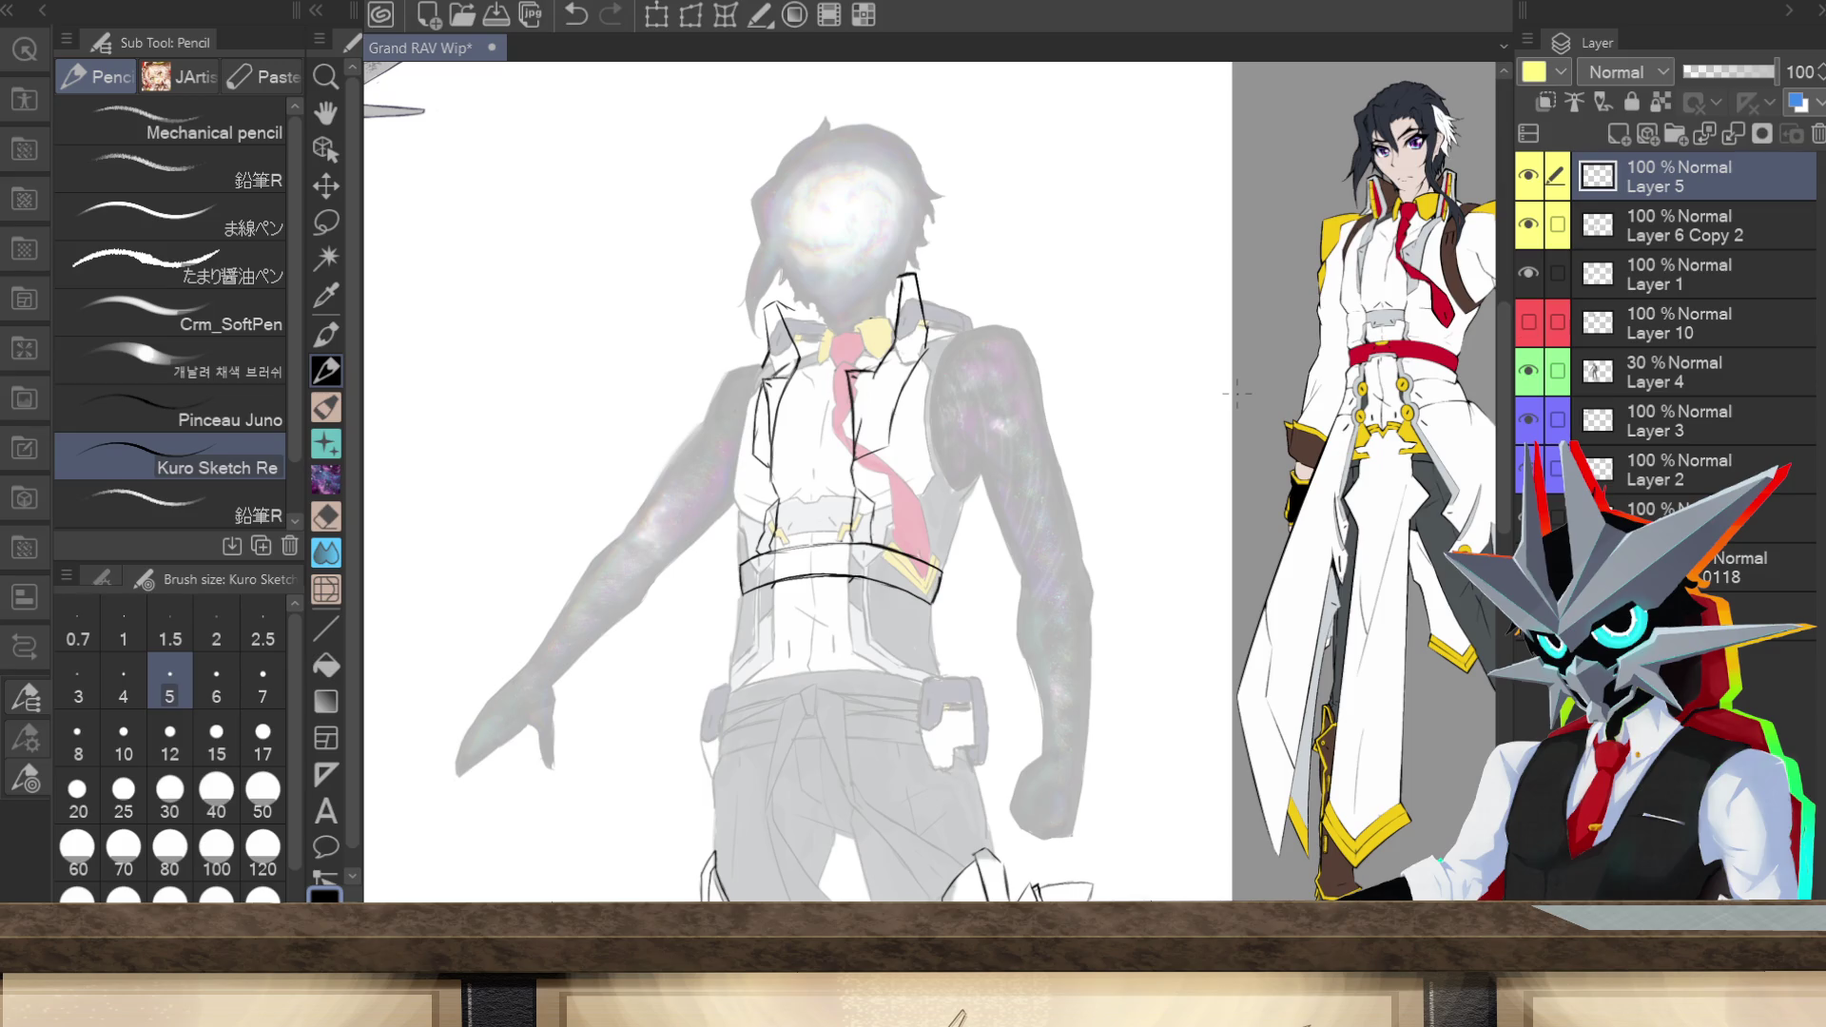
Step: Show the helmet on Layer 10 and sketch the collar's side and lower edge
left_click(1528, 323)
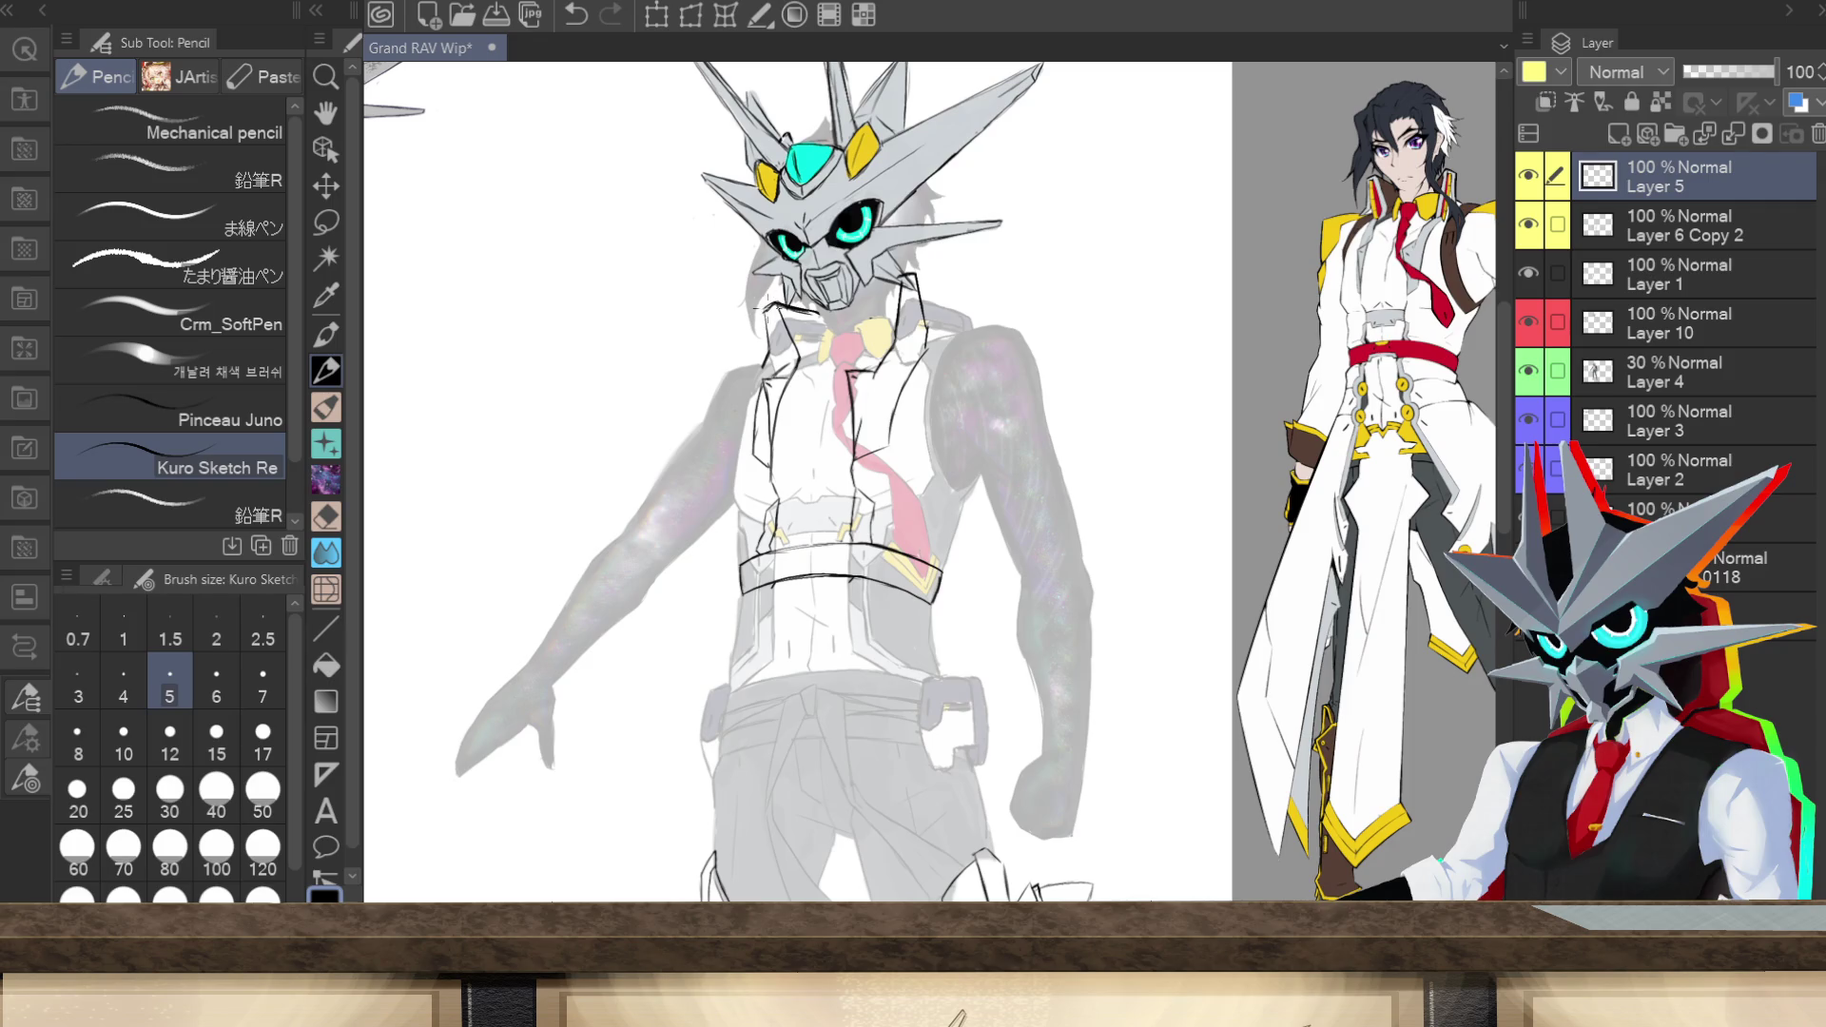
left_click_drag(768, 312, 763, 330)
left_click_drag(802, 311, 839, 310)
Step: Add vest outline strokes and the first coat-tail lines over the left hip and beside the holster
scroll(1506, 516, "down", 3)
scroll(1506, 517, "up", 3)
scroll(1505, 506, "up", 1)
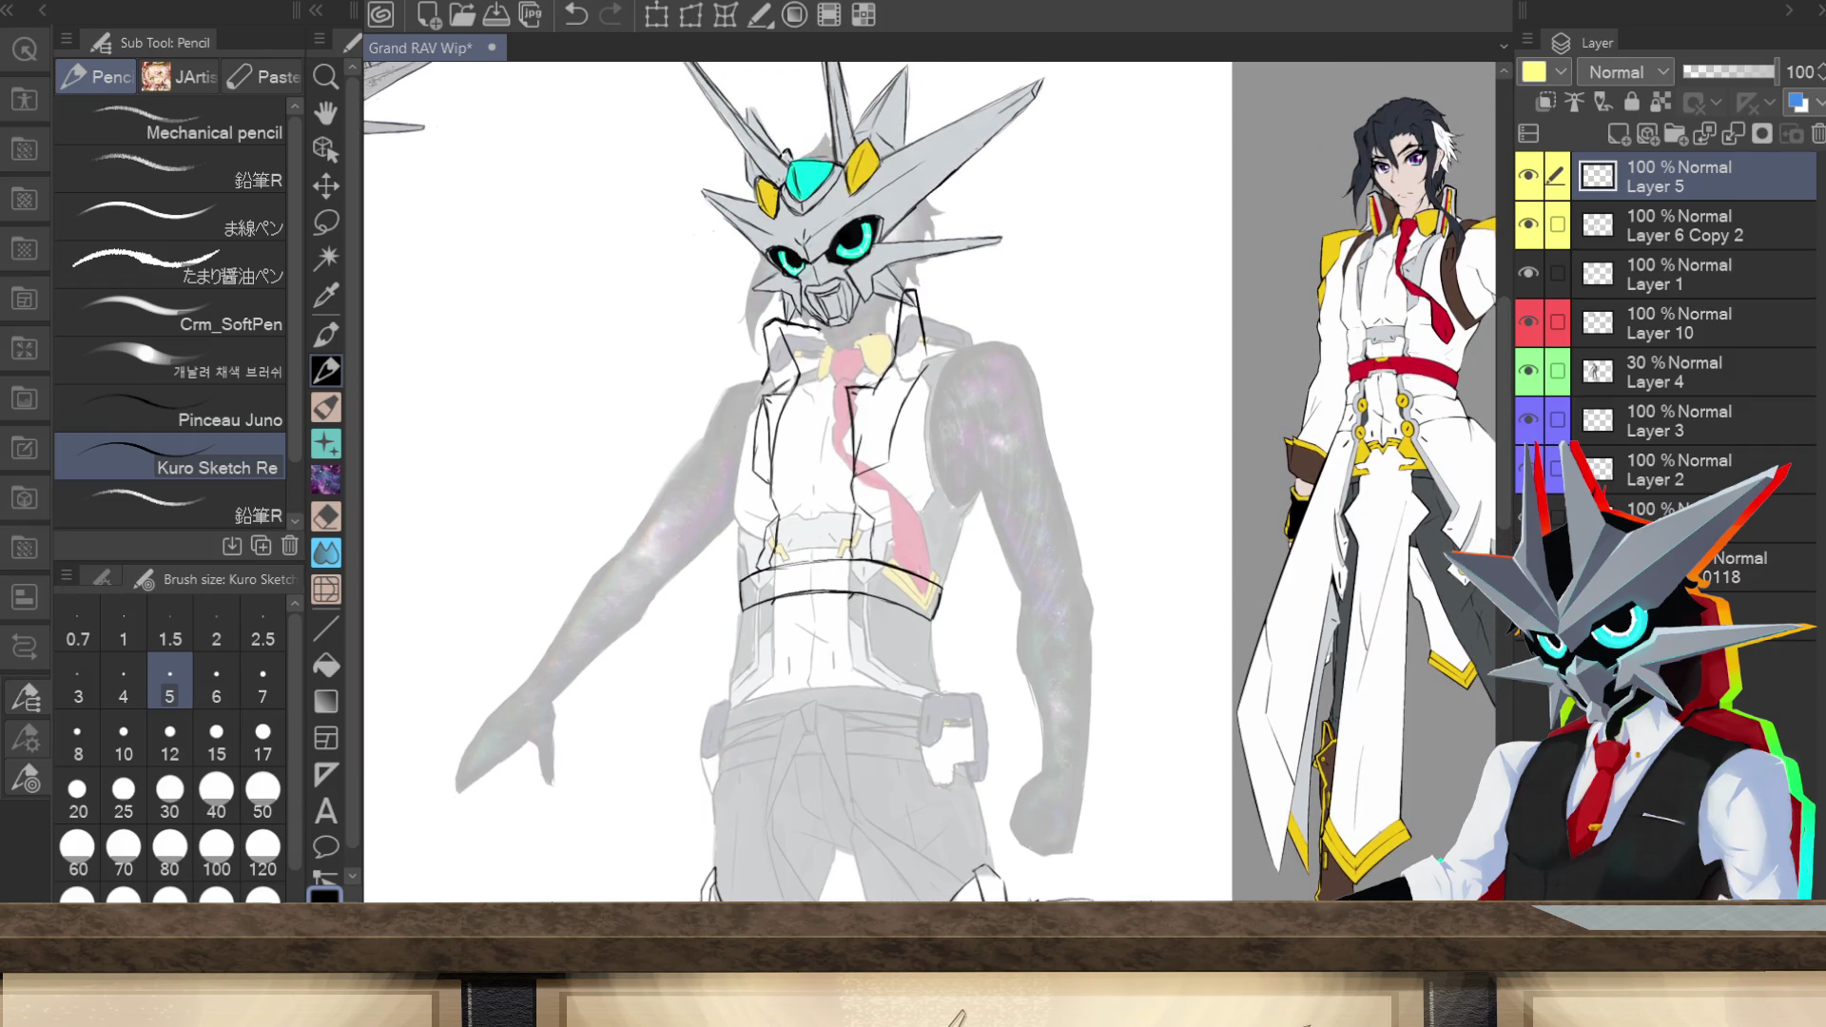
left_click_drag(850, 603, 859, 688)
scroll(820, 574, "down", 5)
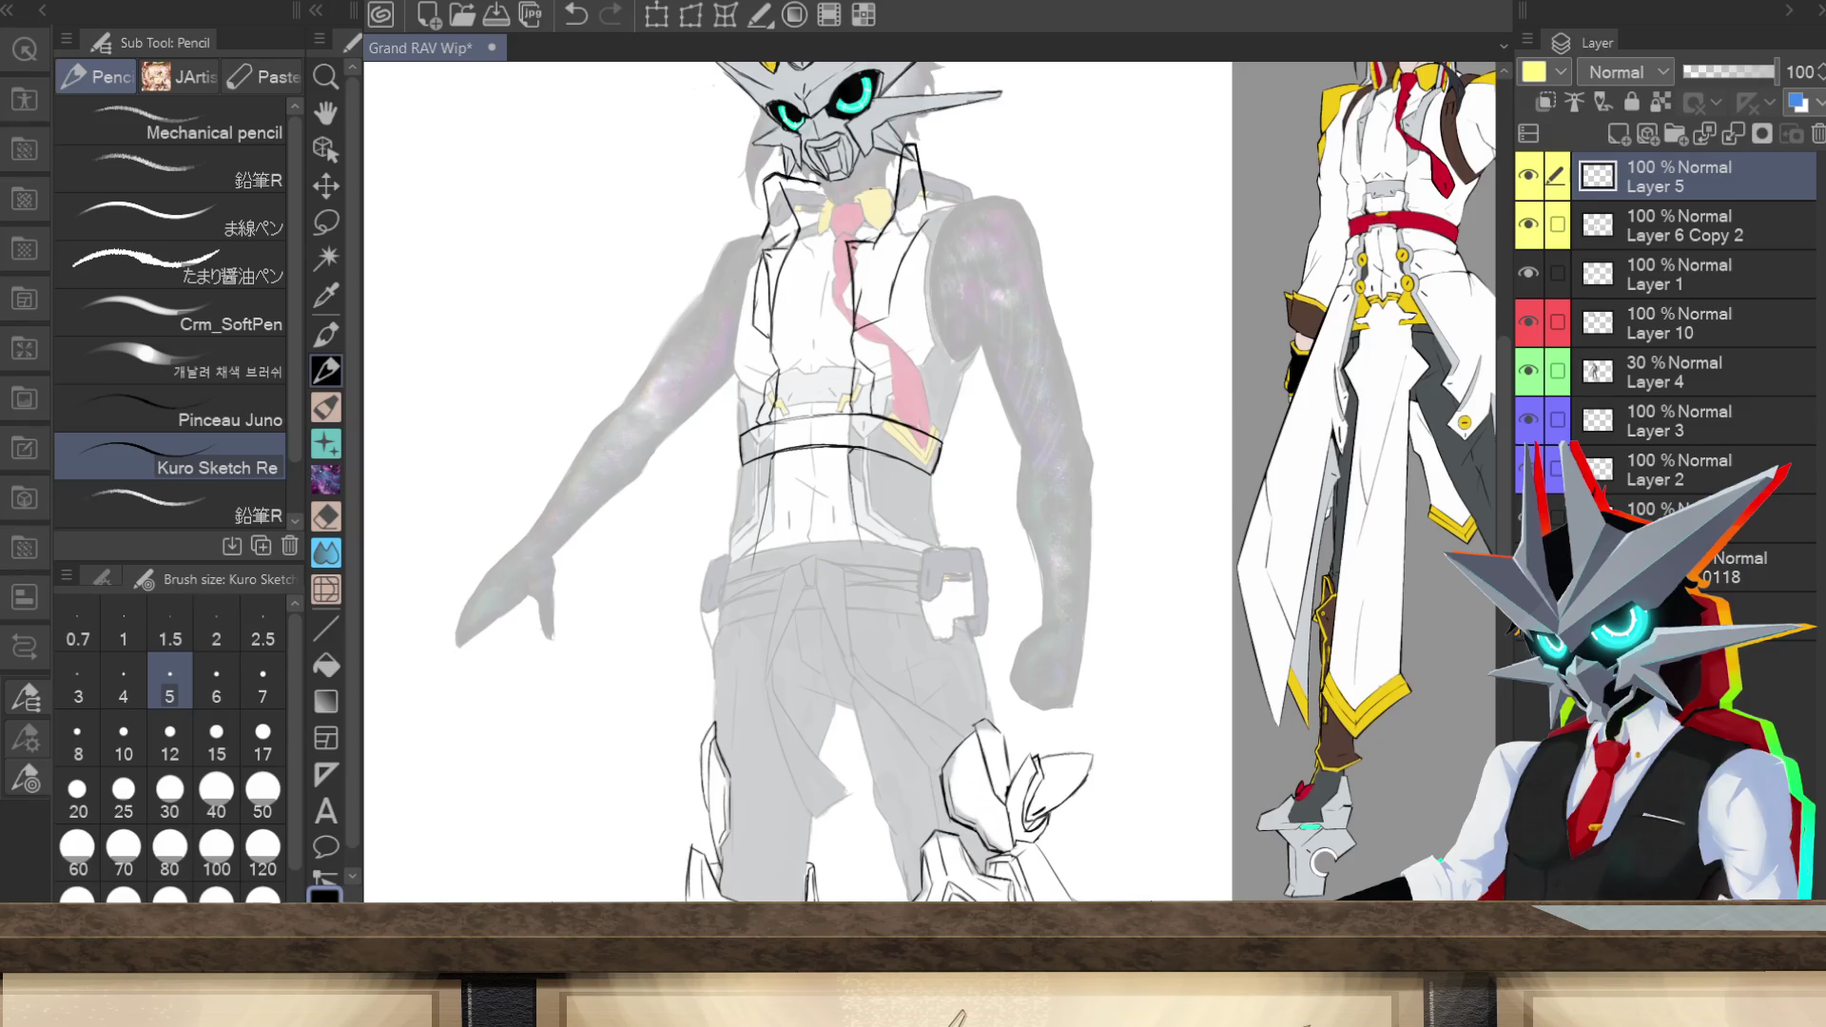
left_click_drag(749, 557, 698, 656)
mouse_move(740, 587)
left_mouse_down()
mouse_move(683, 676)
mouse_move(704, 643)
left_mouse_up()
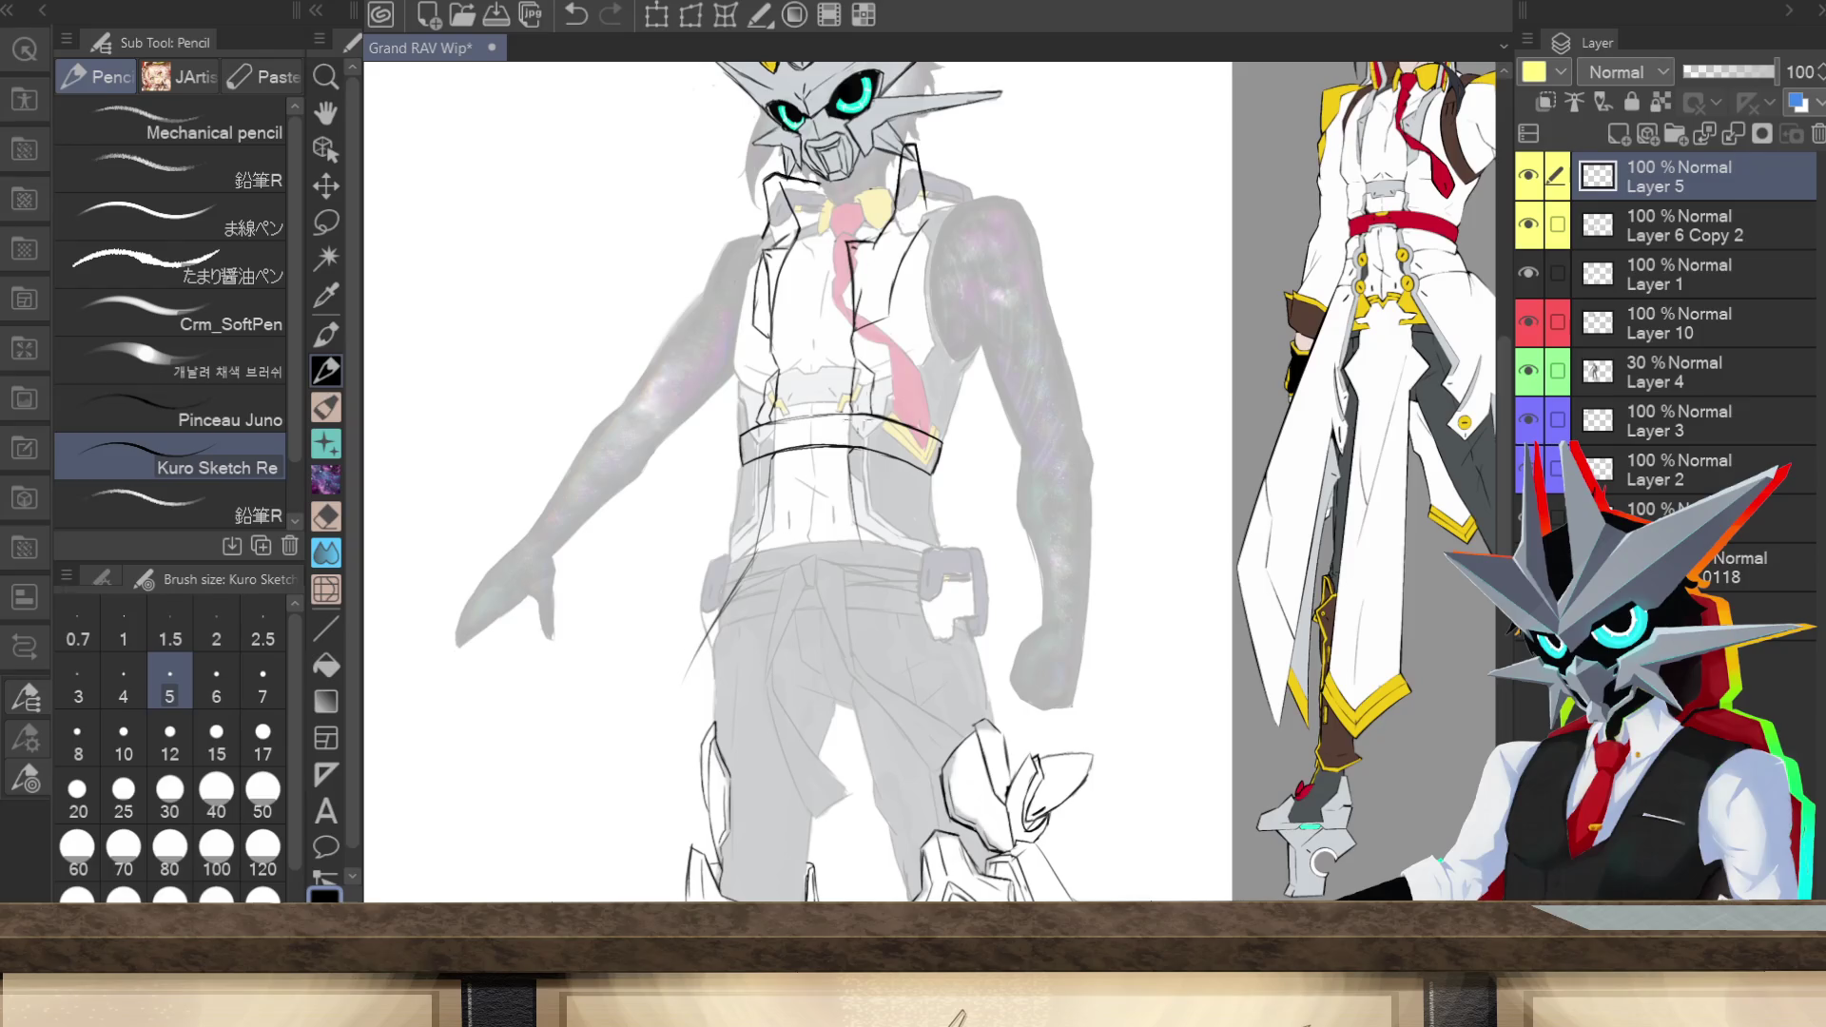
left_click_drag(865, 554, 963, 668)
Step: Add curved coat-tail and fold lines, the belt's right edge, and a flaring right-hip hem
mouse_move(1029, 601)
left_mouse_down()
mouse_move(962, 666)
mouse_move(989, 636)
left_mouse_up()
left_click_drag(1029, 575, 955, 664)
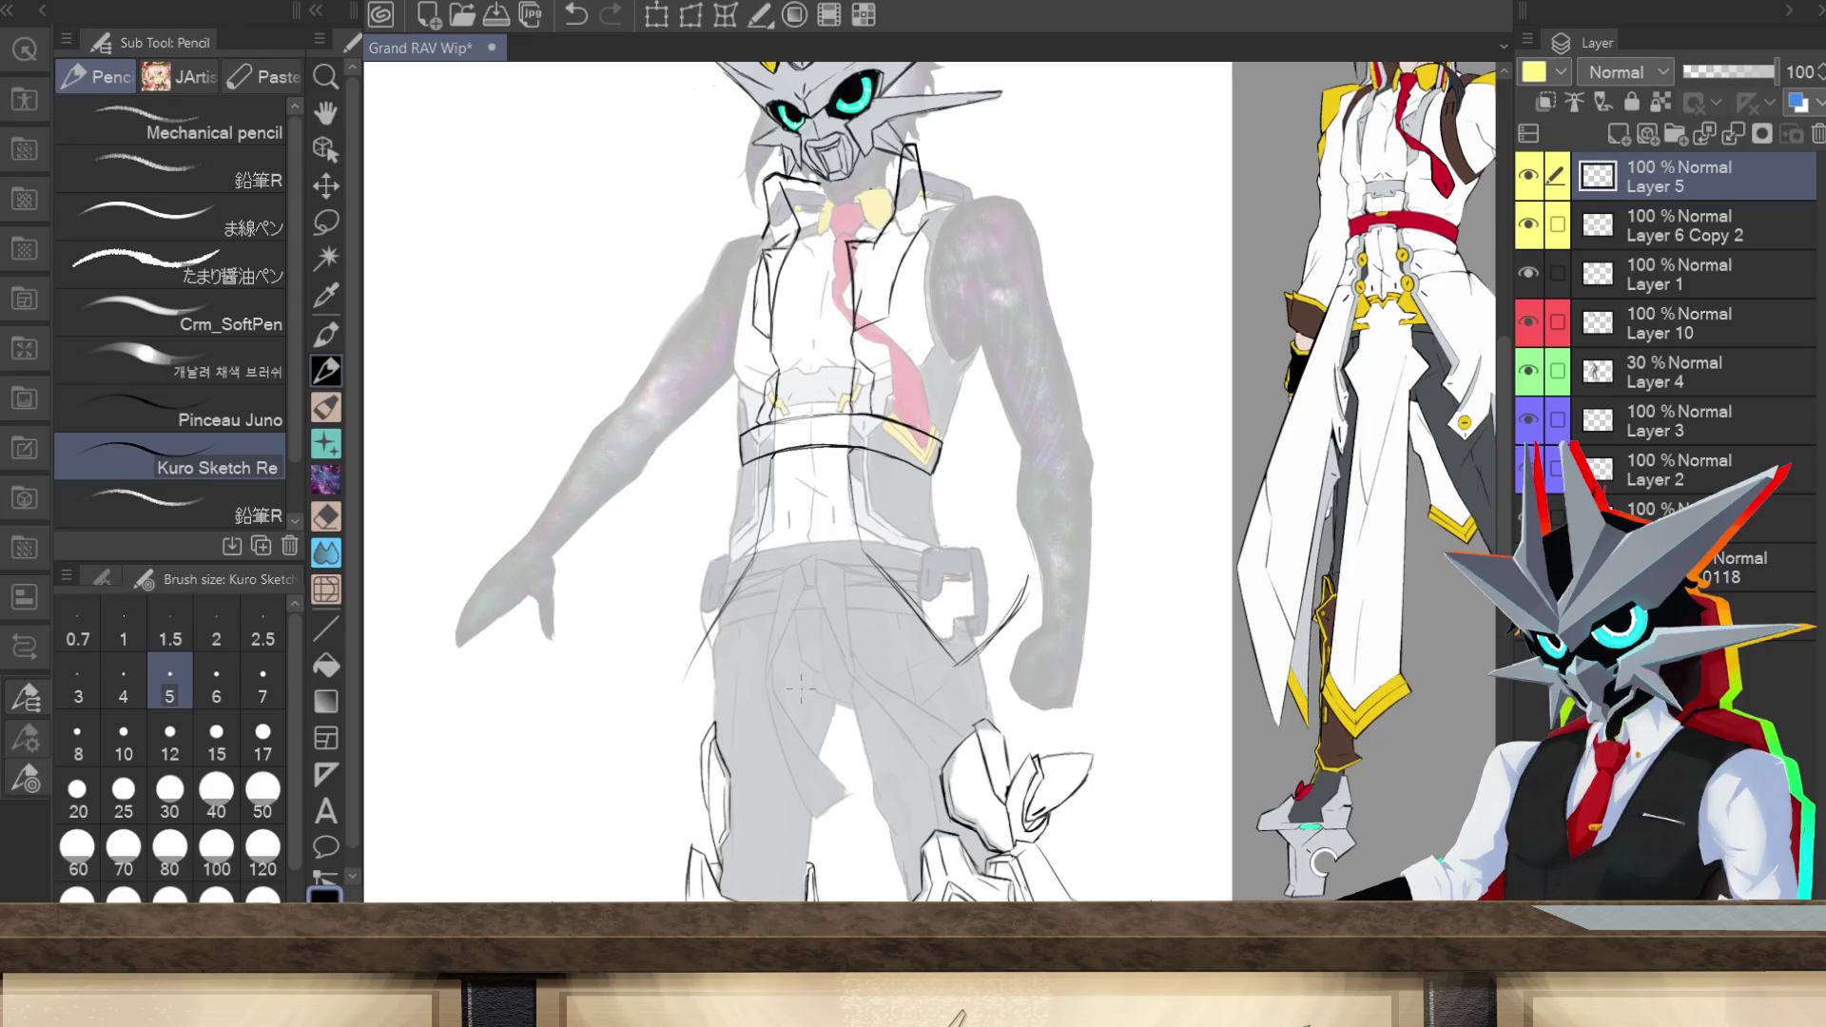
mouse_move(680, 675)
left_mouse_down()
mouse_move(670, 590)
mouse_move(676, 656)
left_mouse_up()
left_click_drag(738, 519, 675, 666)
left_click_drag(931, 472, 951, 542)
left_click_drag(954, 521, 1018, 571)
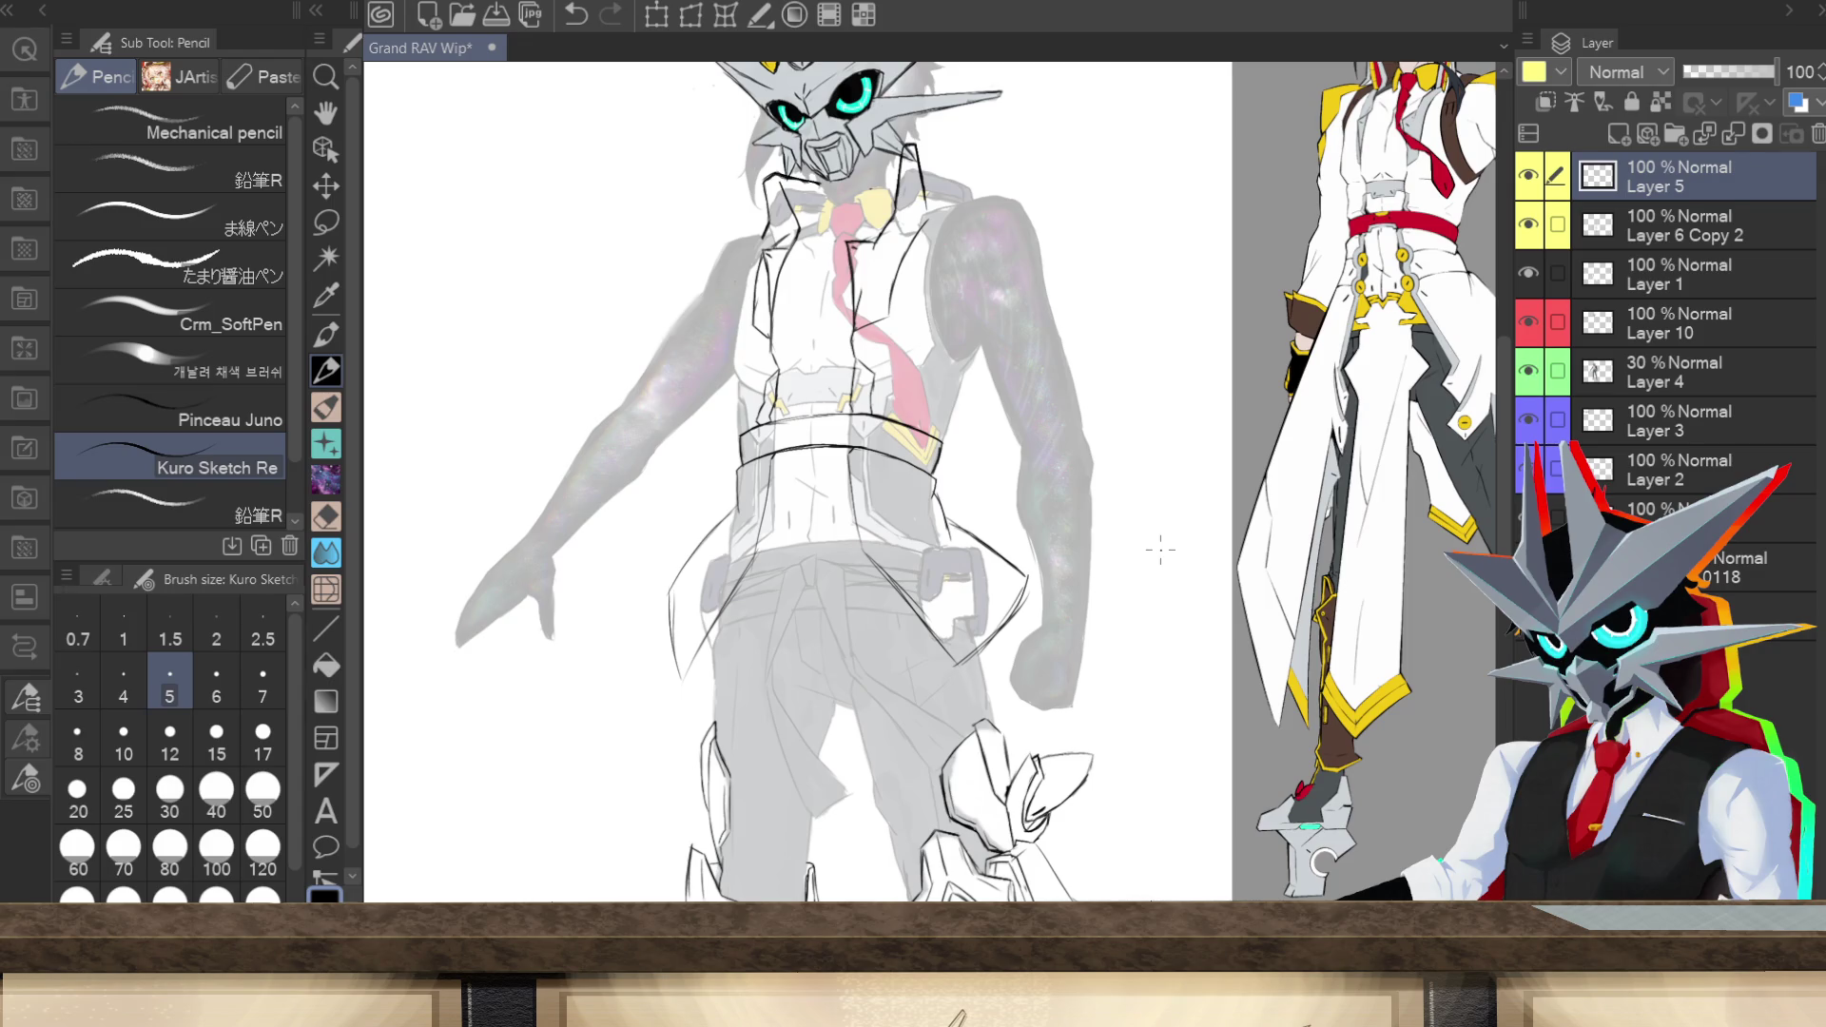
scroll(1322, 861, "down", 5)
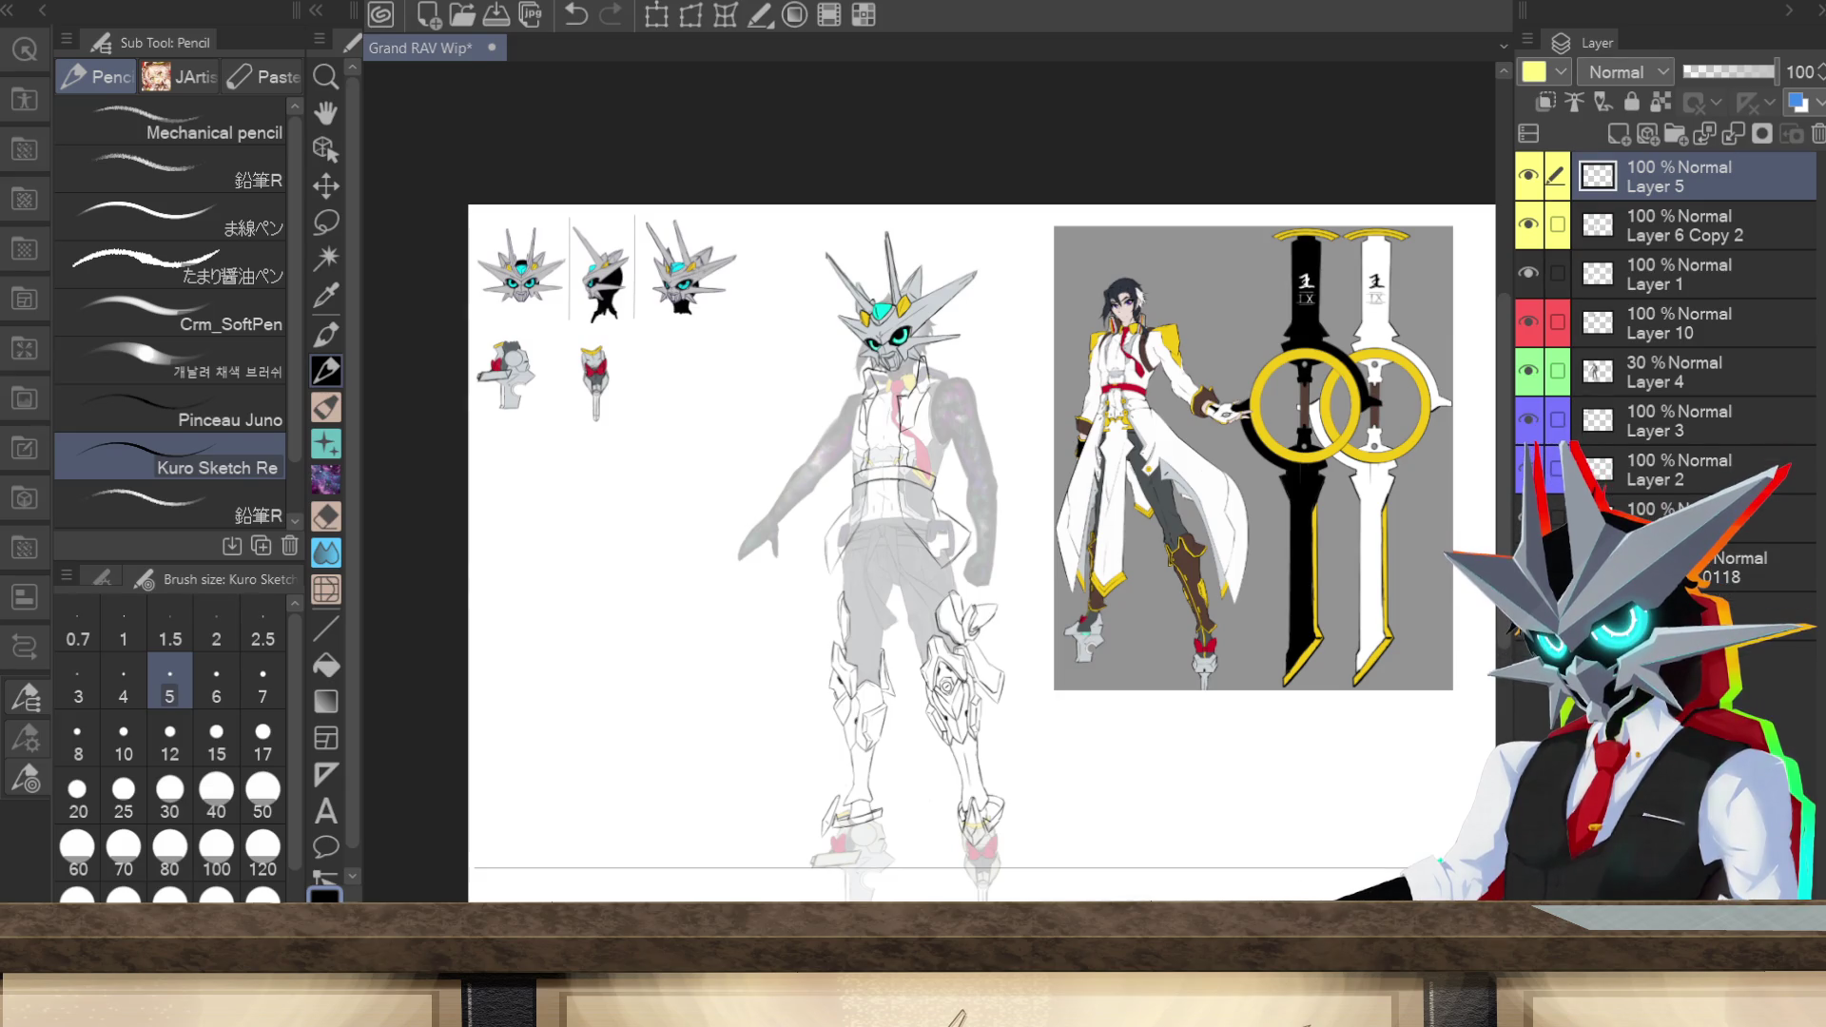
Step: Select Layer 4 together with Layers 5, 6 Copy 2, 1, 10, 3 and 2
scroll(932, 475, "up", 3)
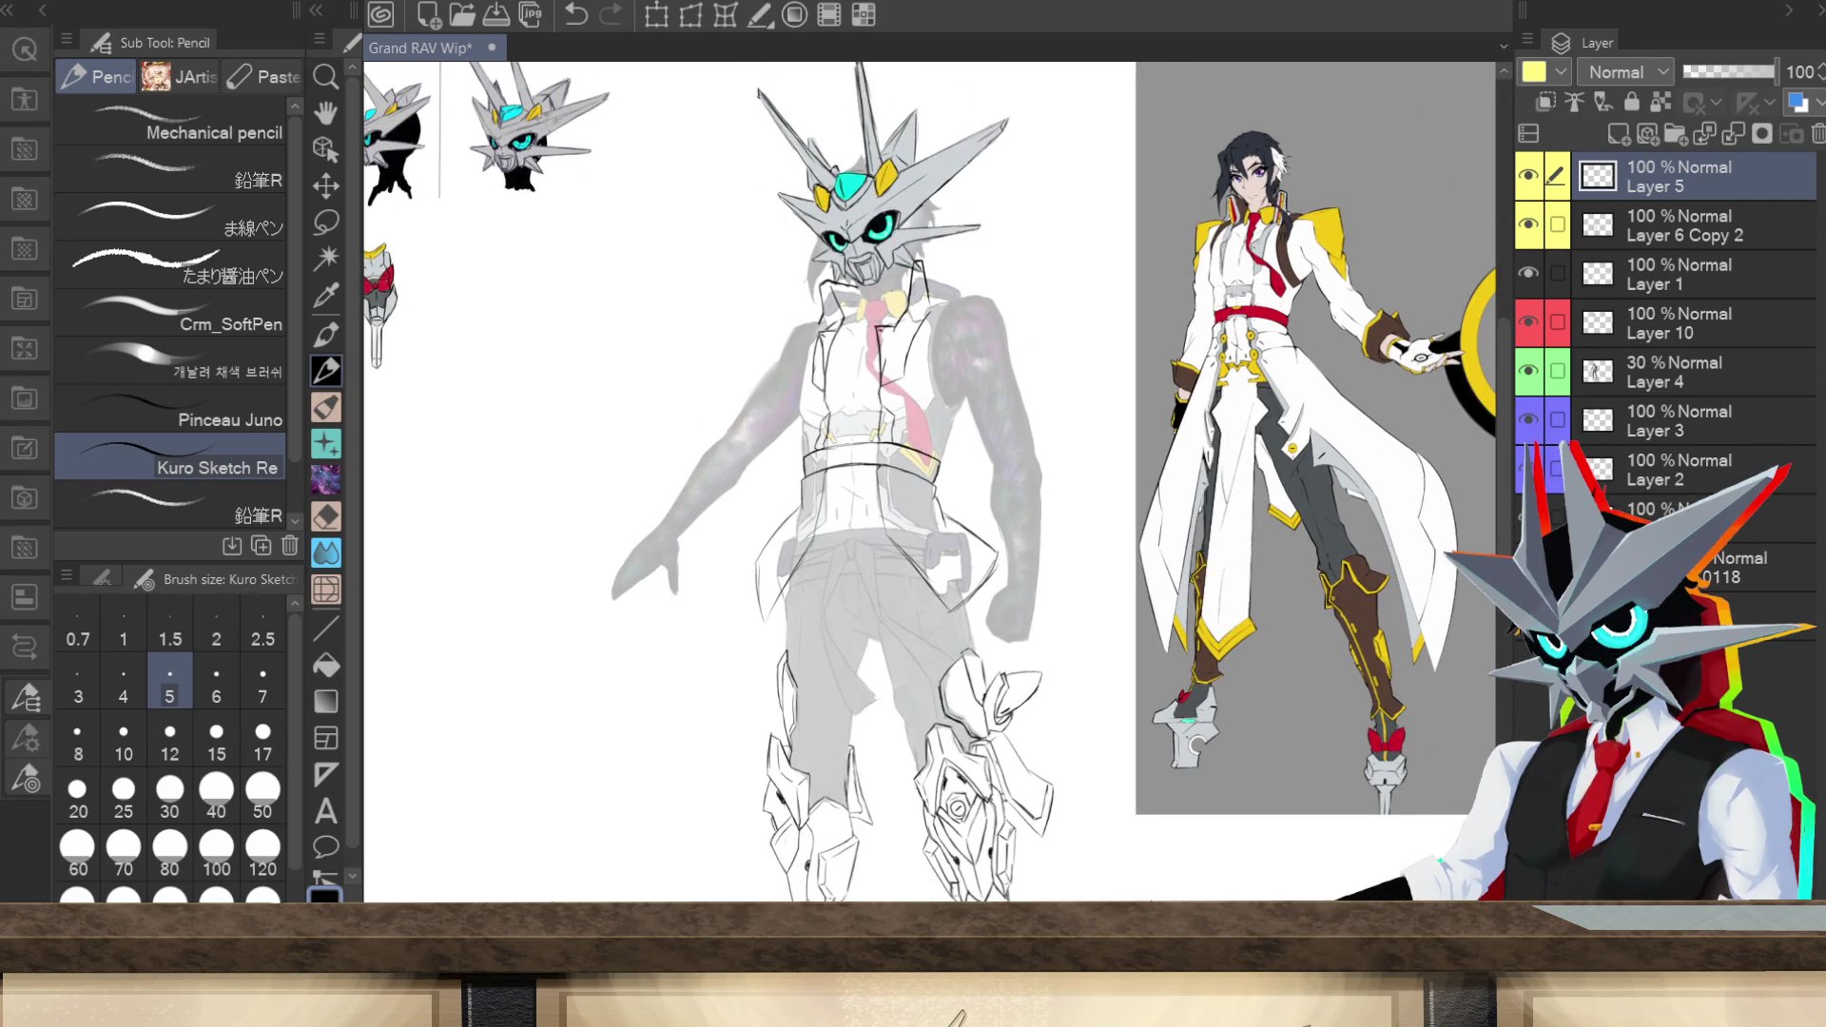
scroll(932, 475, "up", 1)
scroll(932, 476, "down", 5)
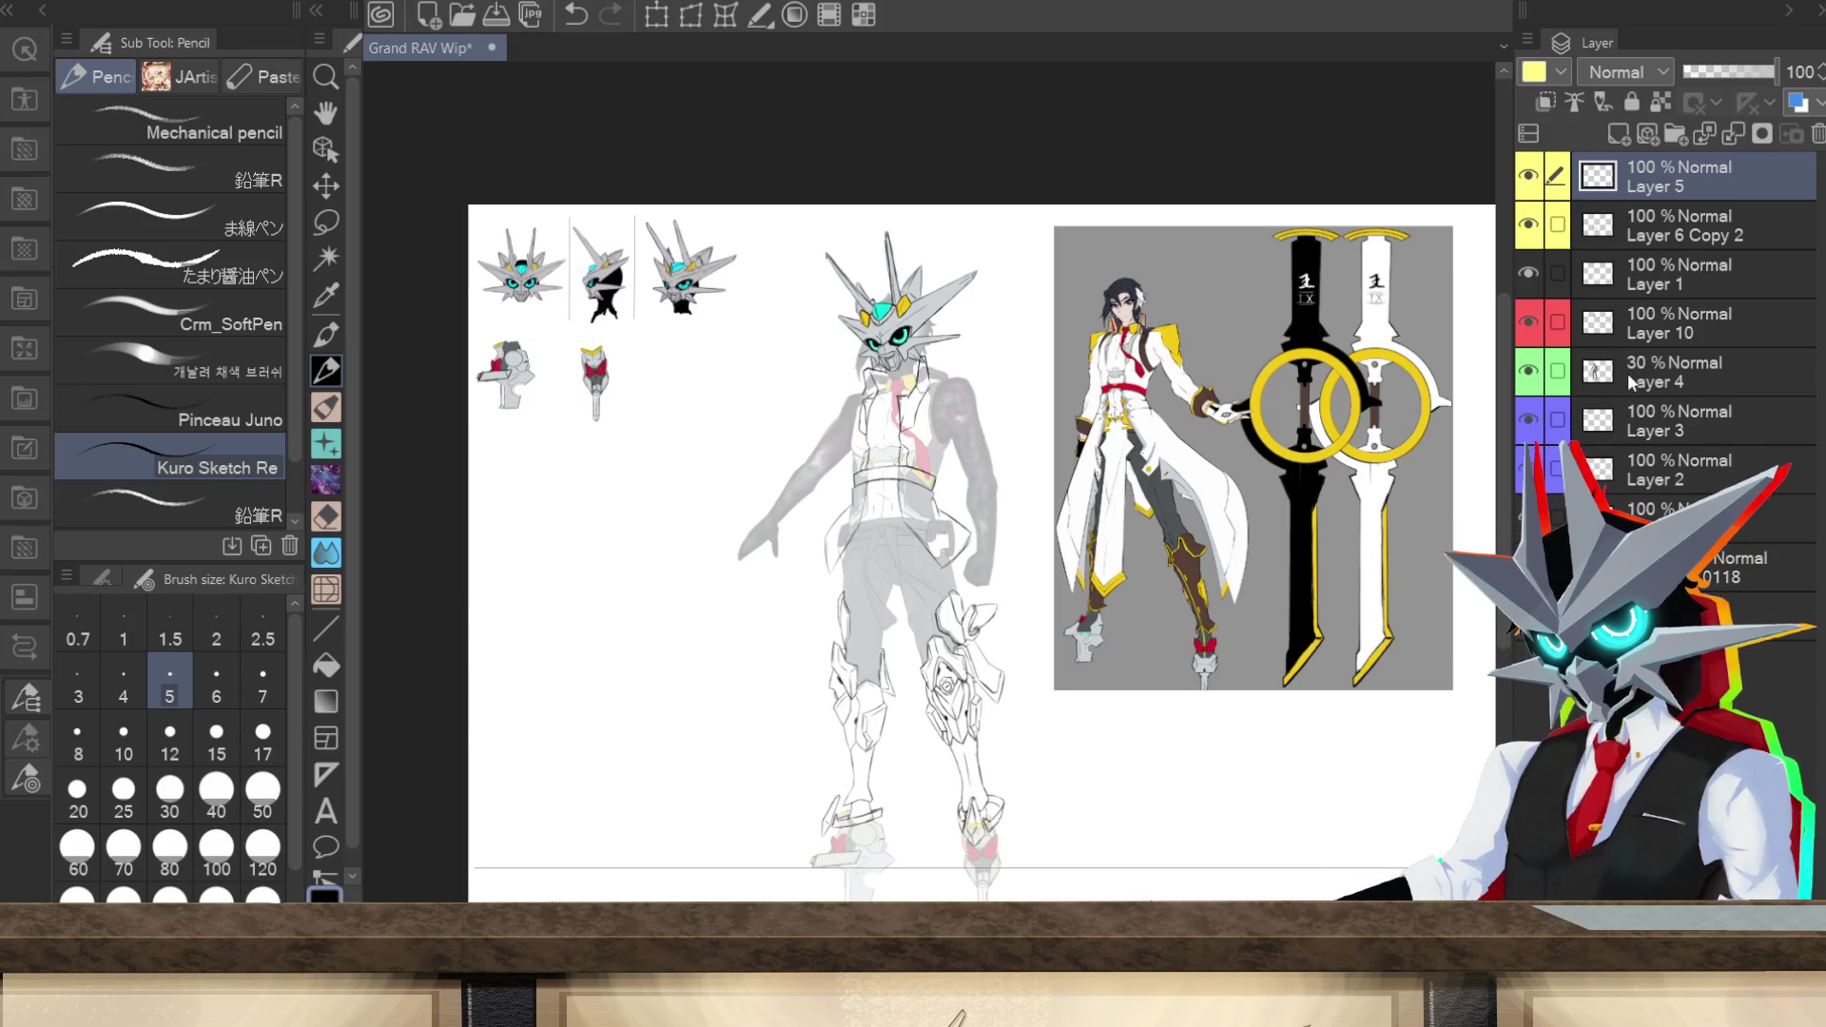
left_click(1629, 381)
left_click(1557, 176)
left_click(1557, 225)
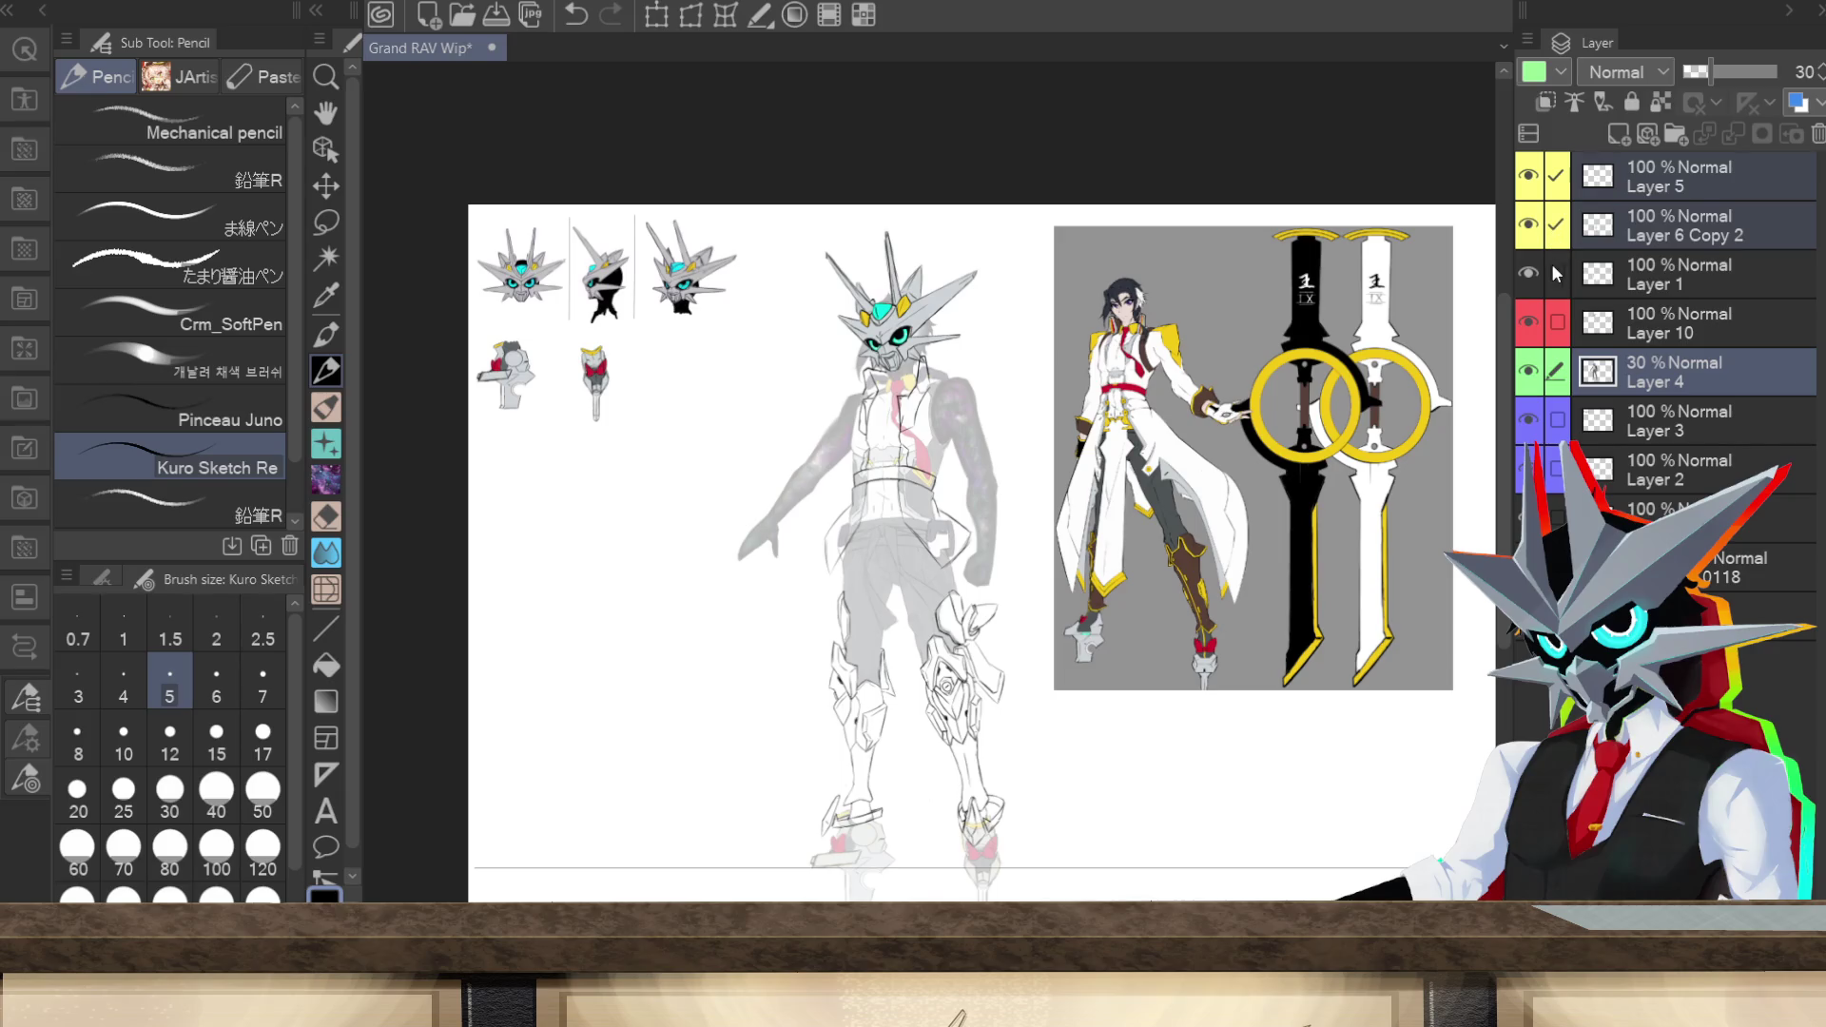
left_click(1557, 274)
left_click(1557, 322)
left_click(1557, 420)
left_click(1556, 468)
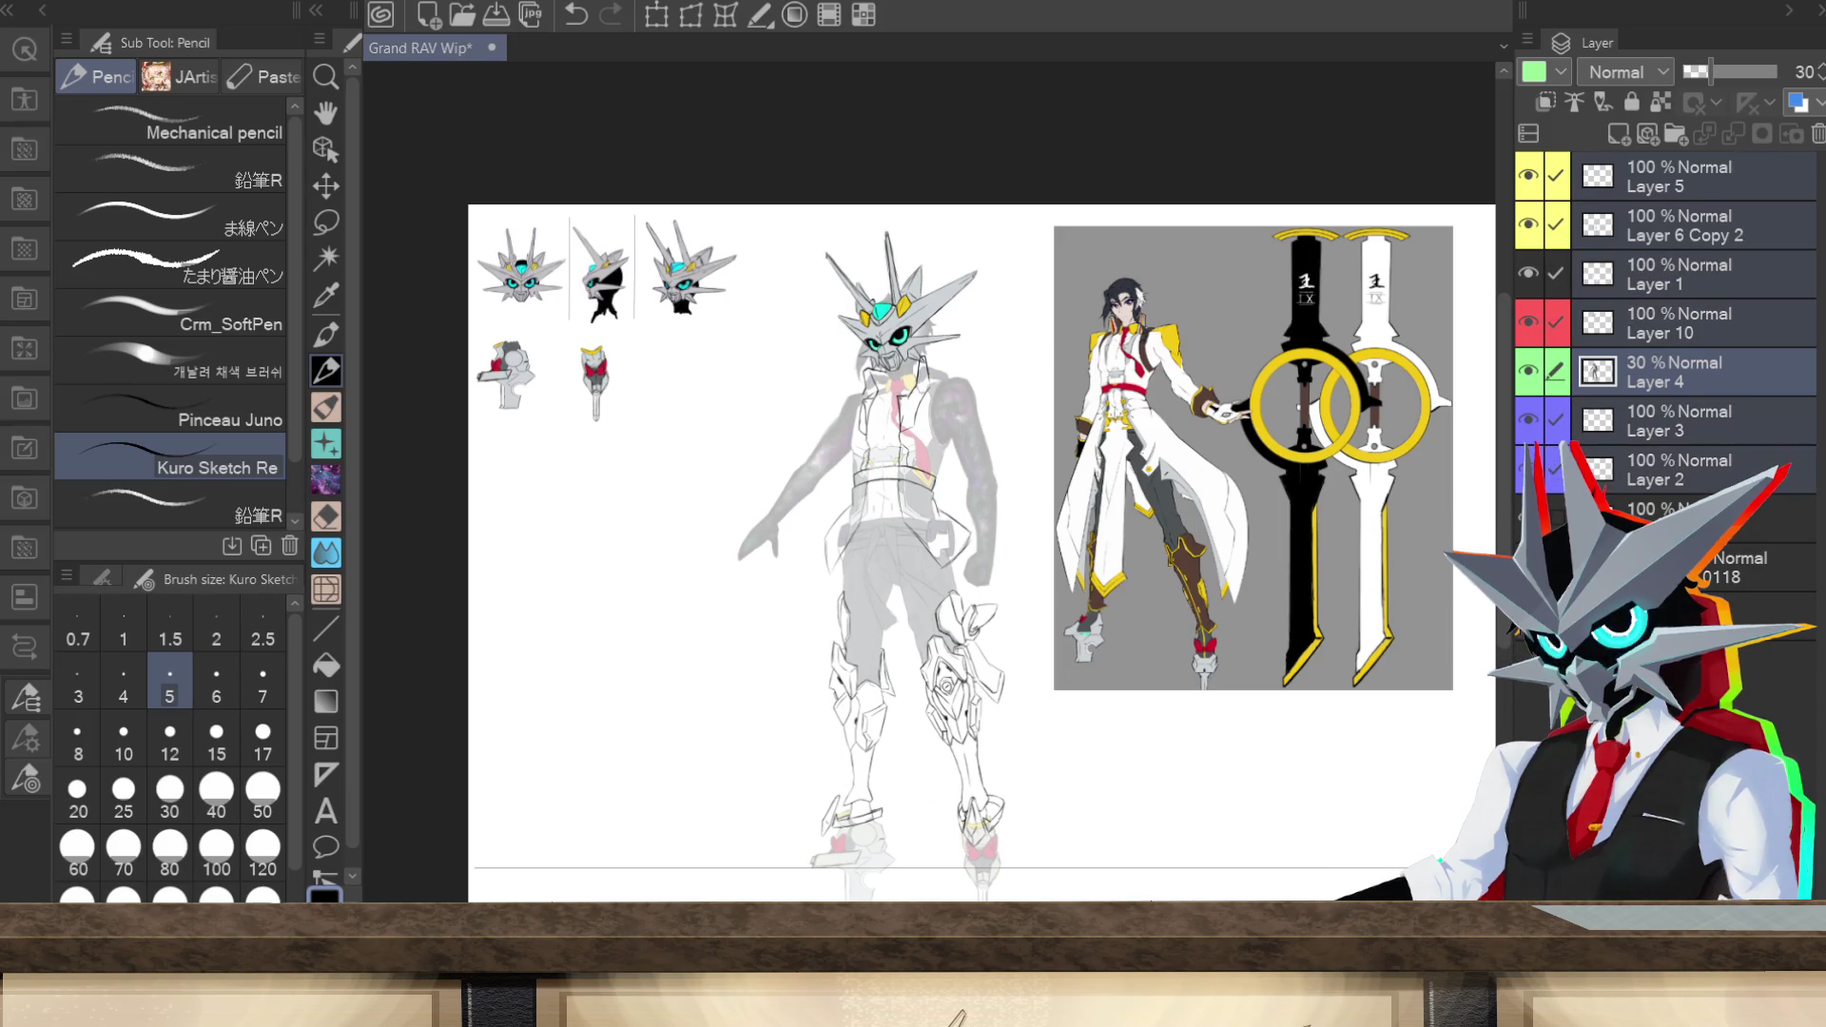
Step: Commit a transform on the selected figure layers and toggle Layer 3's head and prop sketches
left_click(691, 17)
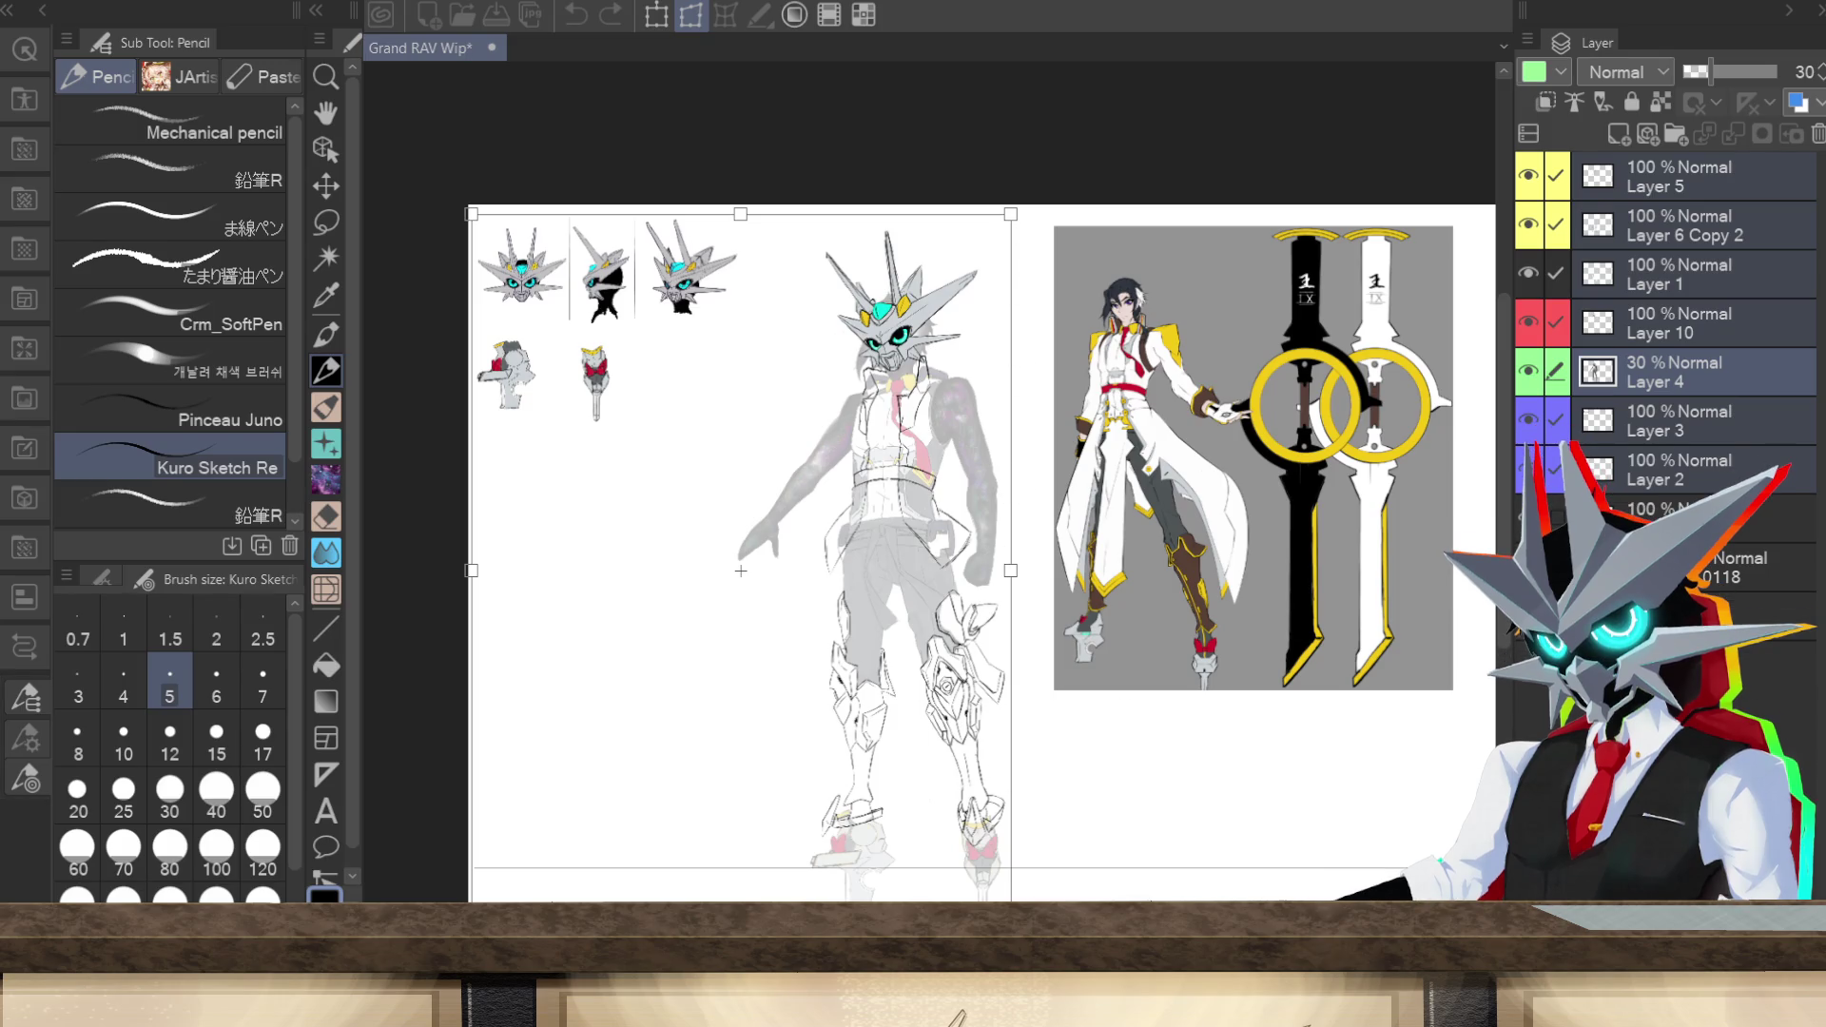
key("Return")
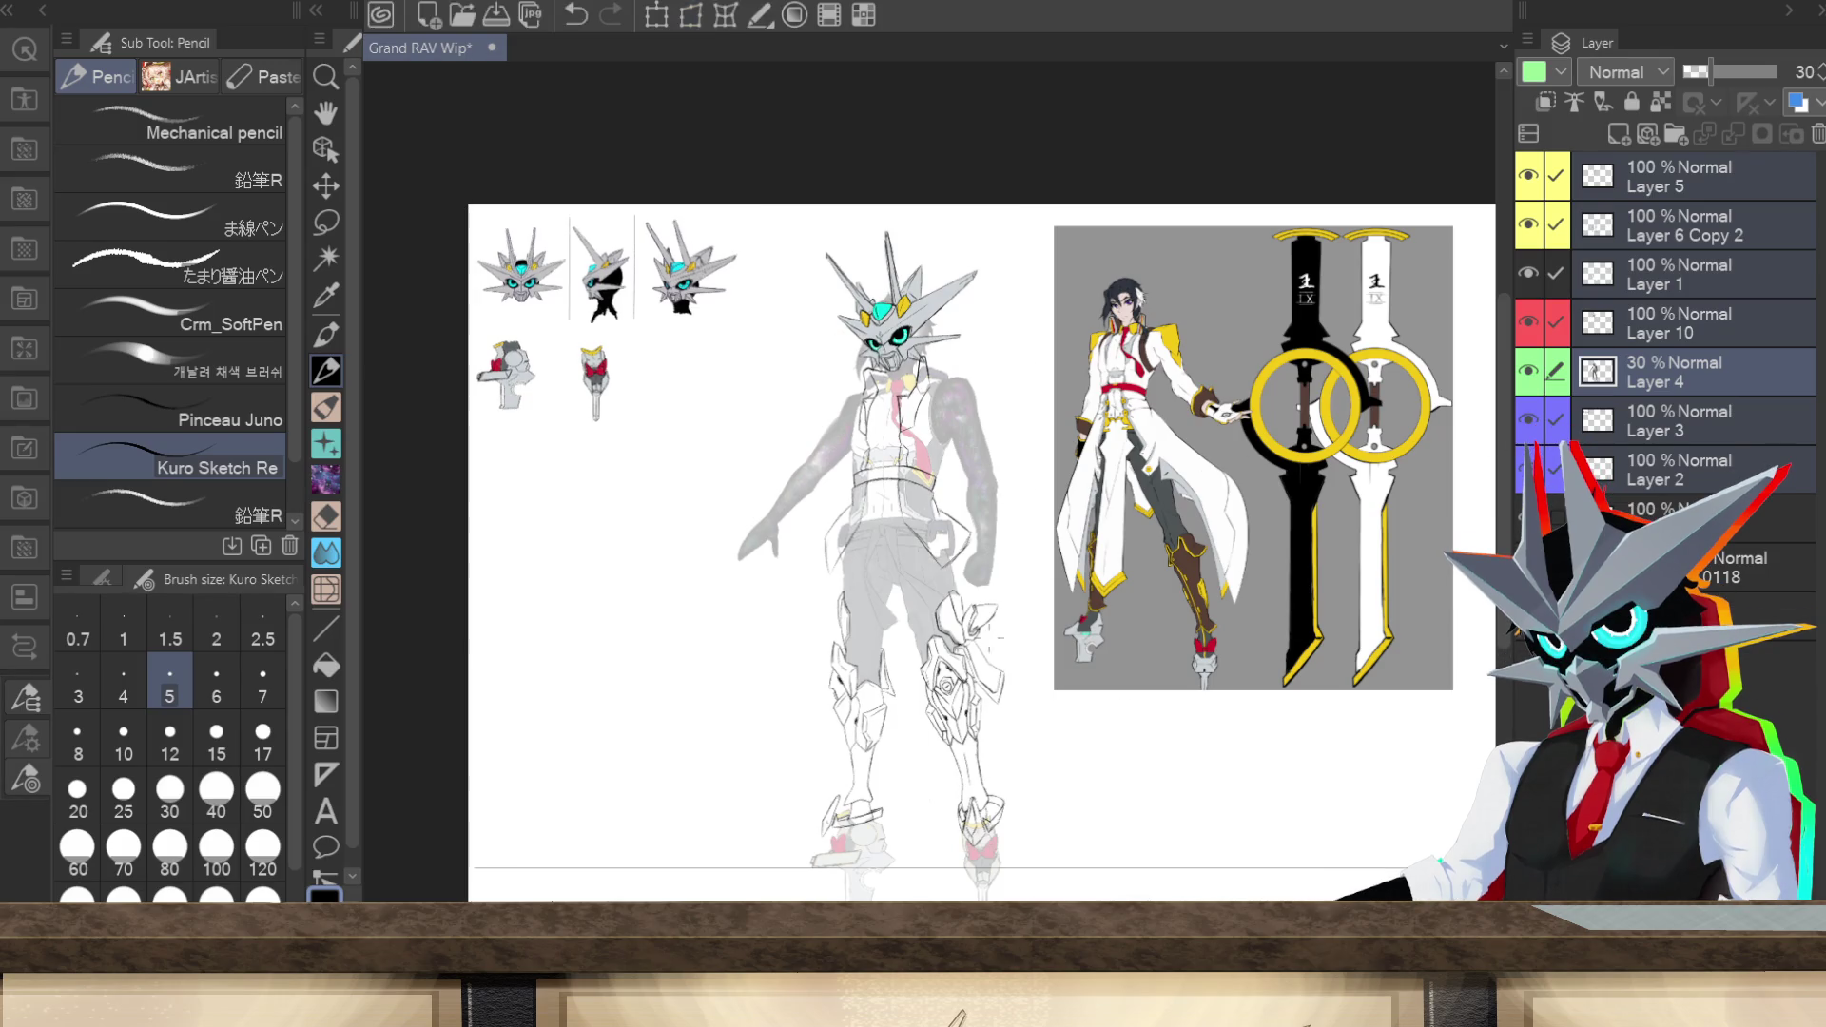
left_click(1528, 420)
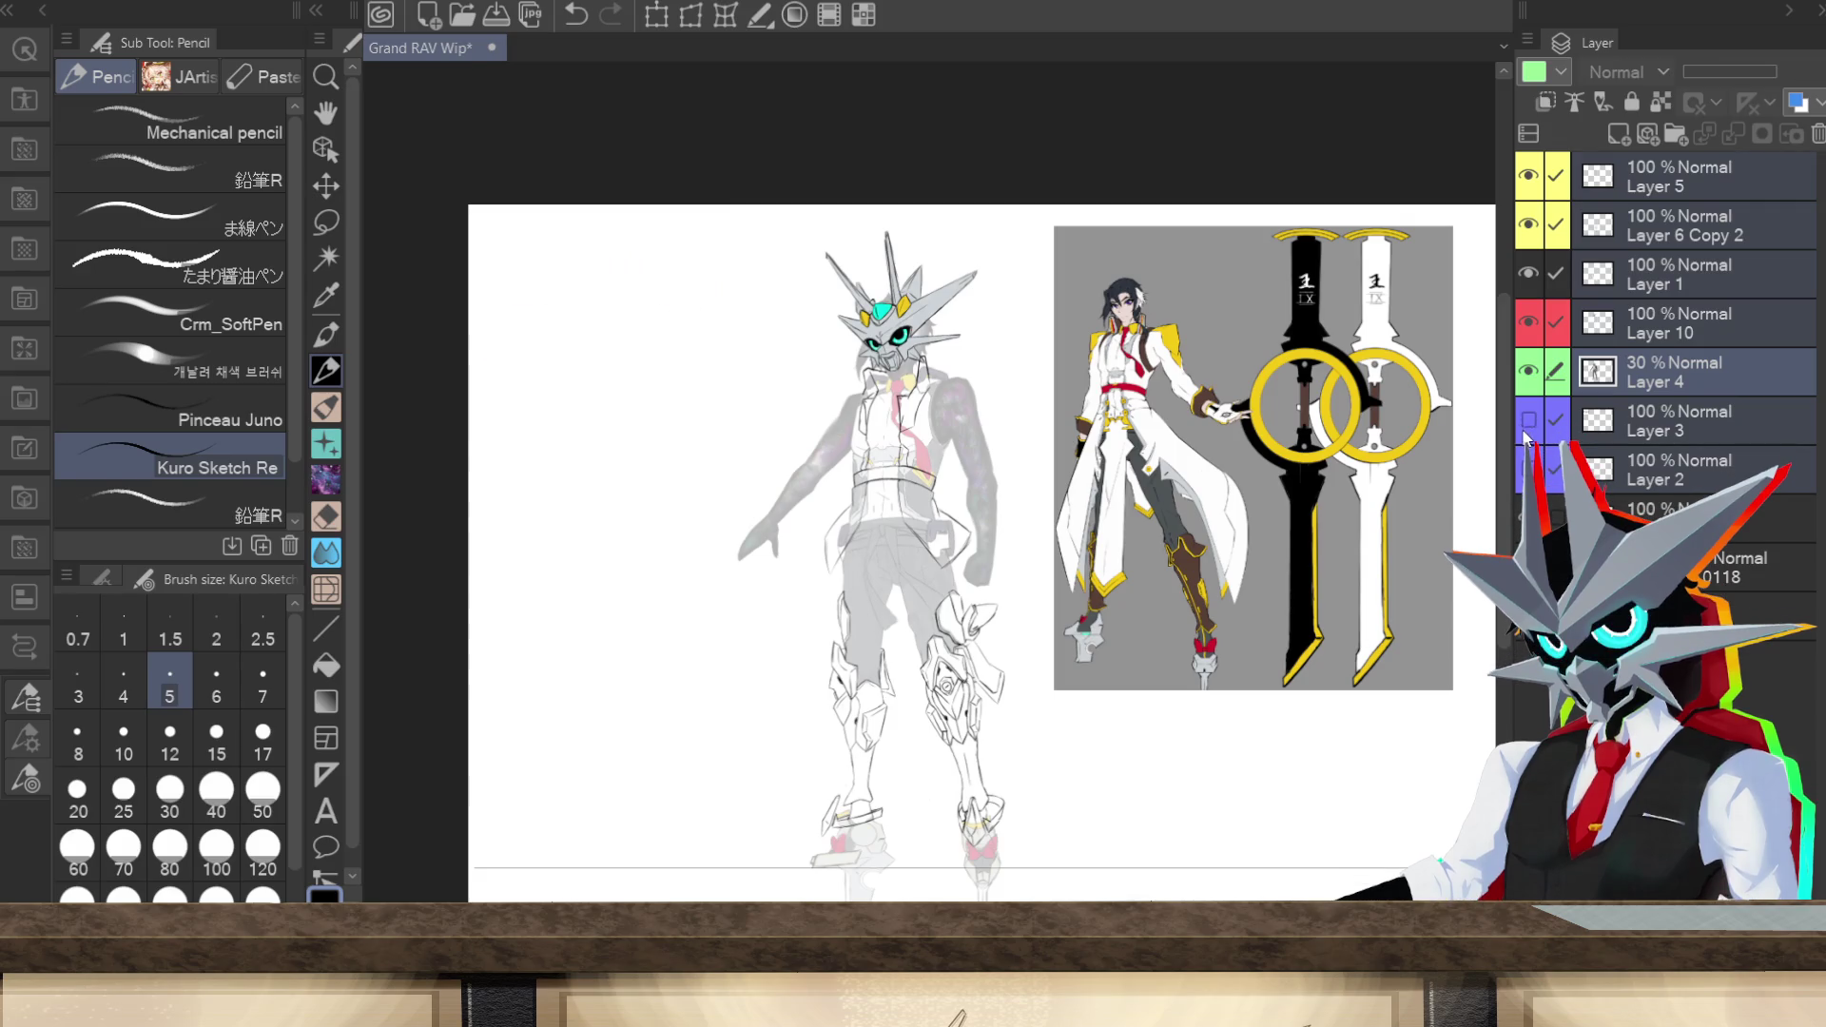
left_click(1528, 420)
left_click_drag(1556, 419, 1557, 470)
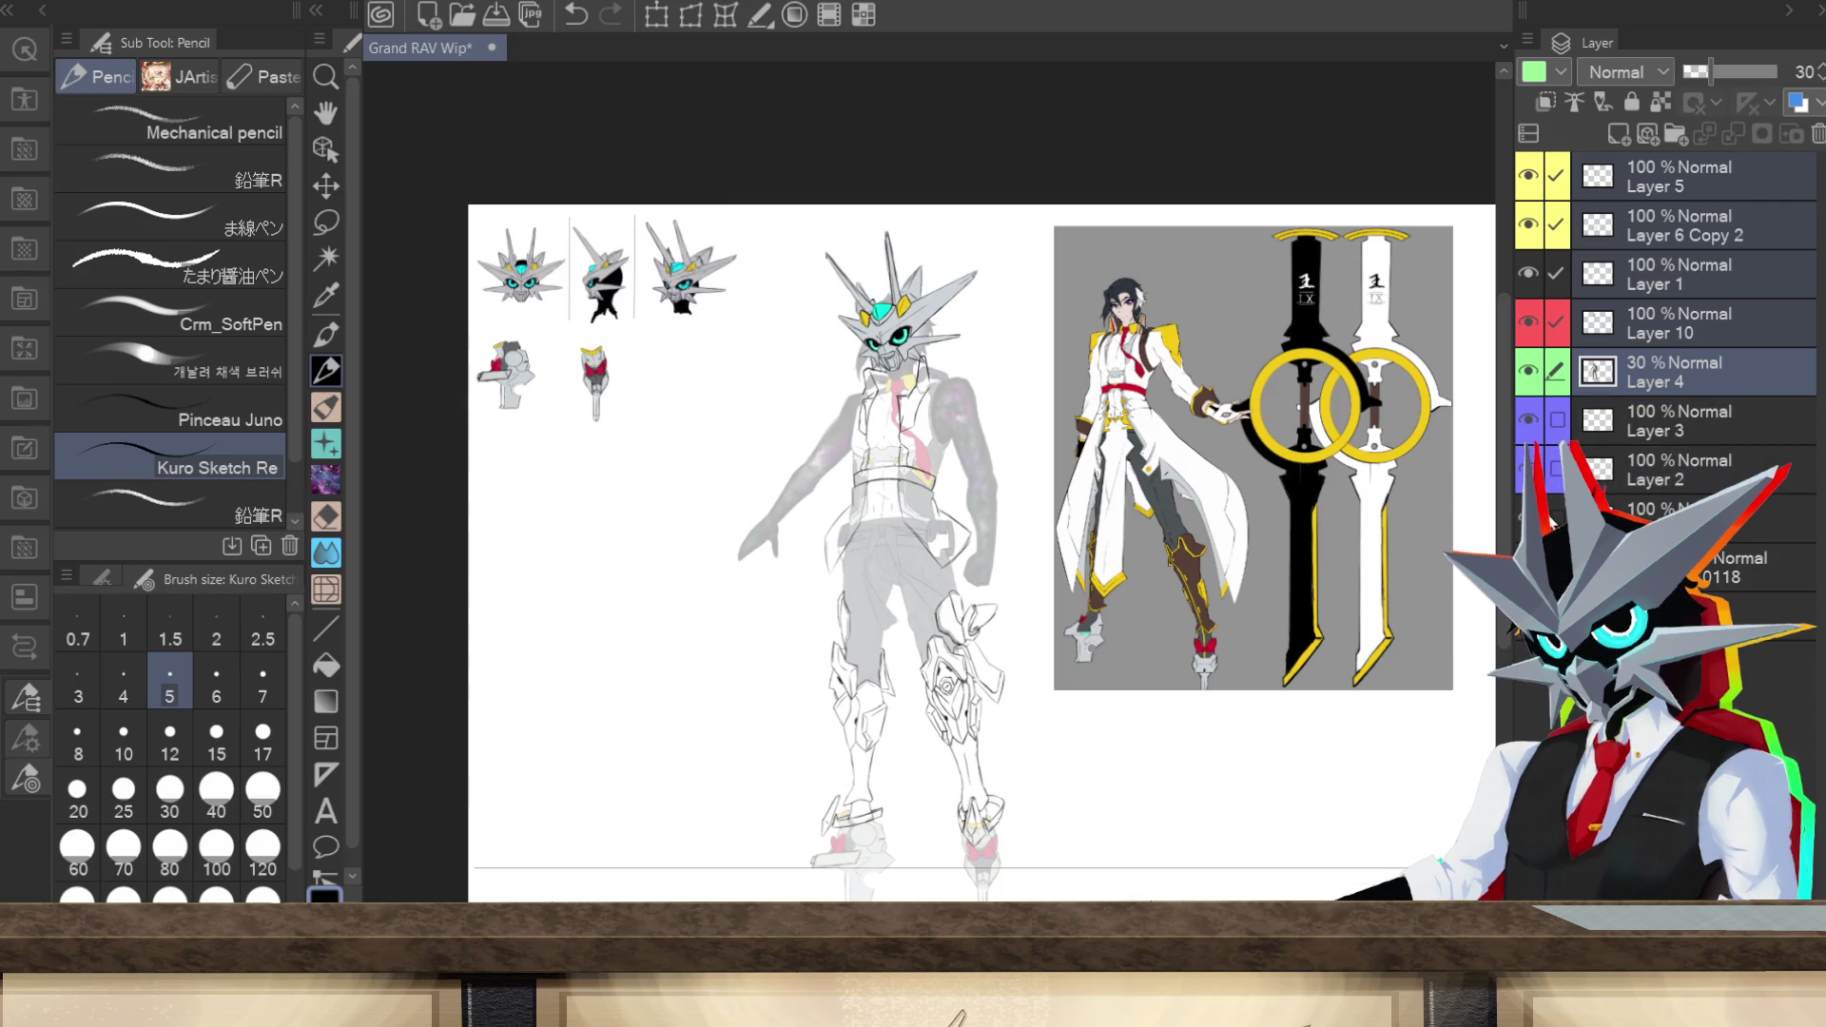
Step: Skew the central sketch by its top corners, narrow it from the right, and apply
left_click(692, 15)
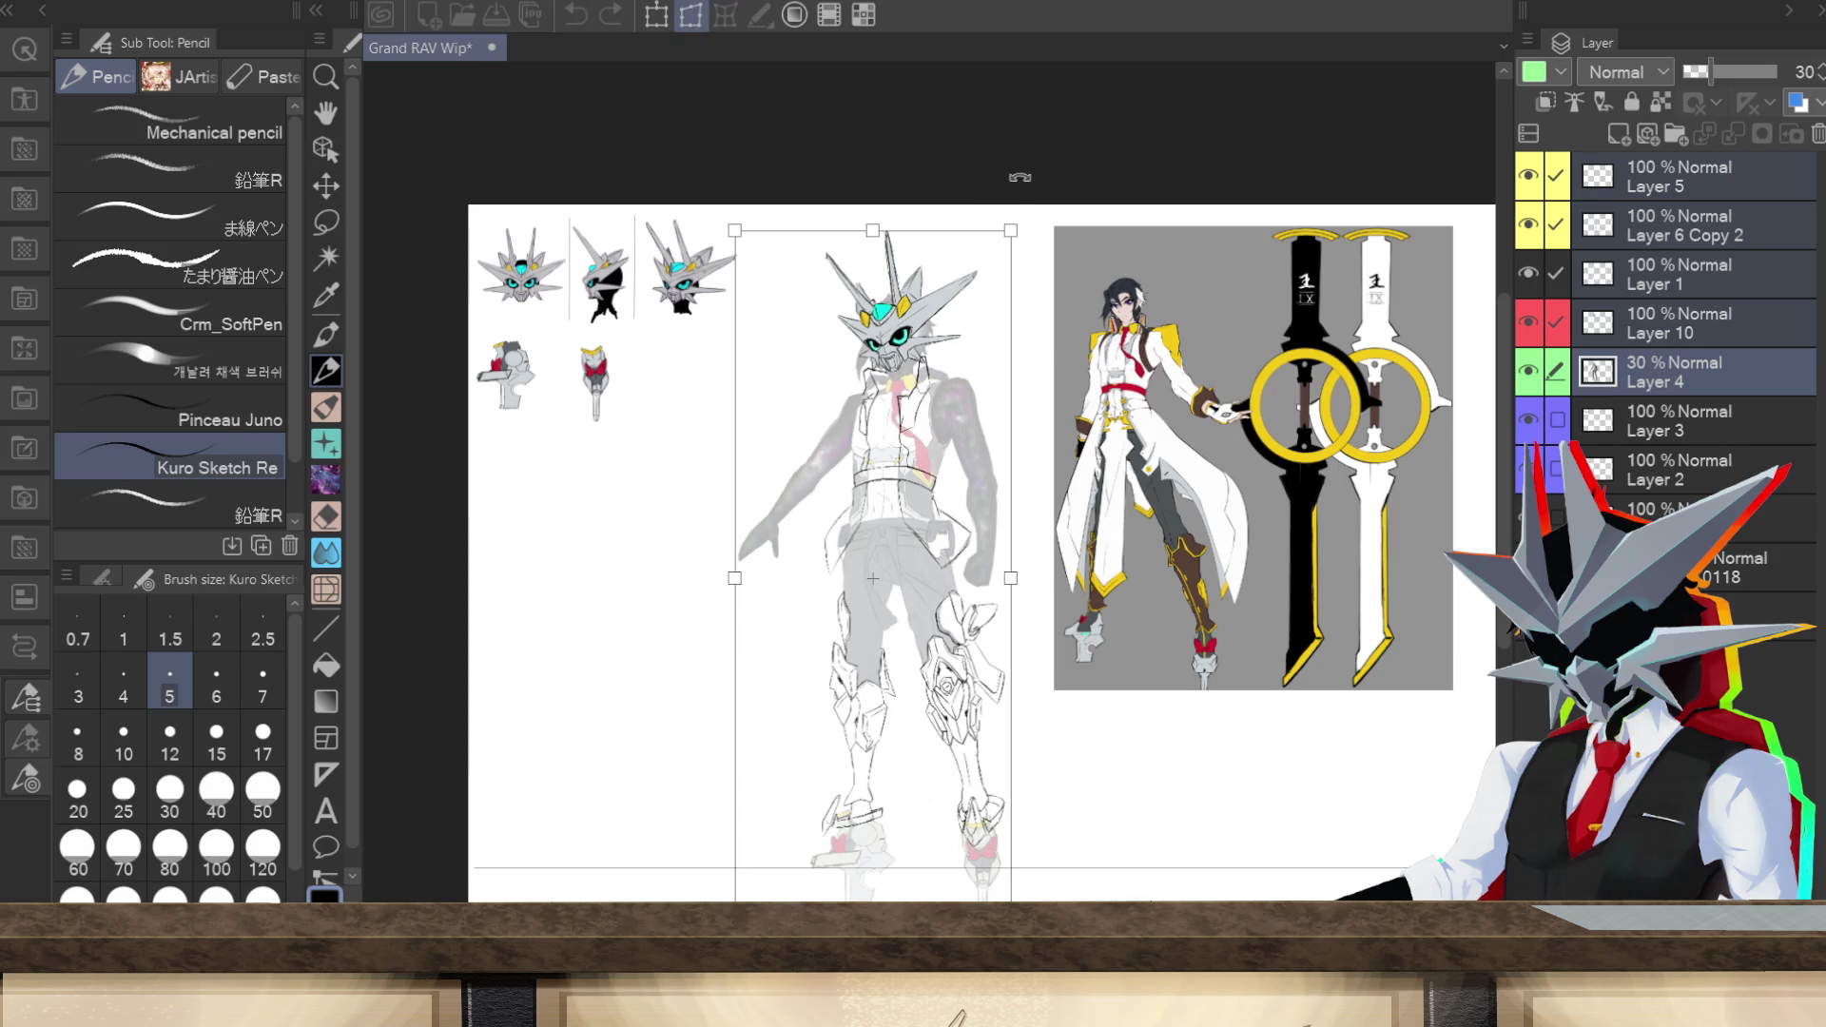
left_click_drag(1010, 231, 1023, 226)
left_click_drag(737, 231, 730, 236)
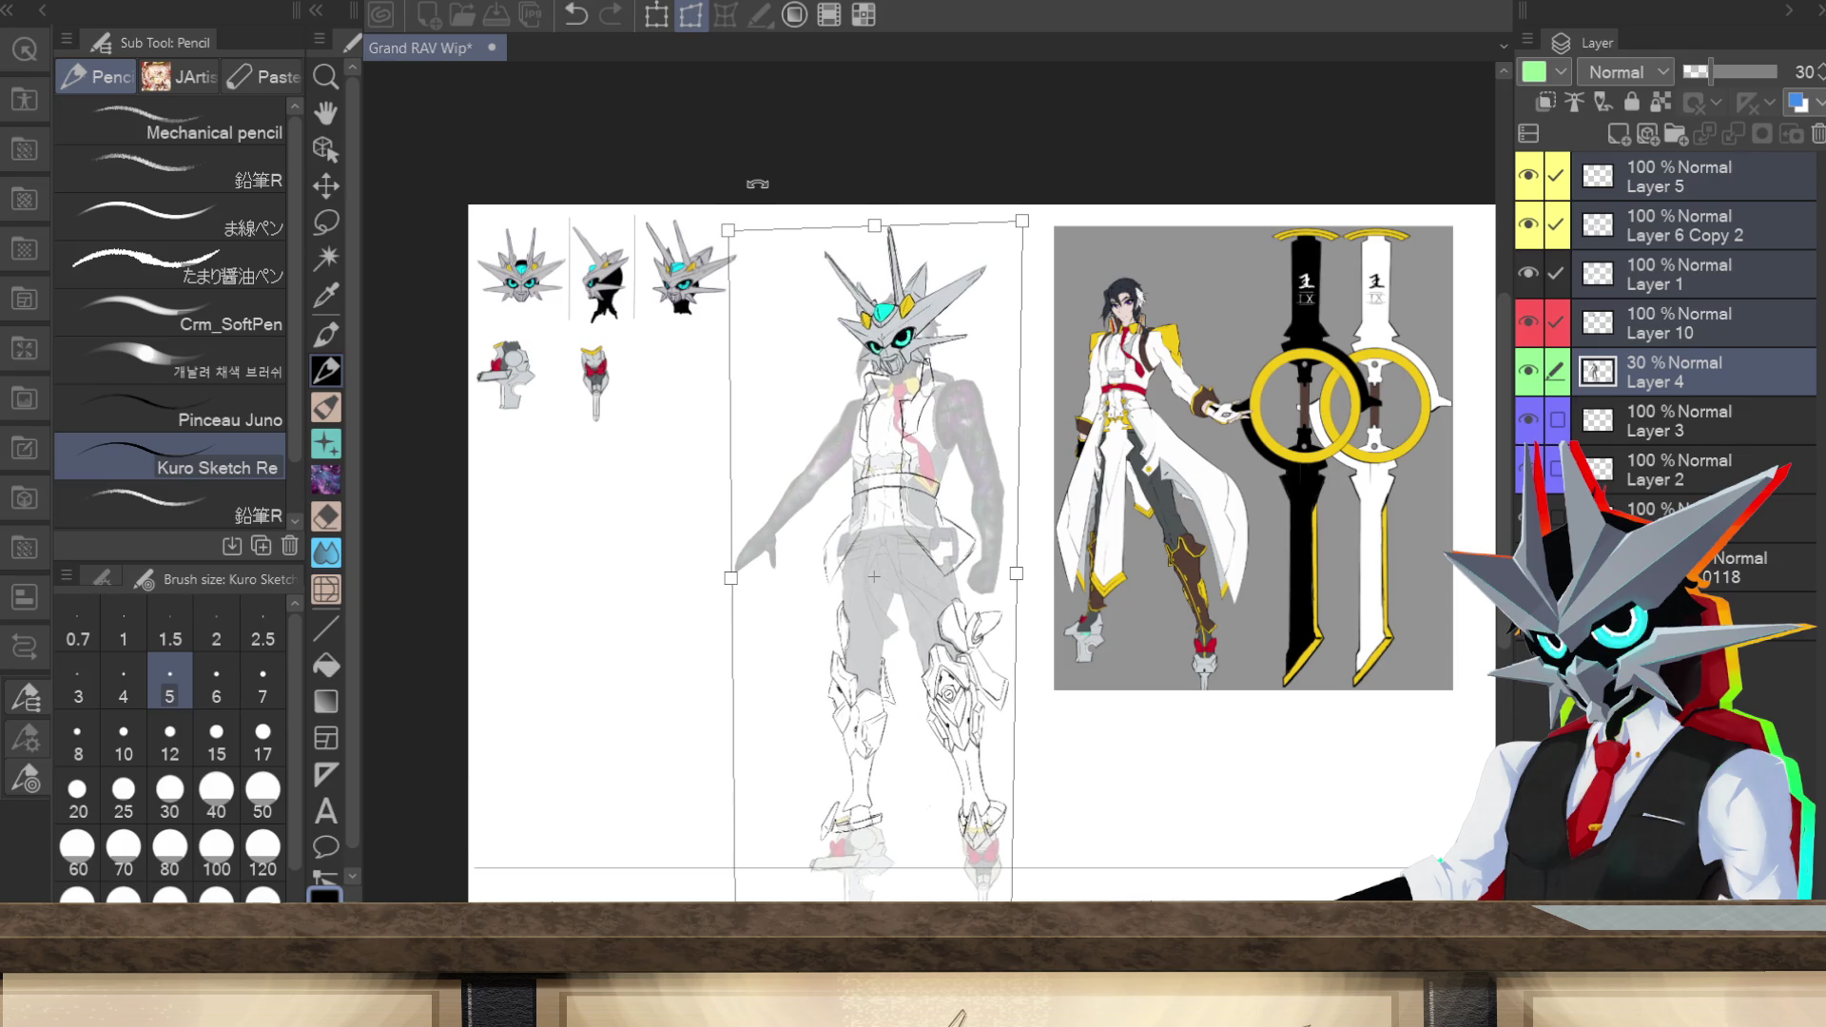
left_click_drag(1017, 582, 1004, 577)
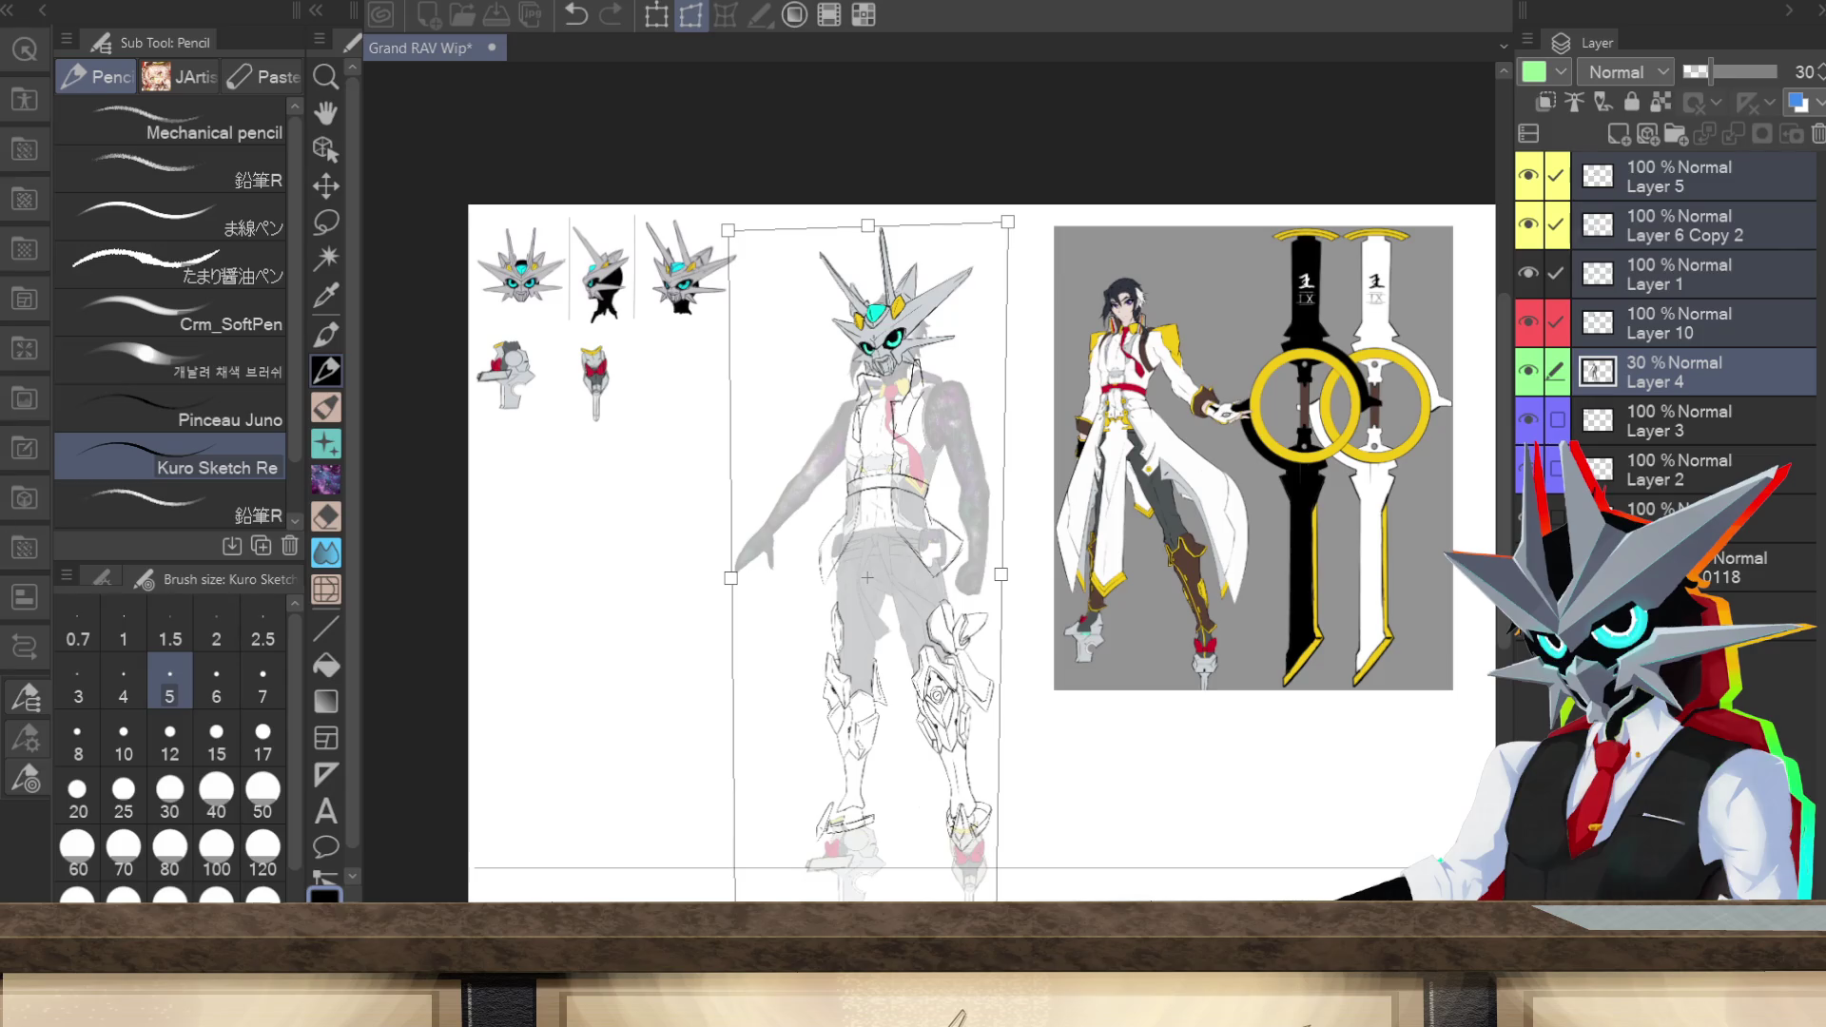
key("Return")
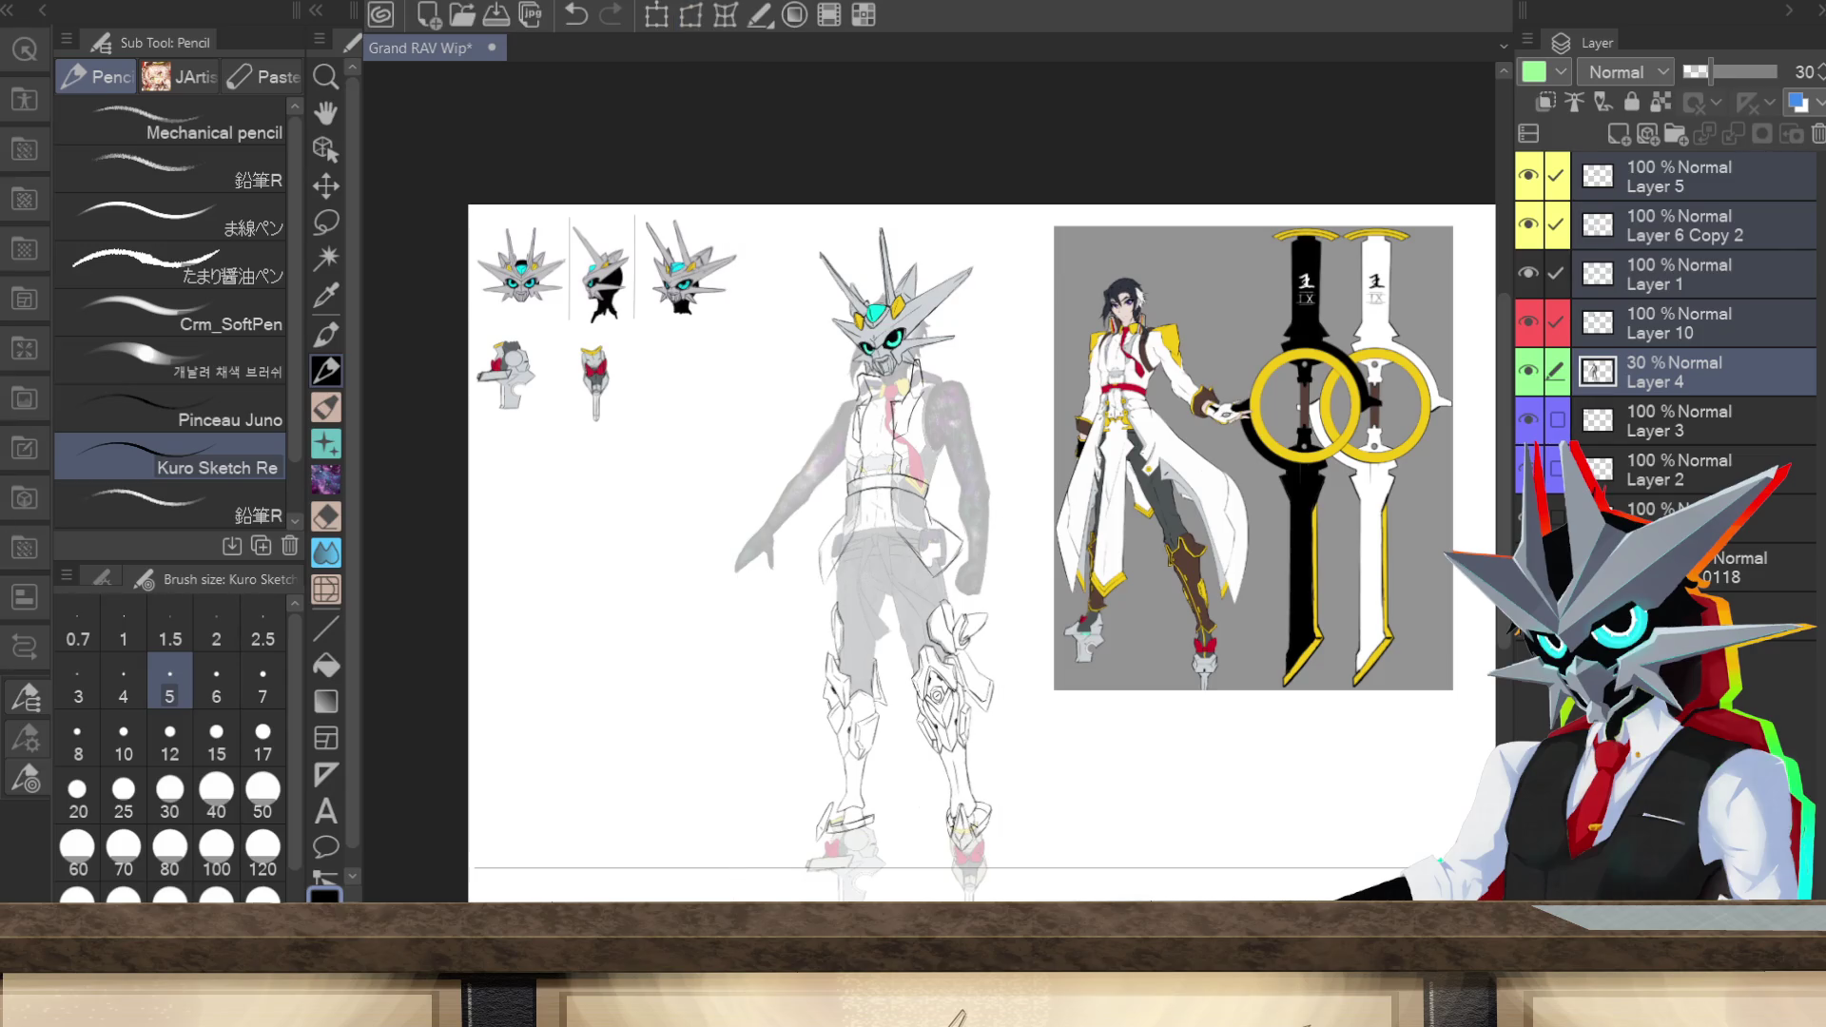
Step: Start a mesh warp on the faded Layer 4 figure and nudge its top and chest slightly
left_click(725, 15)
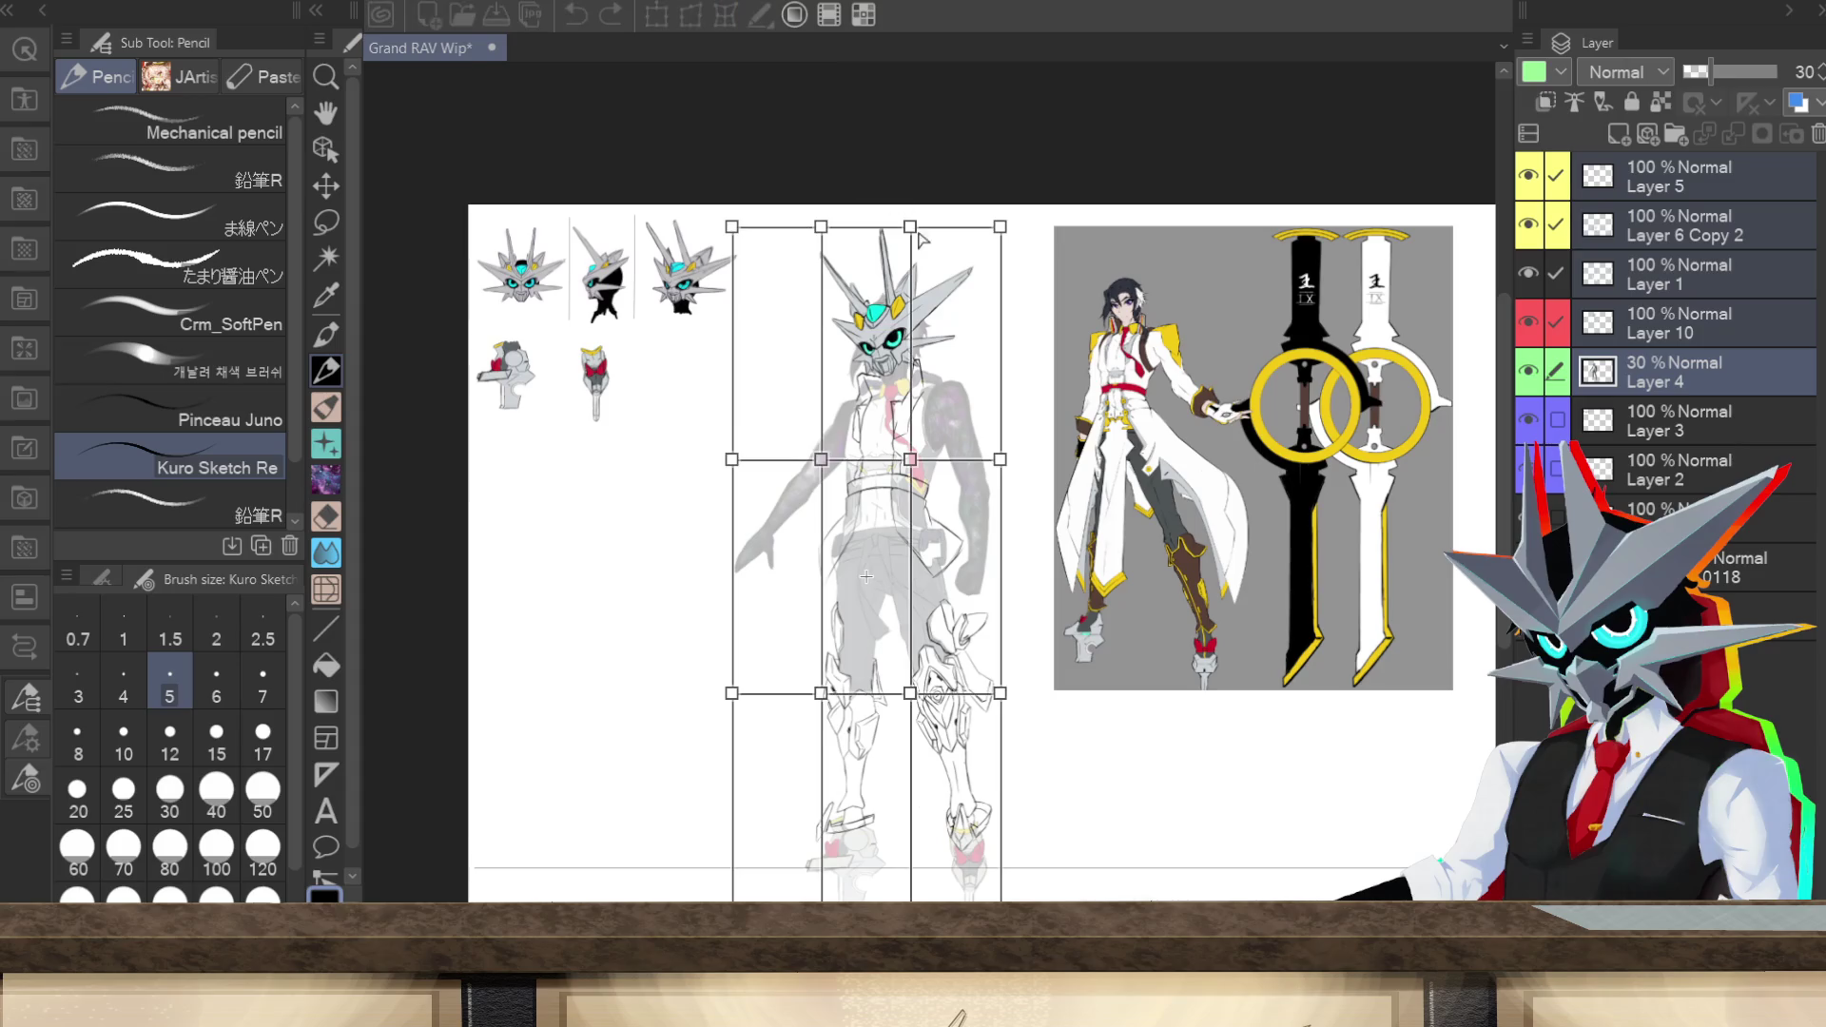
scroll(866, 577, "up", 3)
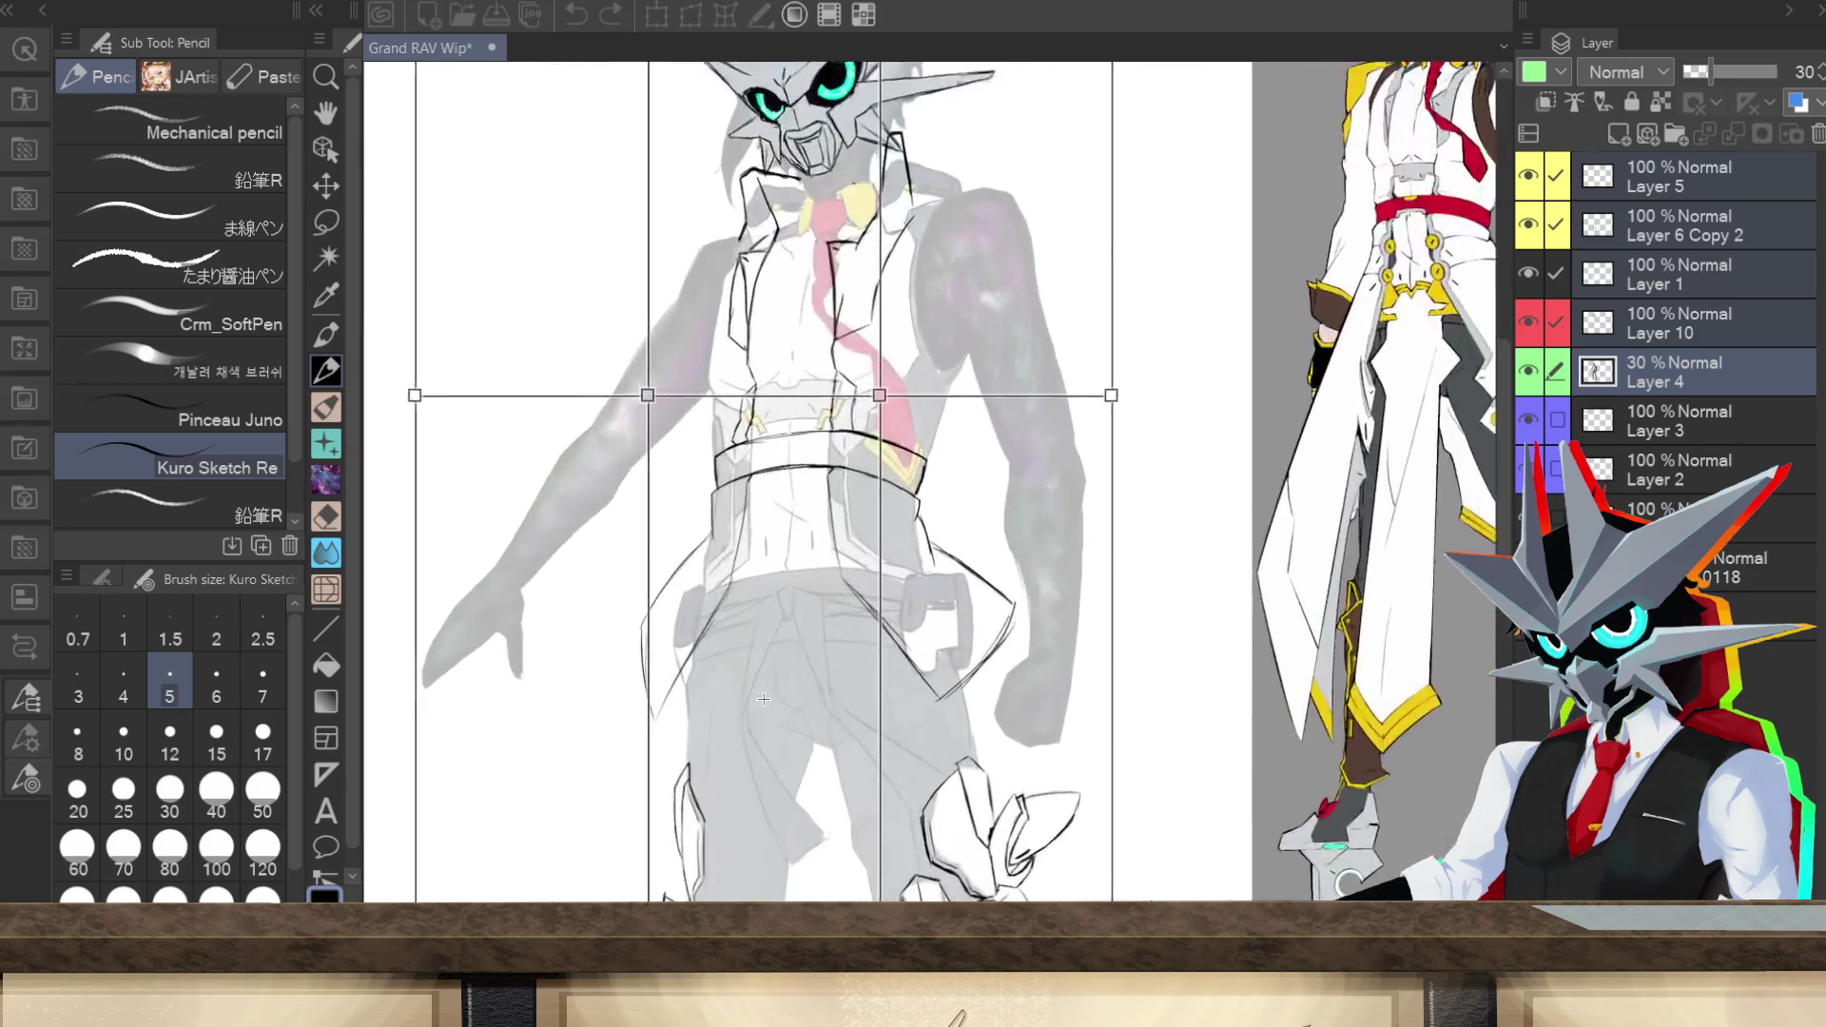
left_click_drag(704, 415, 709, 416)
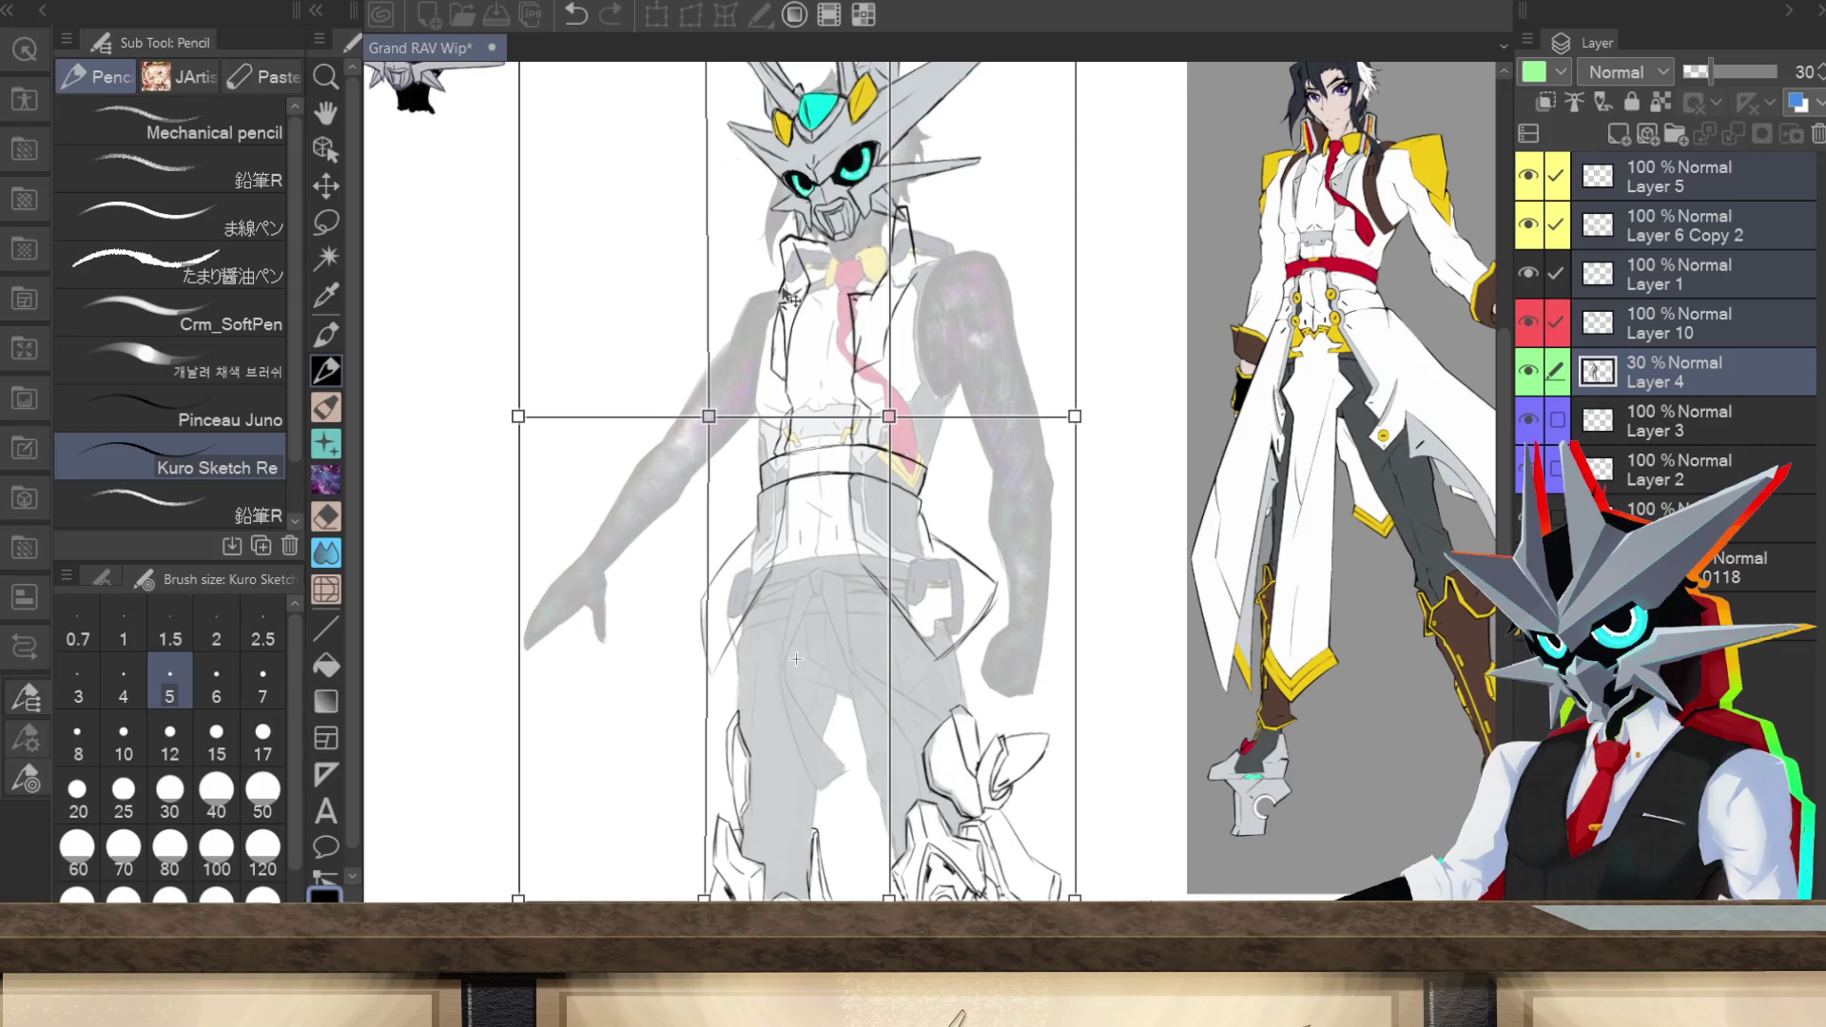
left_click_drag(891, 421, 888, 423)
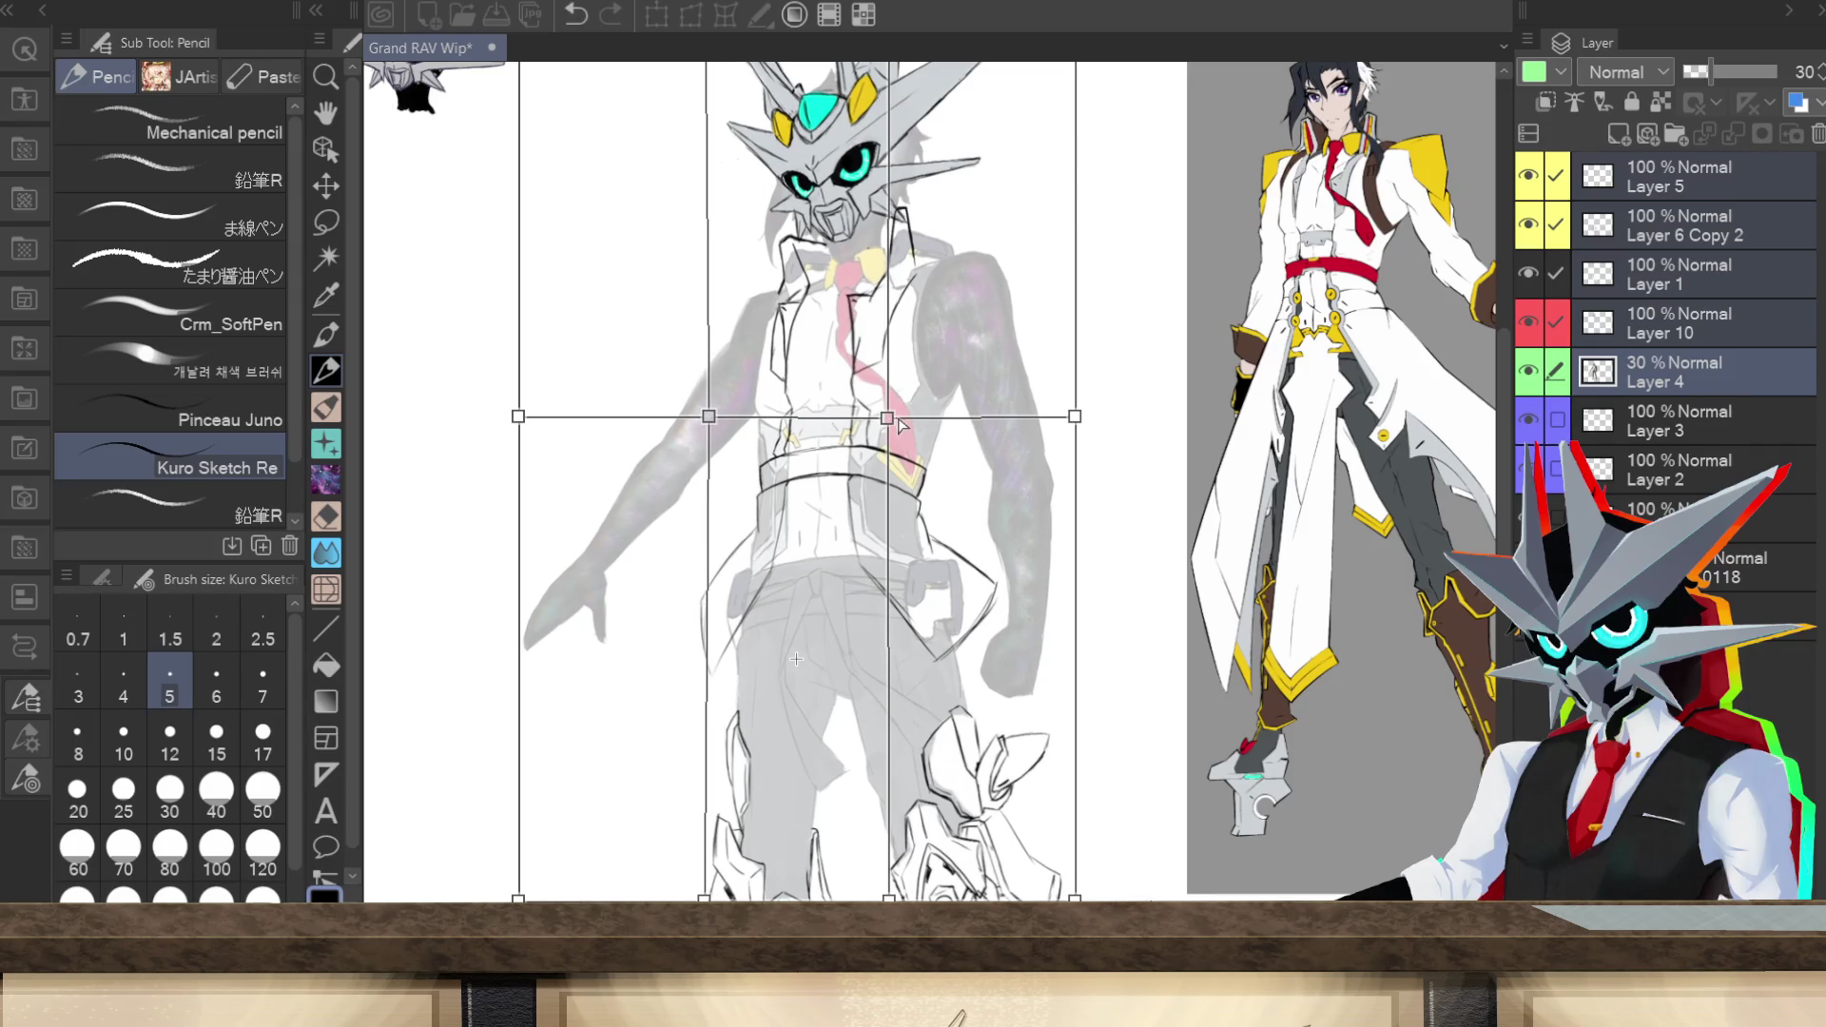
Step: Widen both legs outward in the mesh warp, fine-tune them, and commit the warp
scroll(1490, 623, "down", 5)
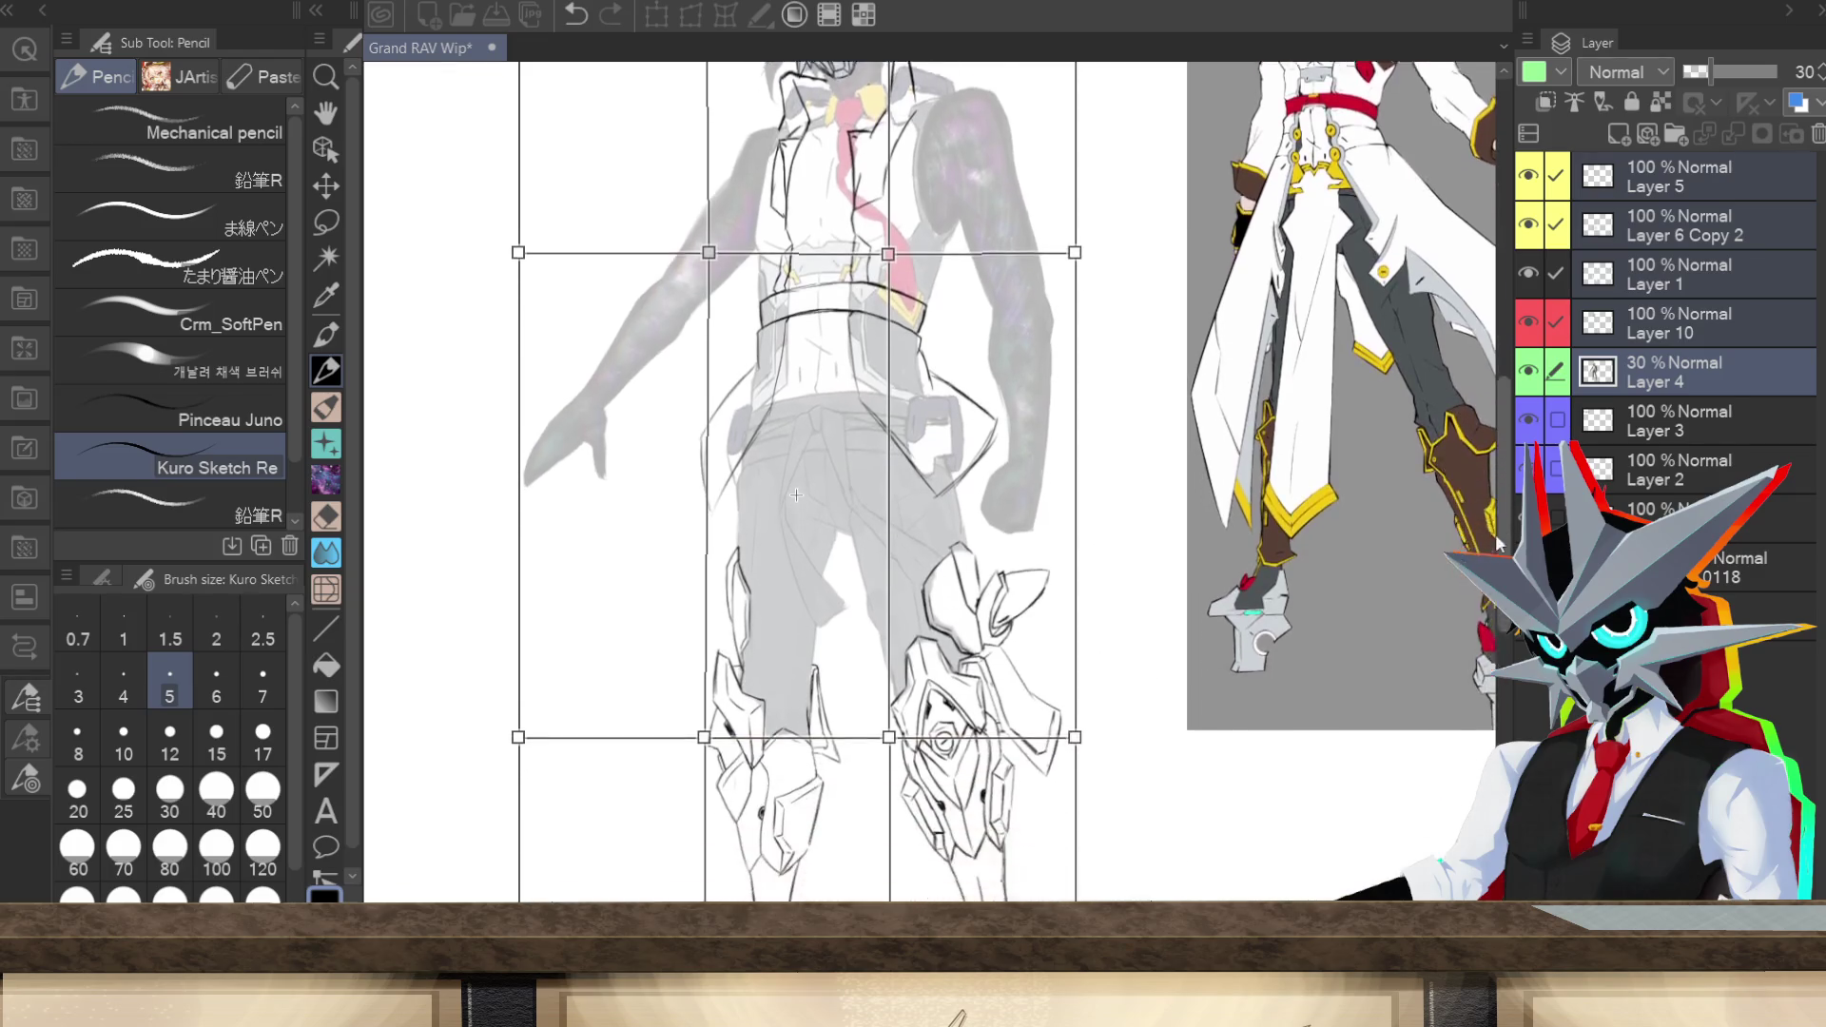
scroll(1490, 623, "down", 2)
left_click_drag(1076, 806, 1114, 812)
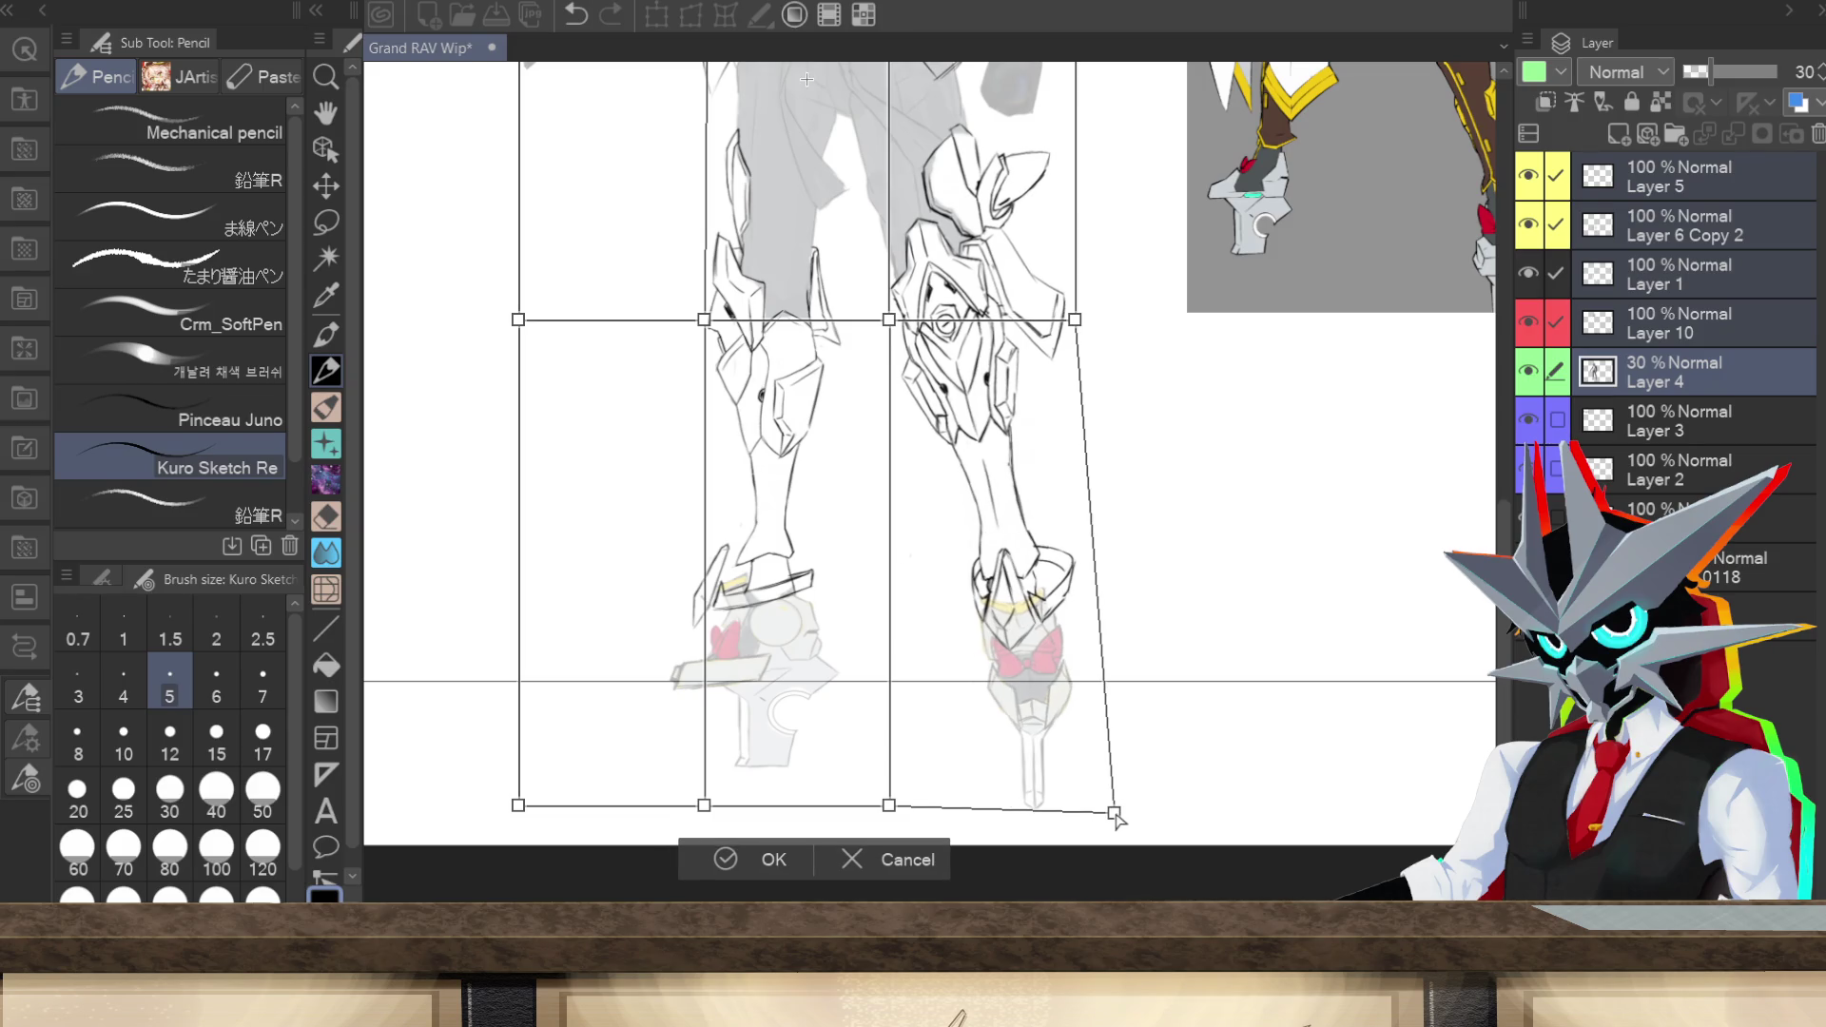
left_click_drag(1076, 320, 1090, 324)
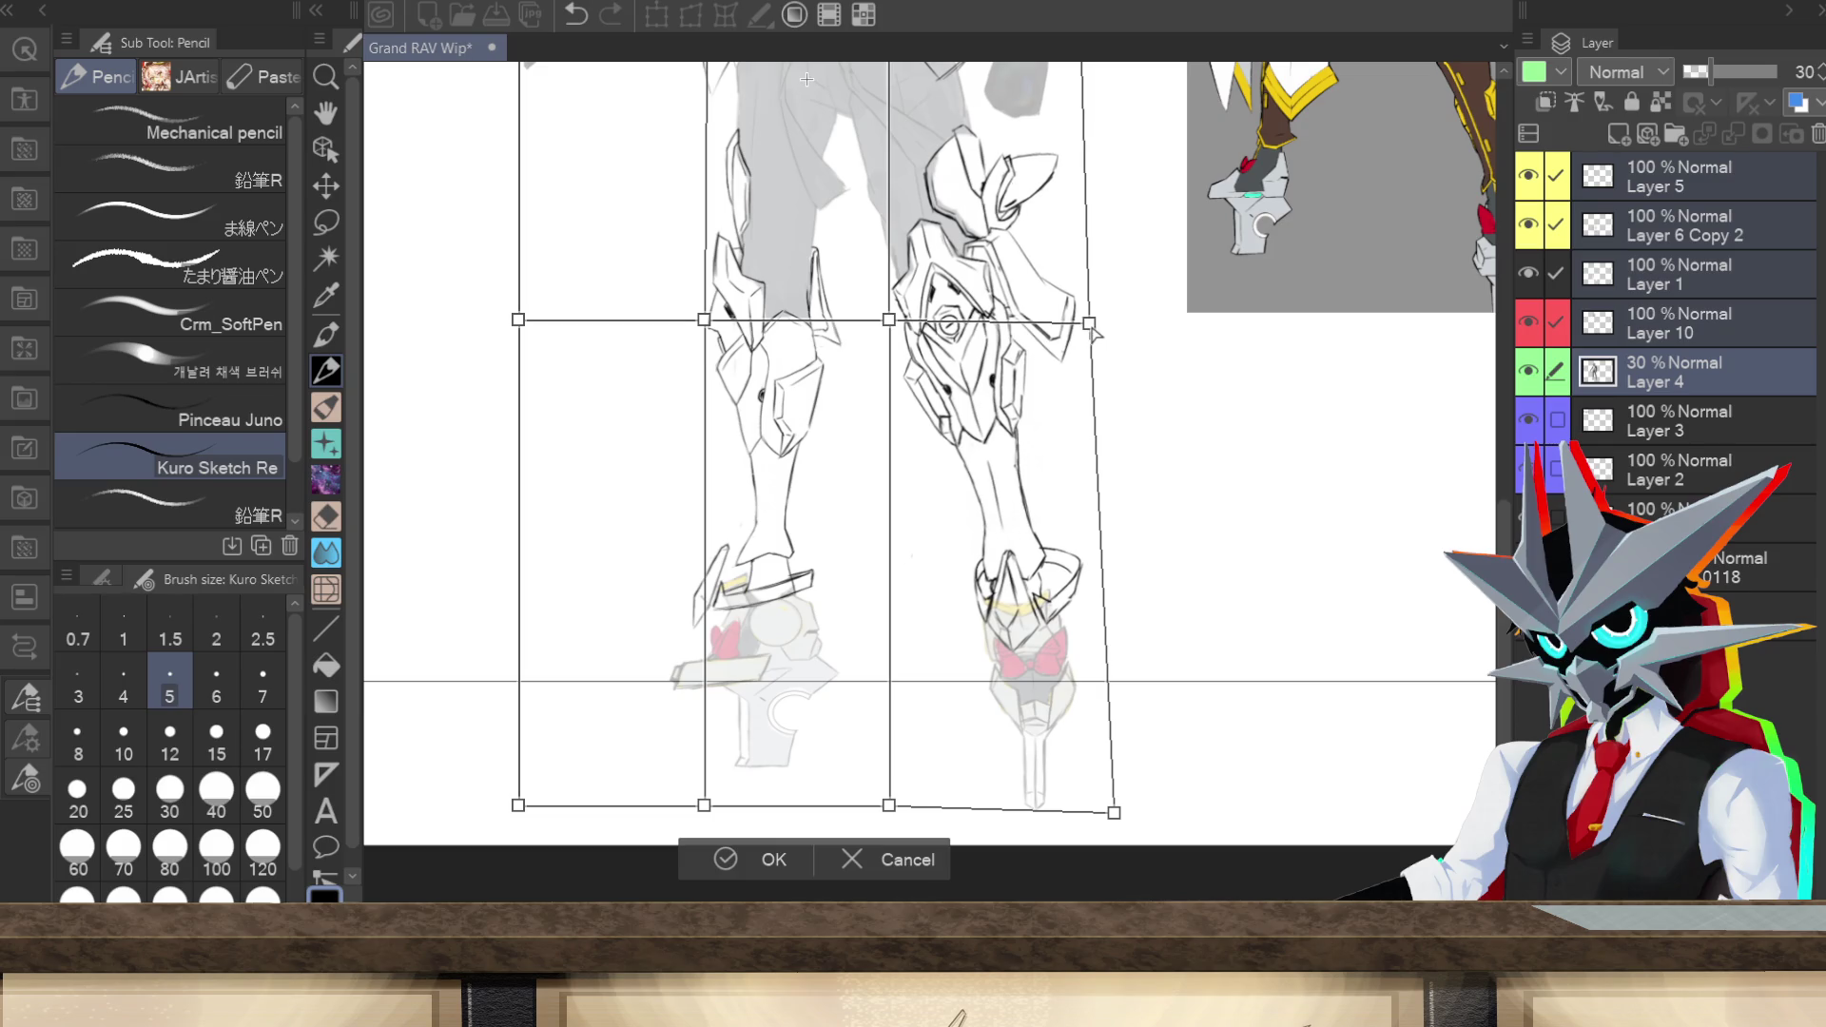
left_click_drag(704, 804, 665, 805)
left_click_drag(703, 319, 685, 323)
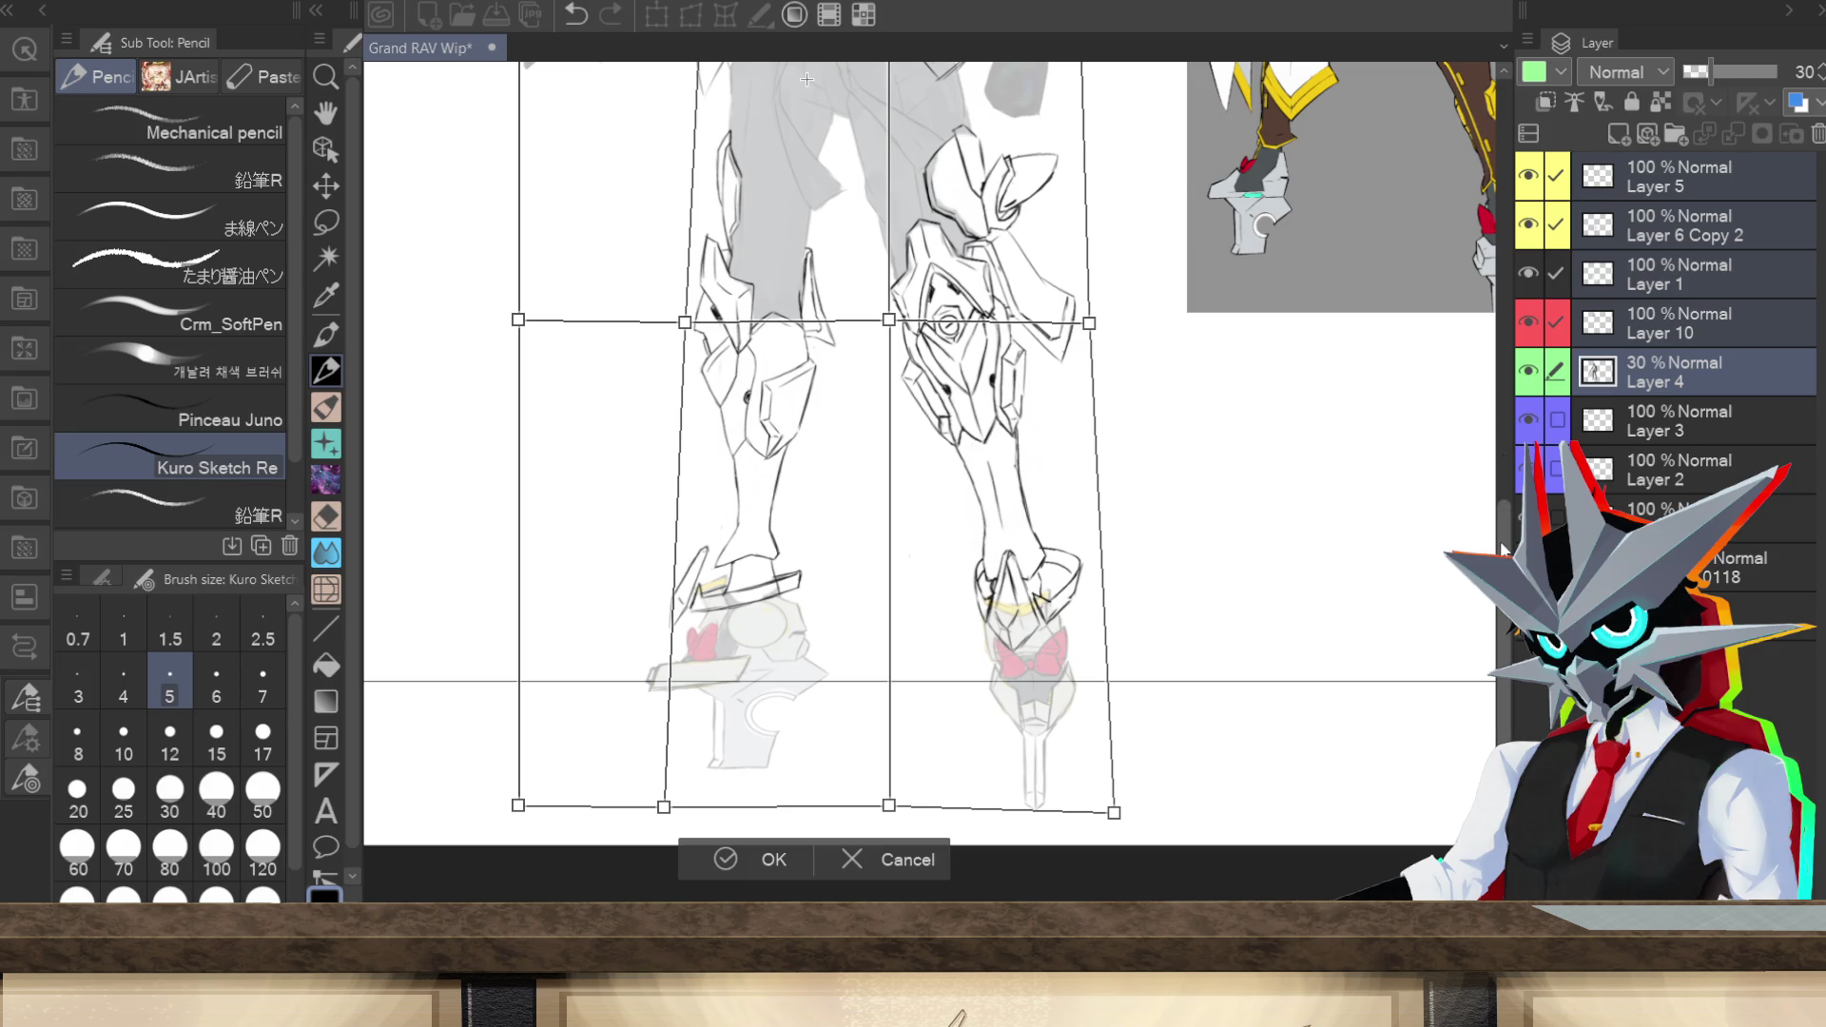
left_click_drag(684, 322, 700, 319)
left_click_drag(890, 807, 875, 807)
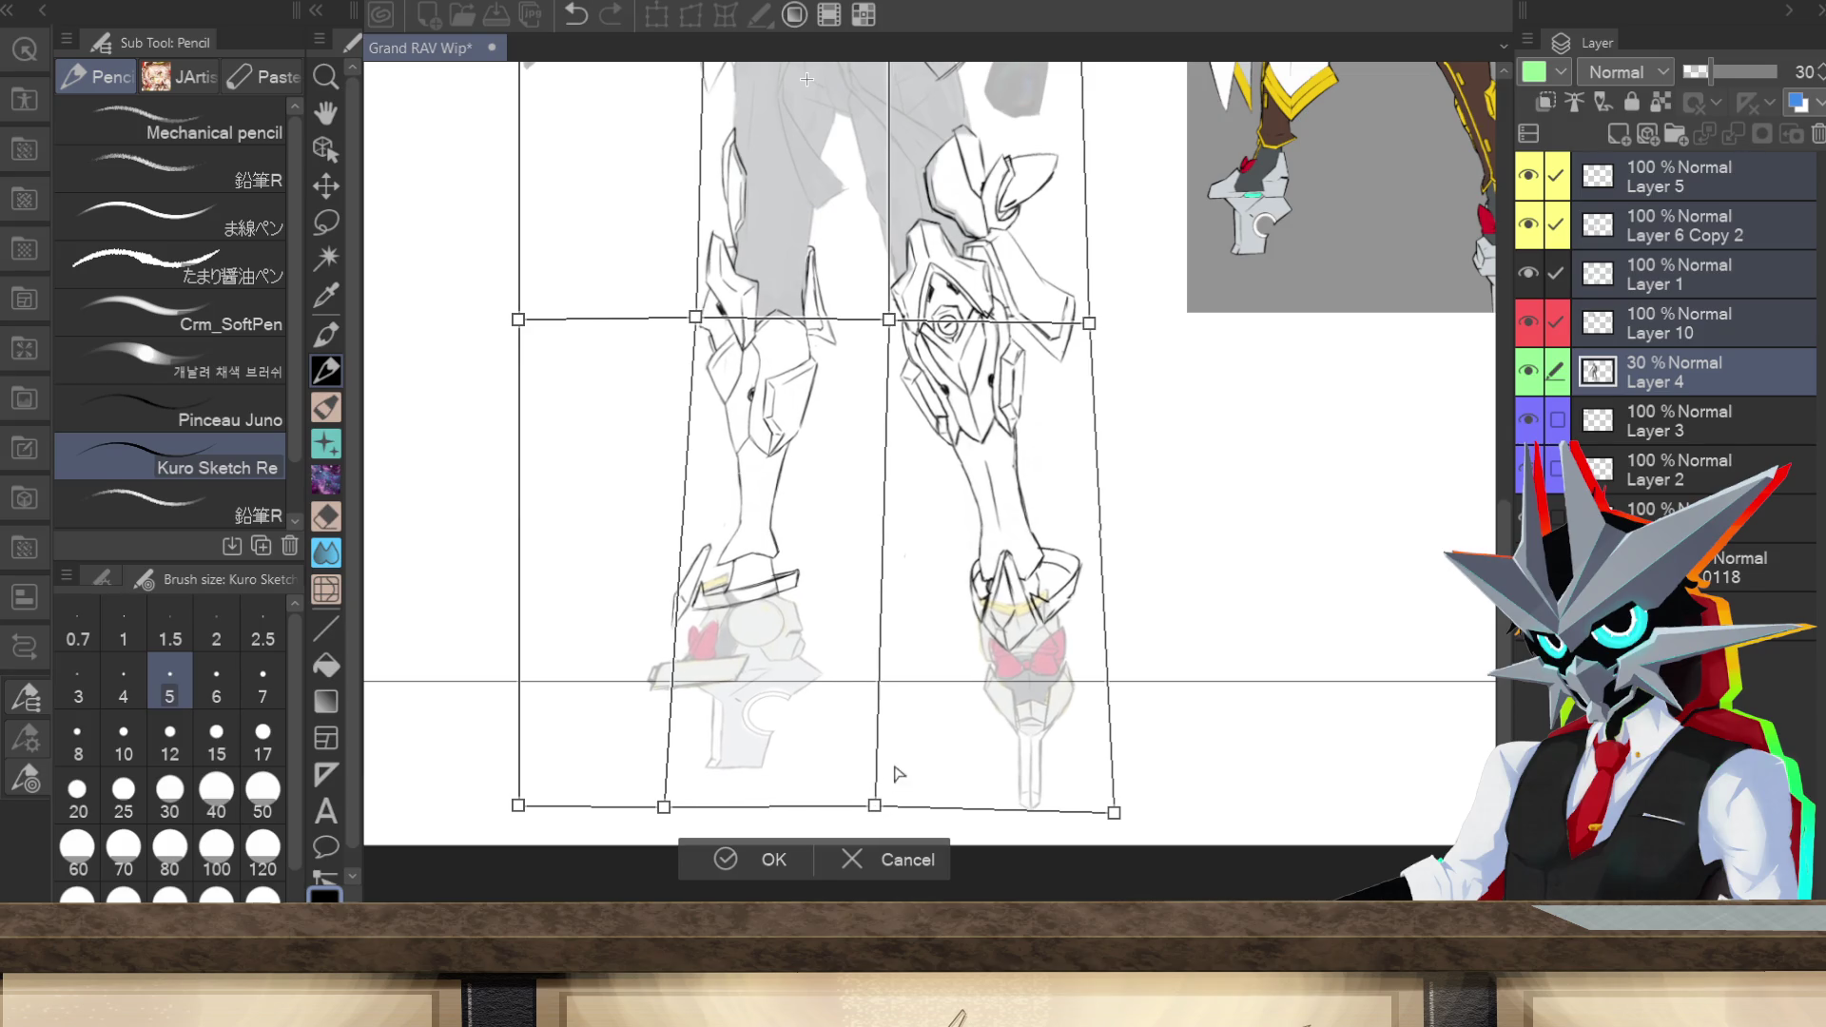
scroll(1504, 676, "up", 1)
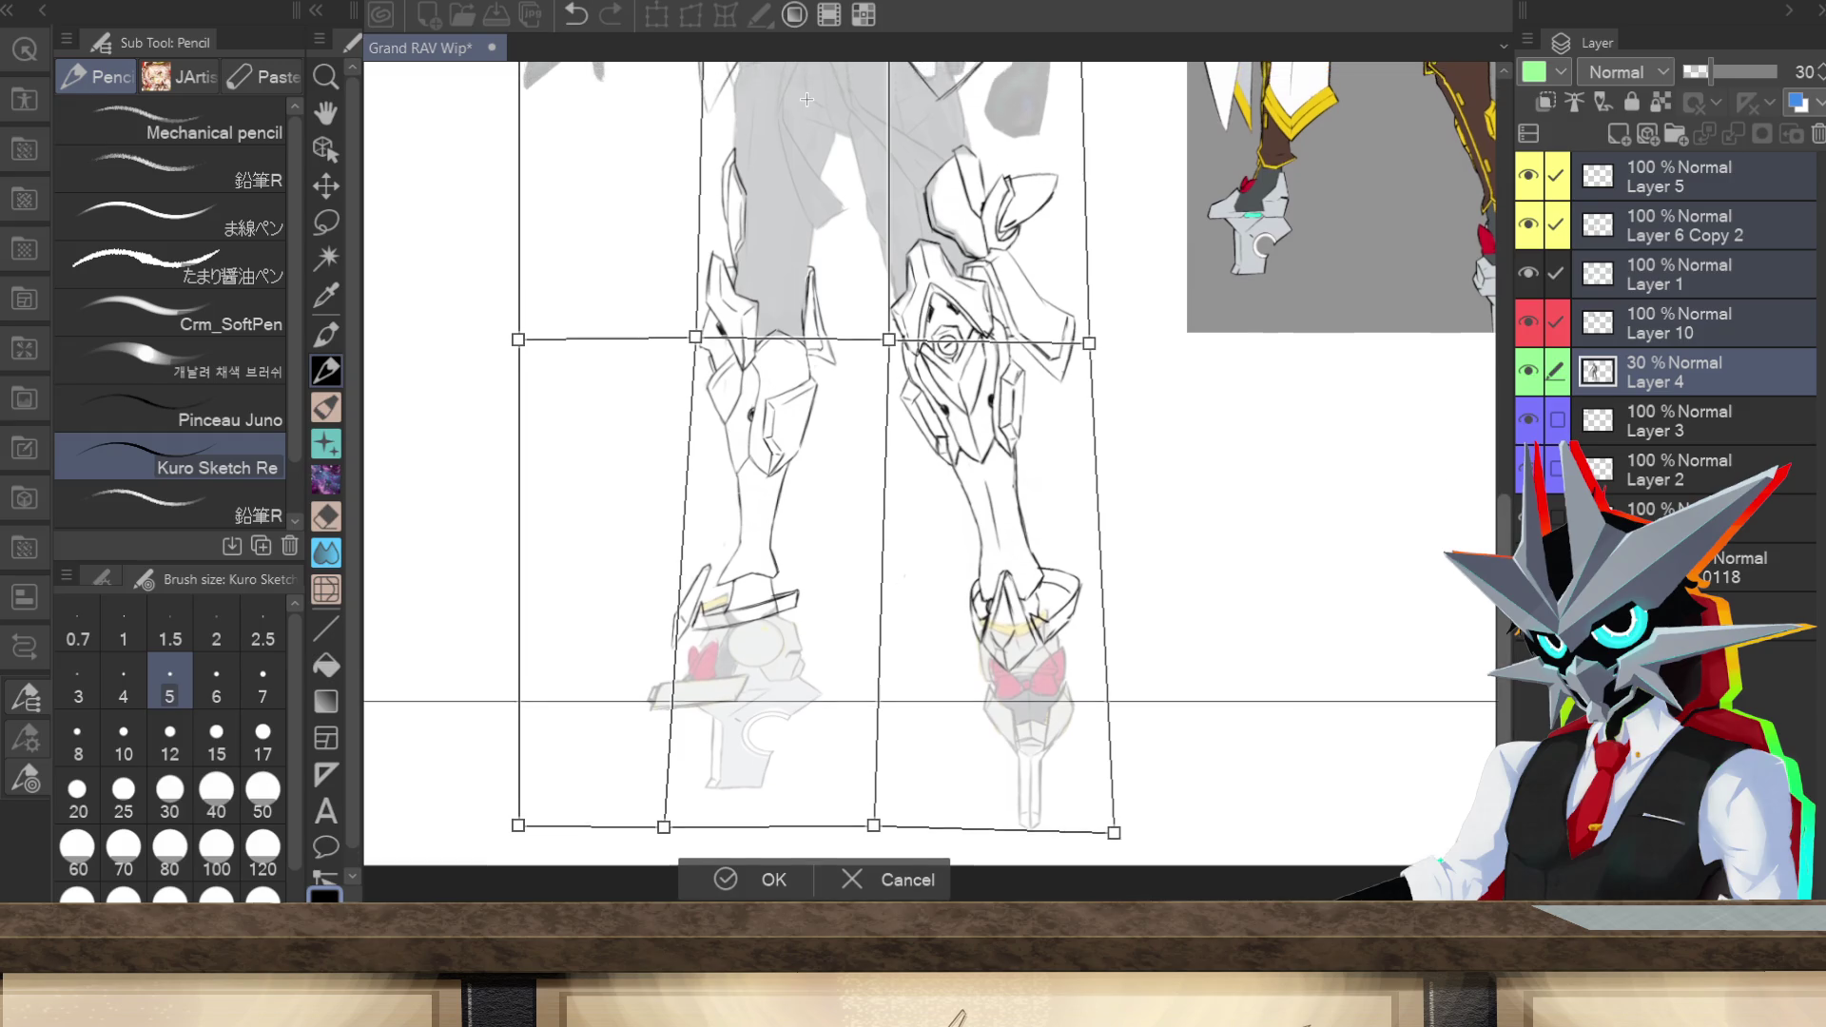
scroll(1488, 487, "up", 10)
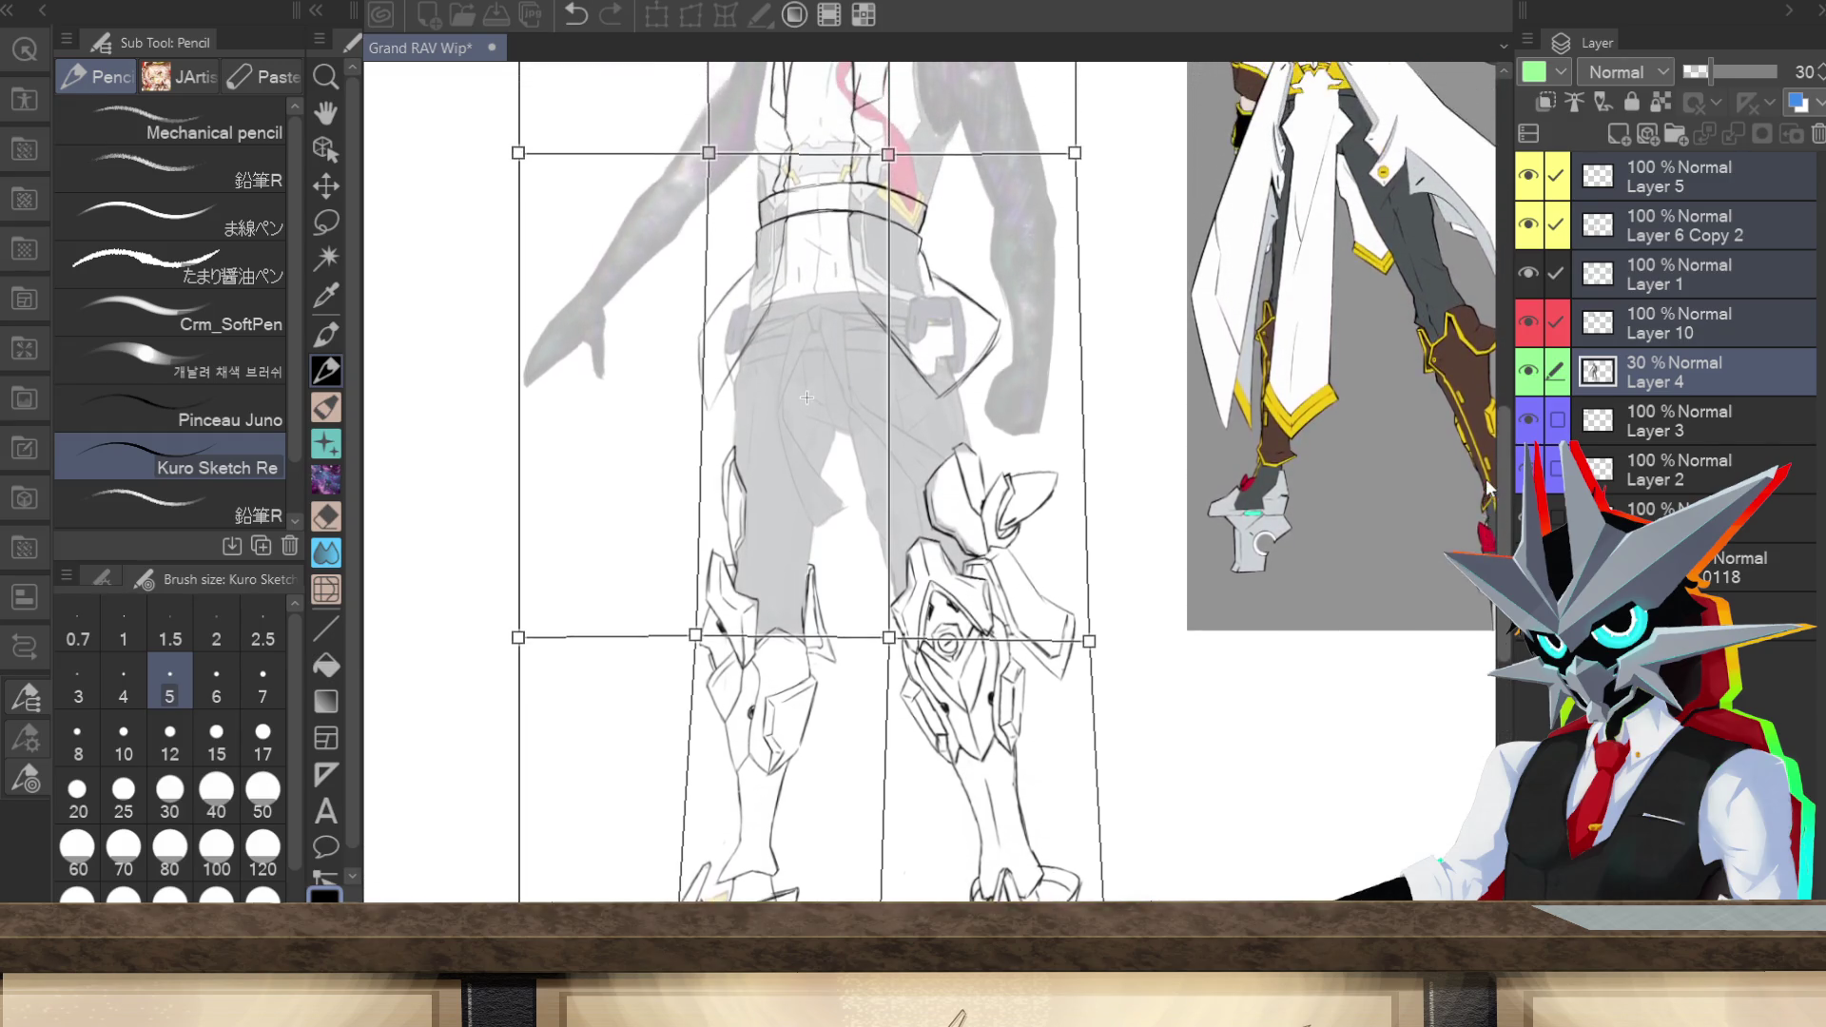
scroll(1489, 487, "up", 7)
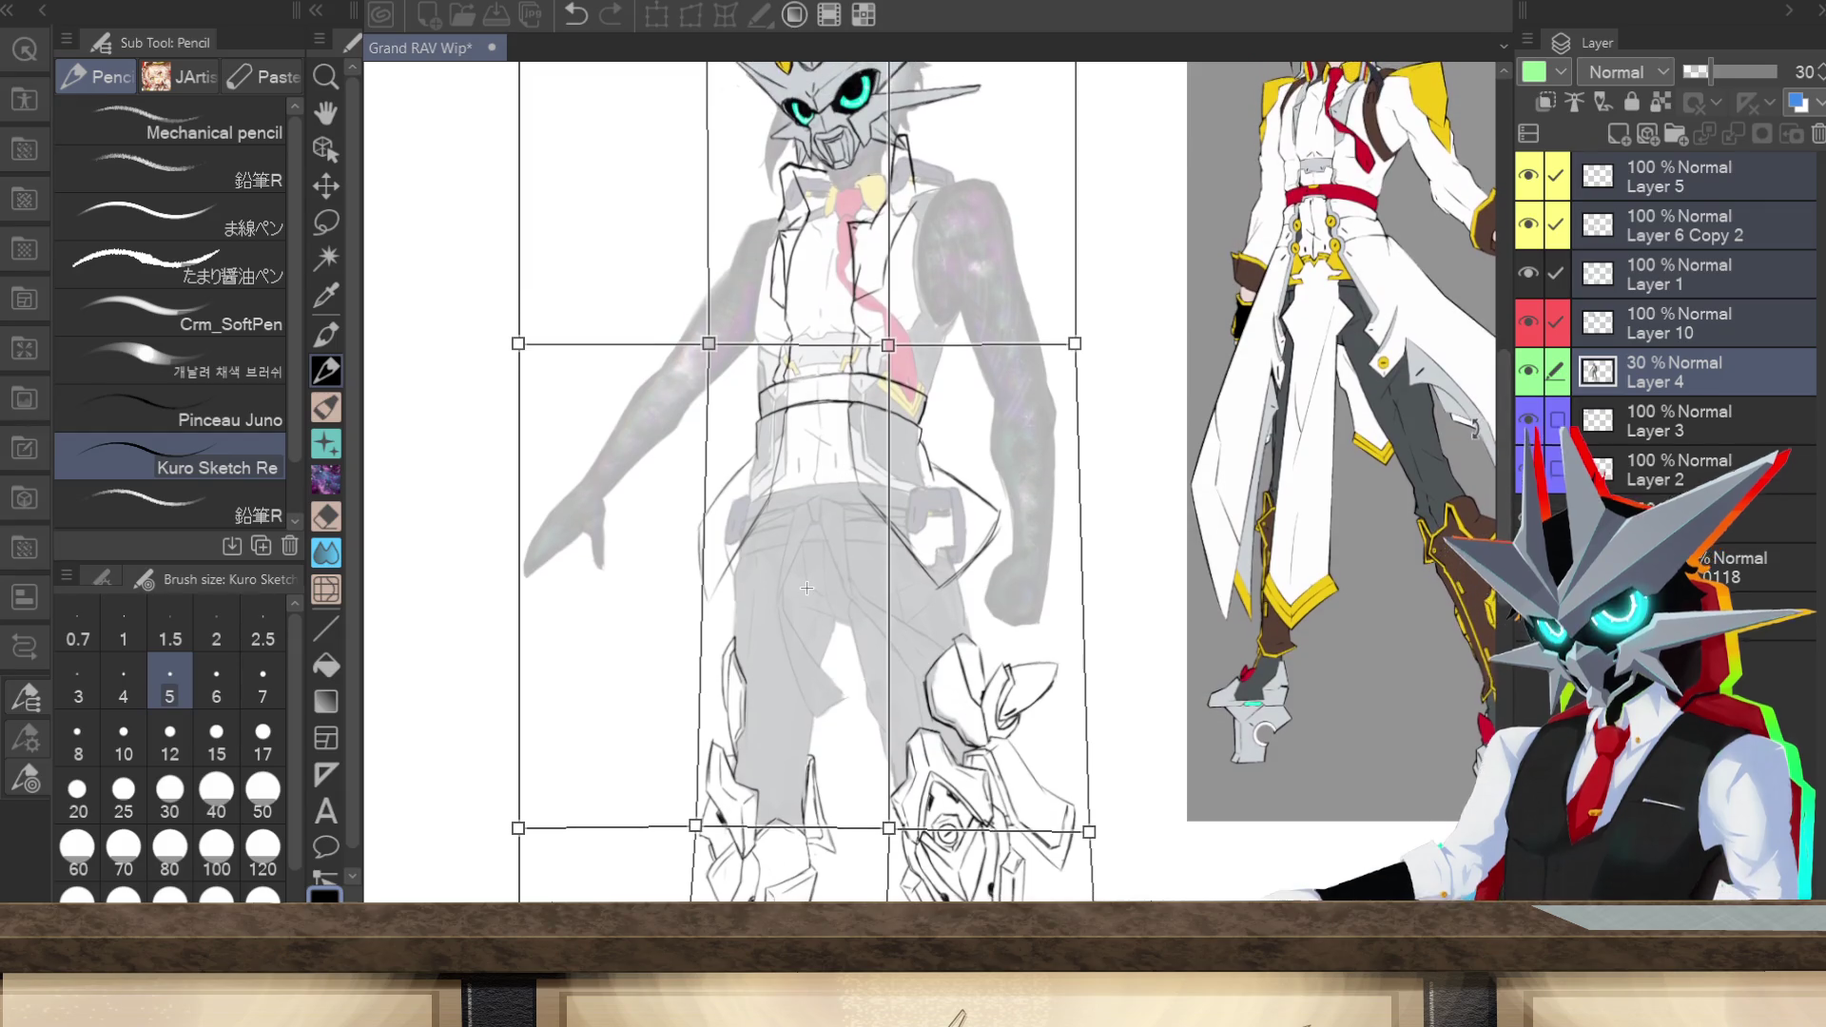
scroll(1483, 456, "up", 4)
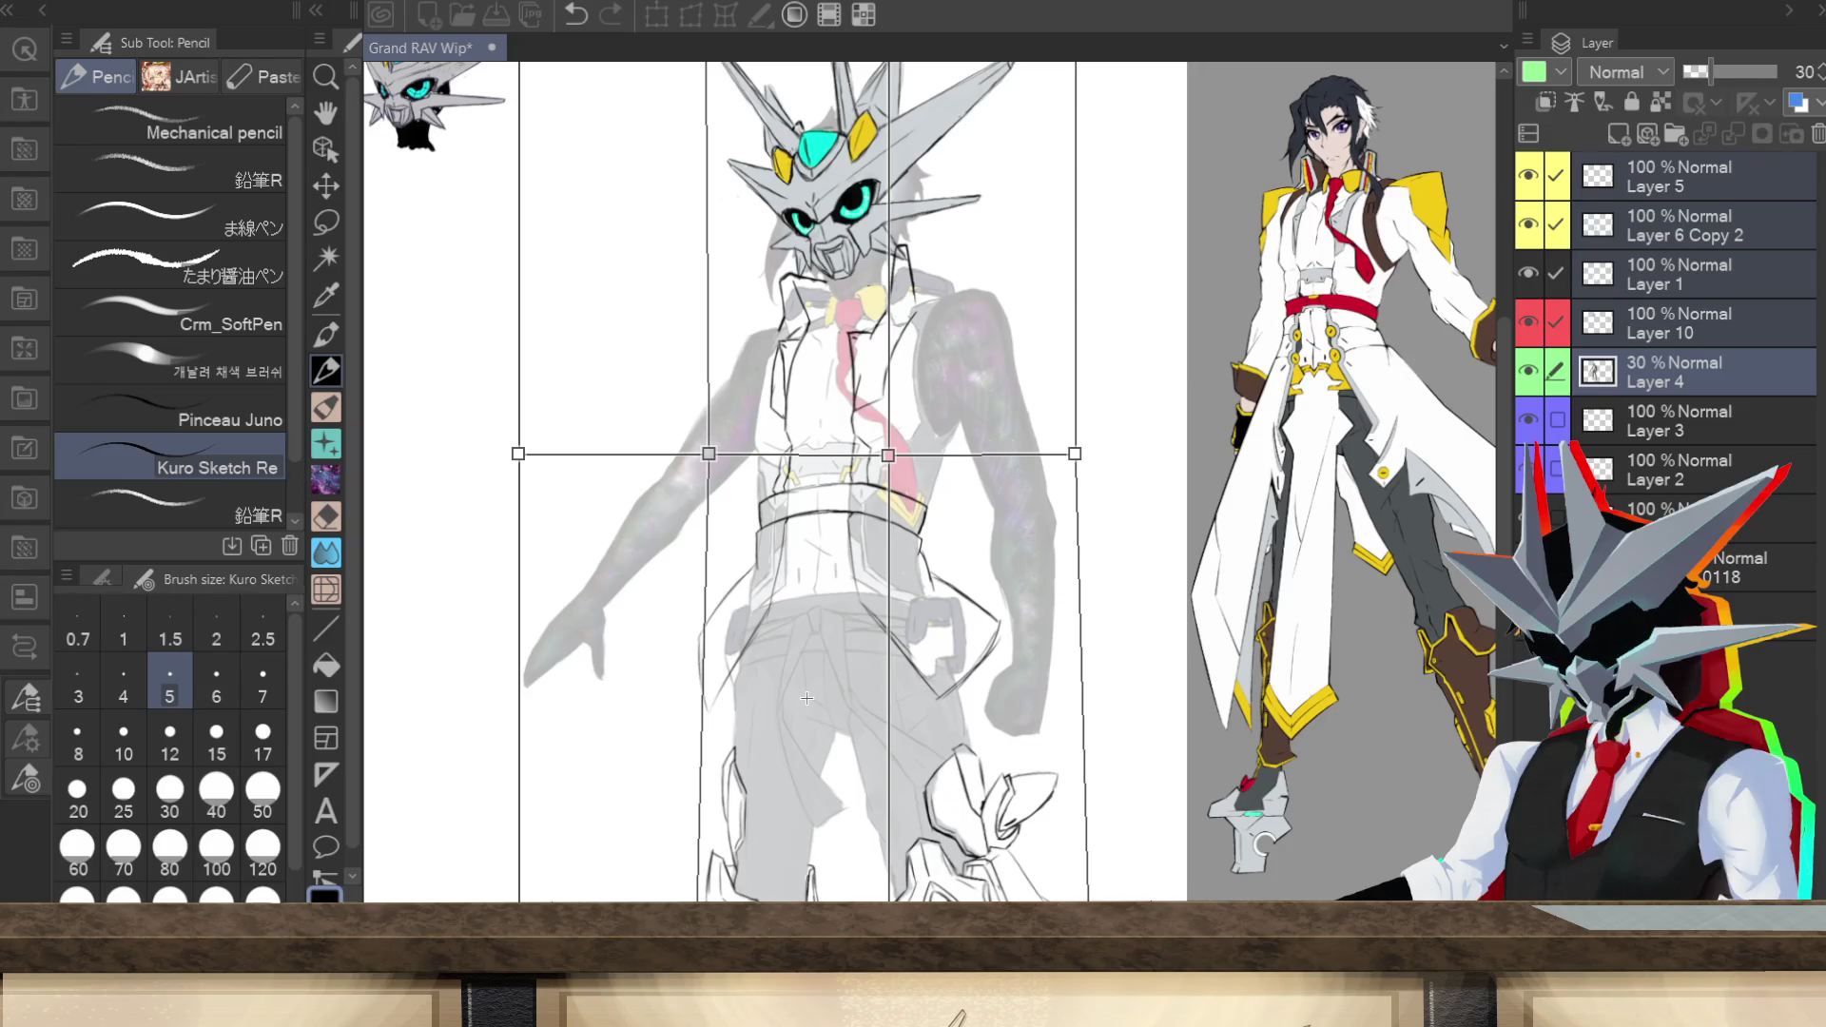
key("Return")
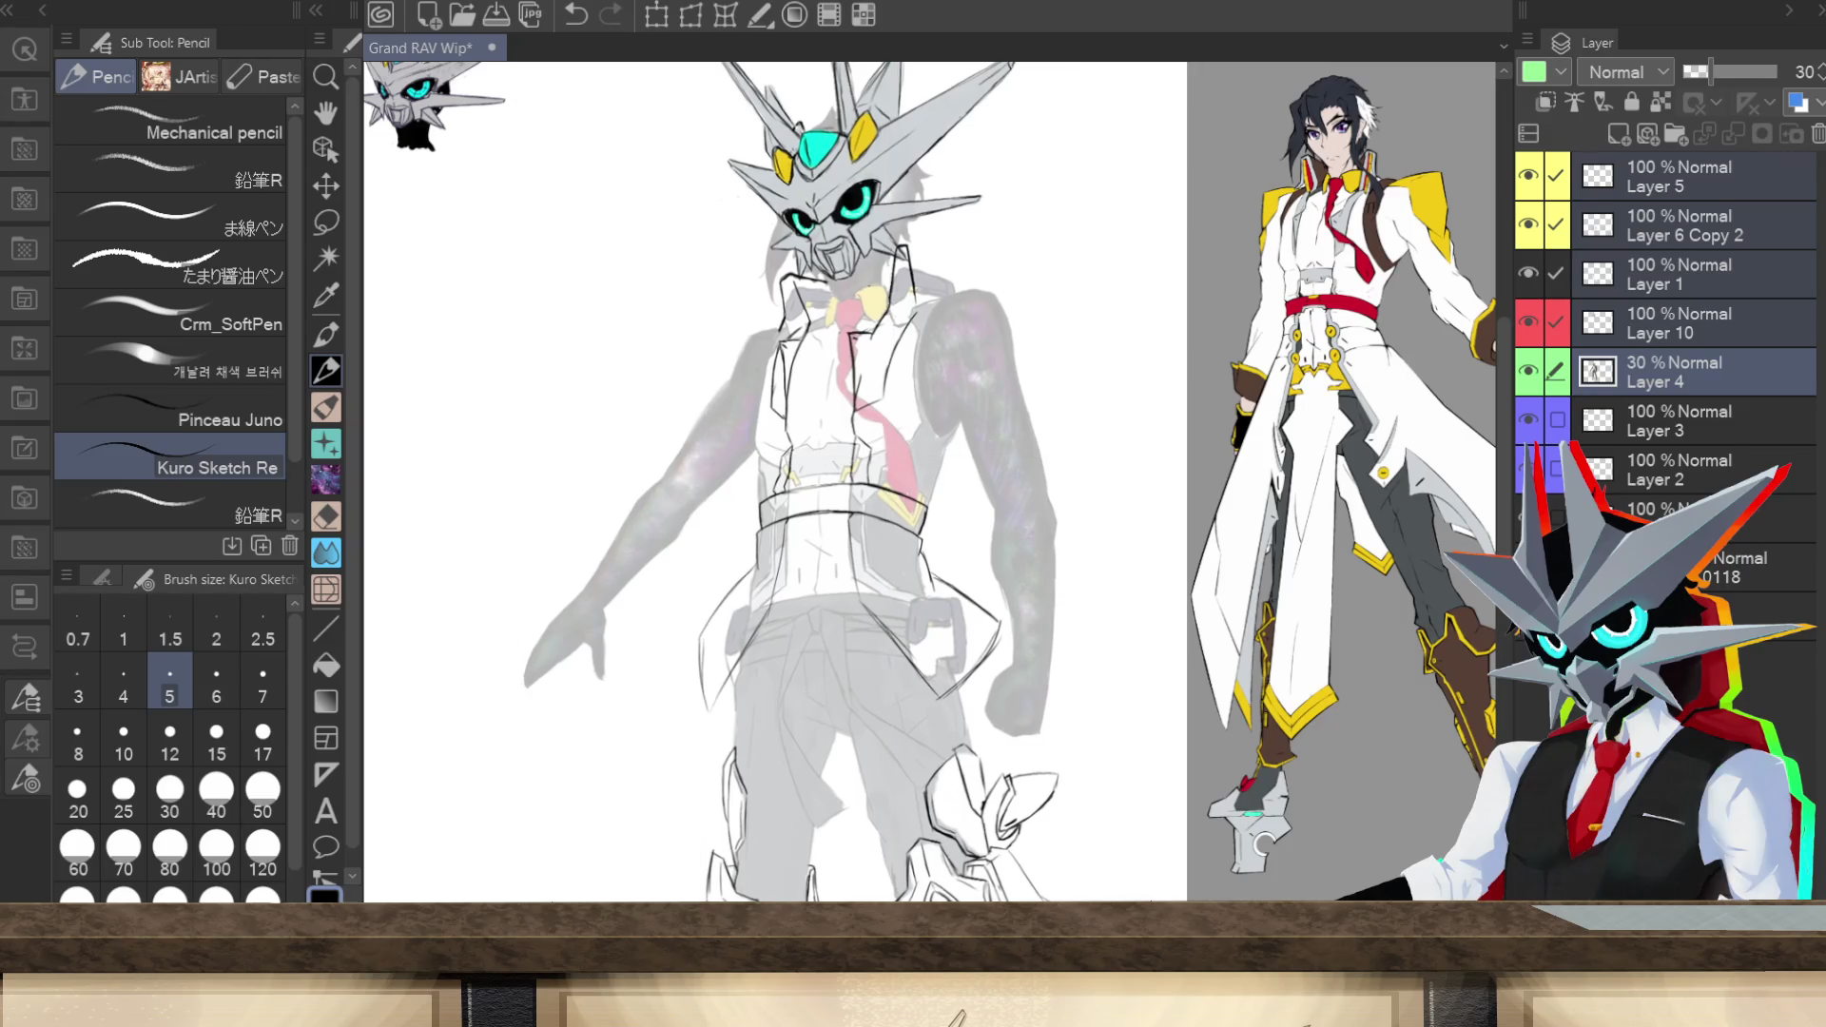
Step: On Layer 5, sketch trial pencil strokes along the figure's legs, right hand and sword
scroll(937, 504, "down", 3)
scroll(937, 504, "up", 3)
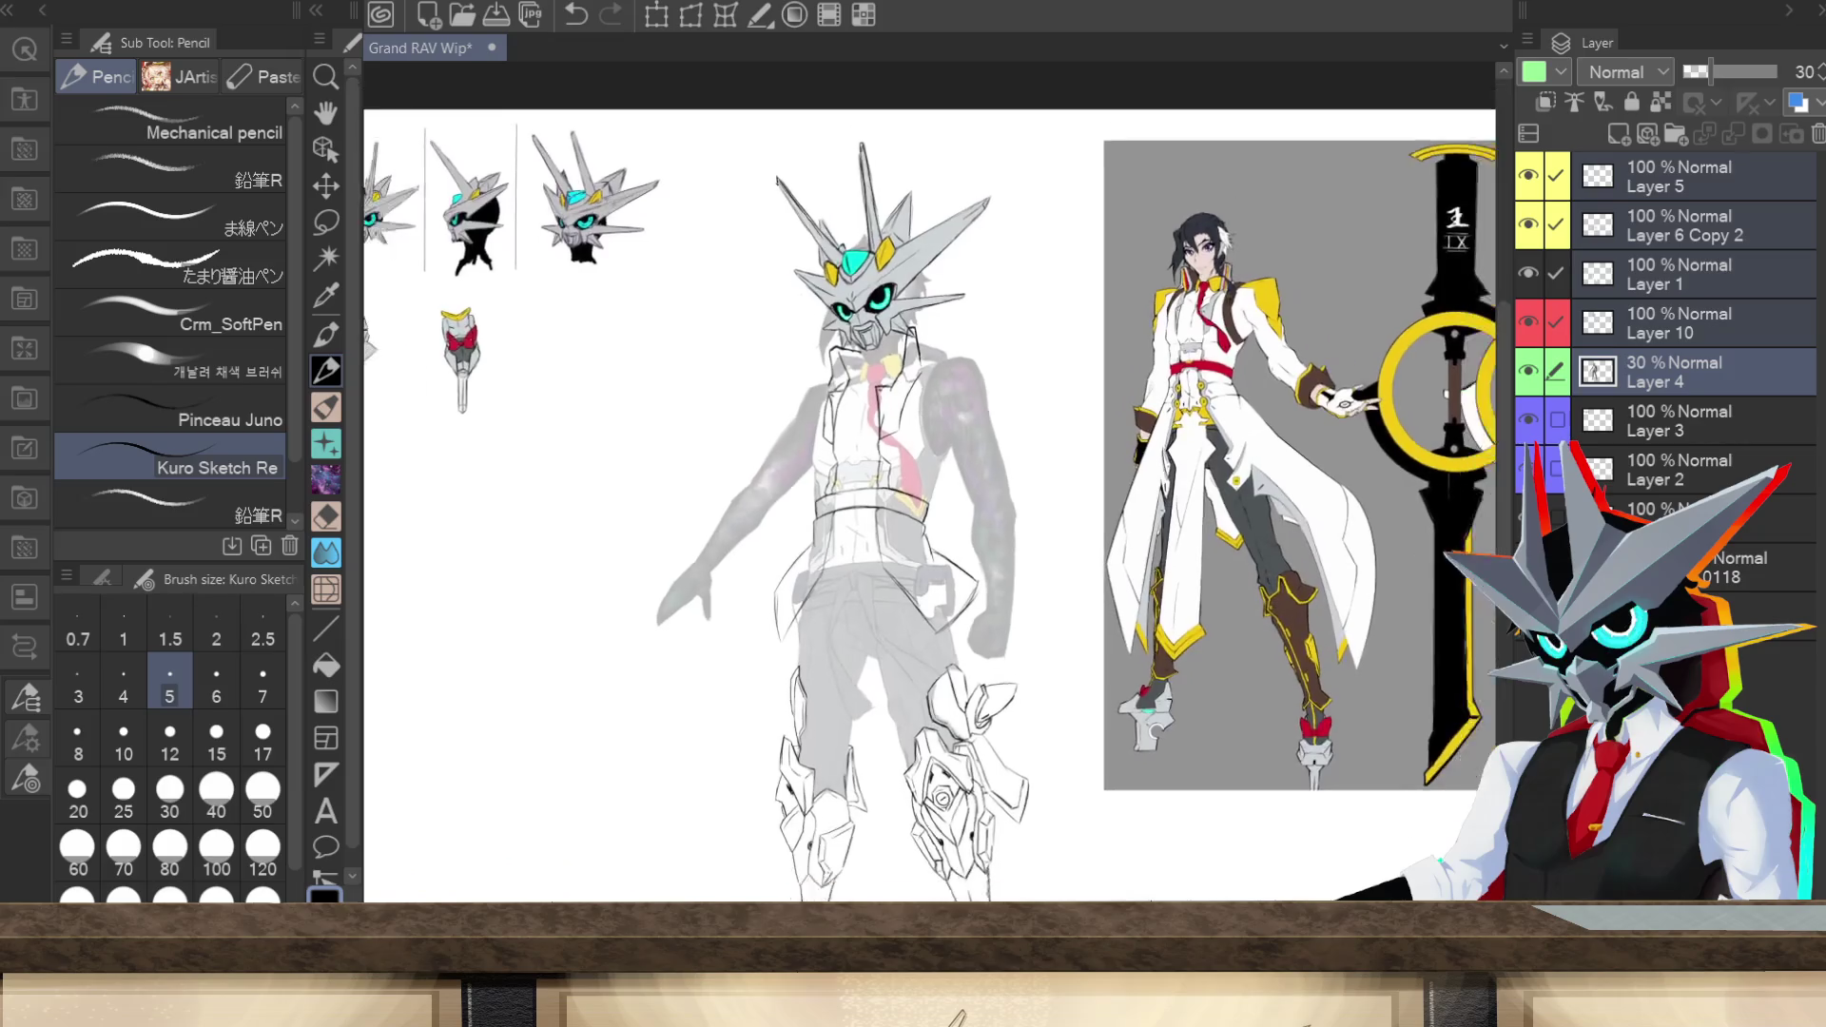
left_click(1658, 181)
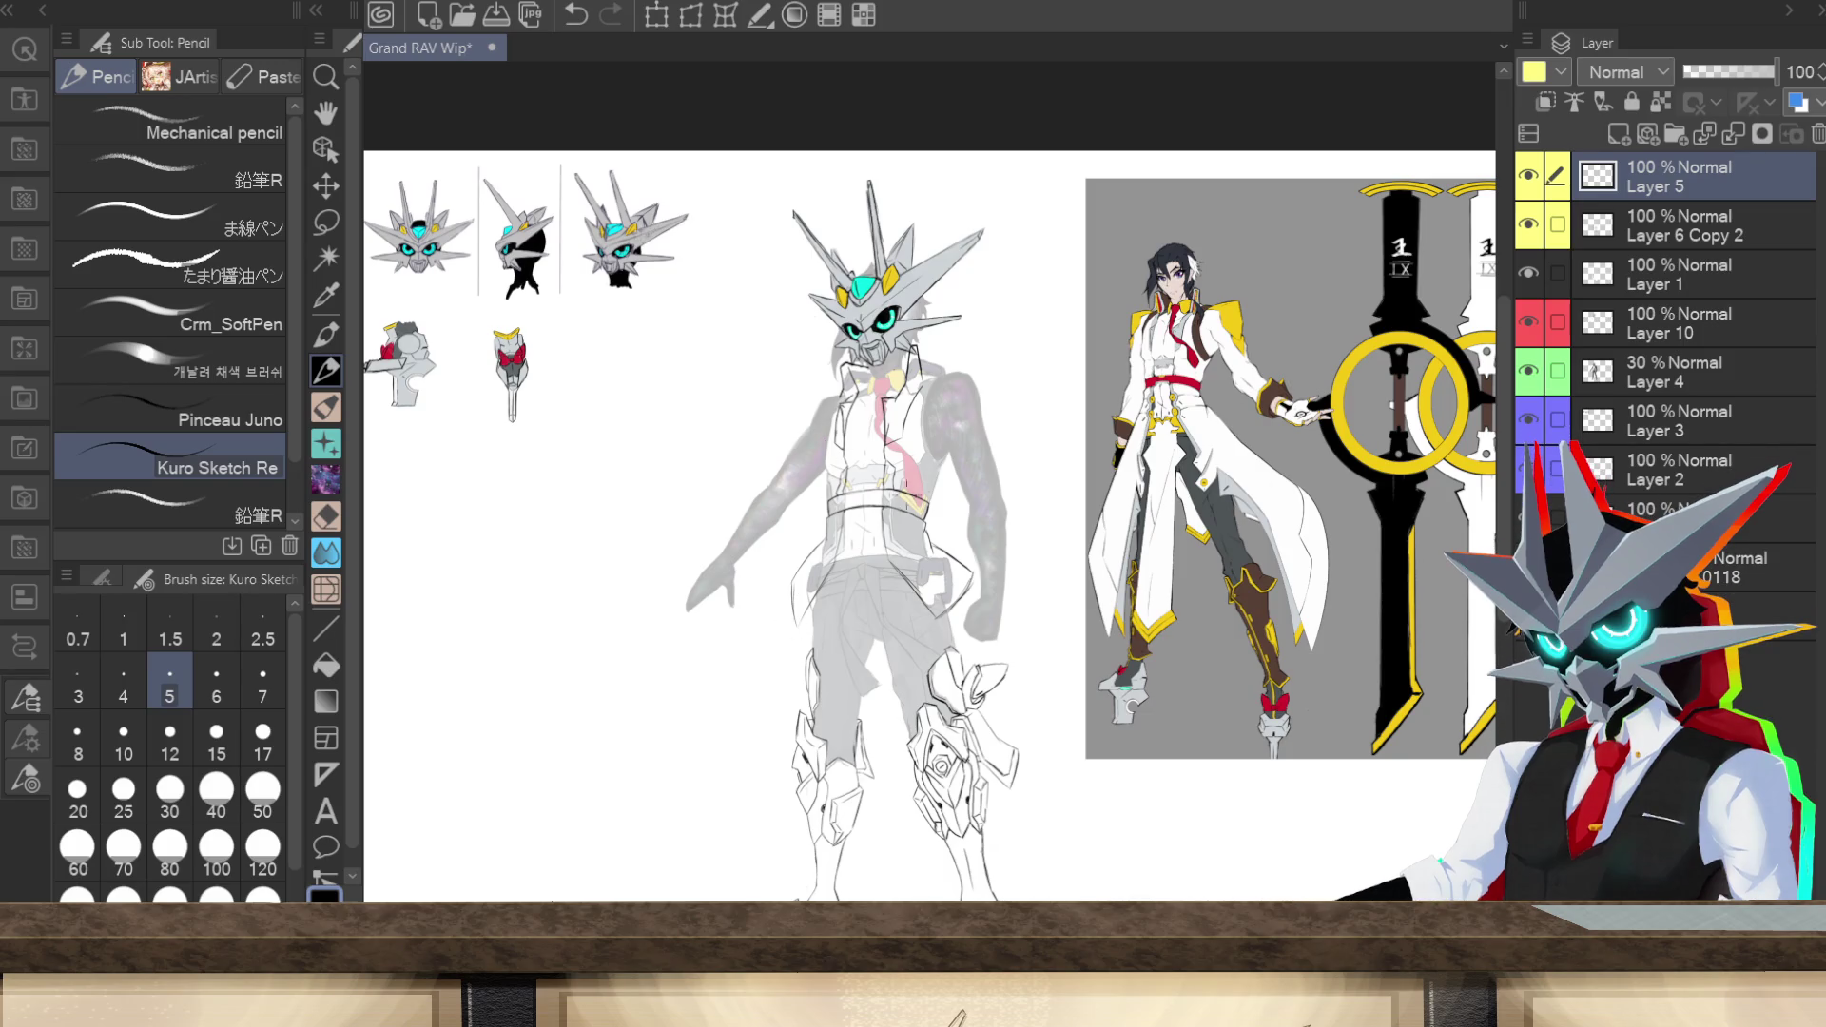
left_click_drag(868, 562, 919, 719)
left_click_drag(895, 645, 927, 730)
mouse_move(984, 673)
left_mouse_down()
mouse_move(1005, 665)
mouse_move(1010, 756)
mouse_move(942, 582)
mouse_move(1020, 728)
left_mouse_up()
left_click_drag(963, 596, 1027, 731)
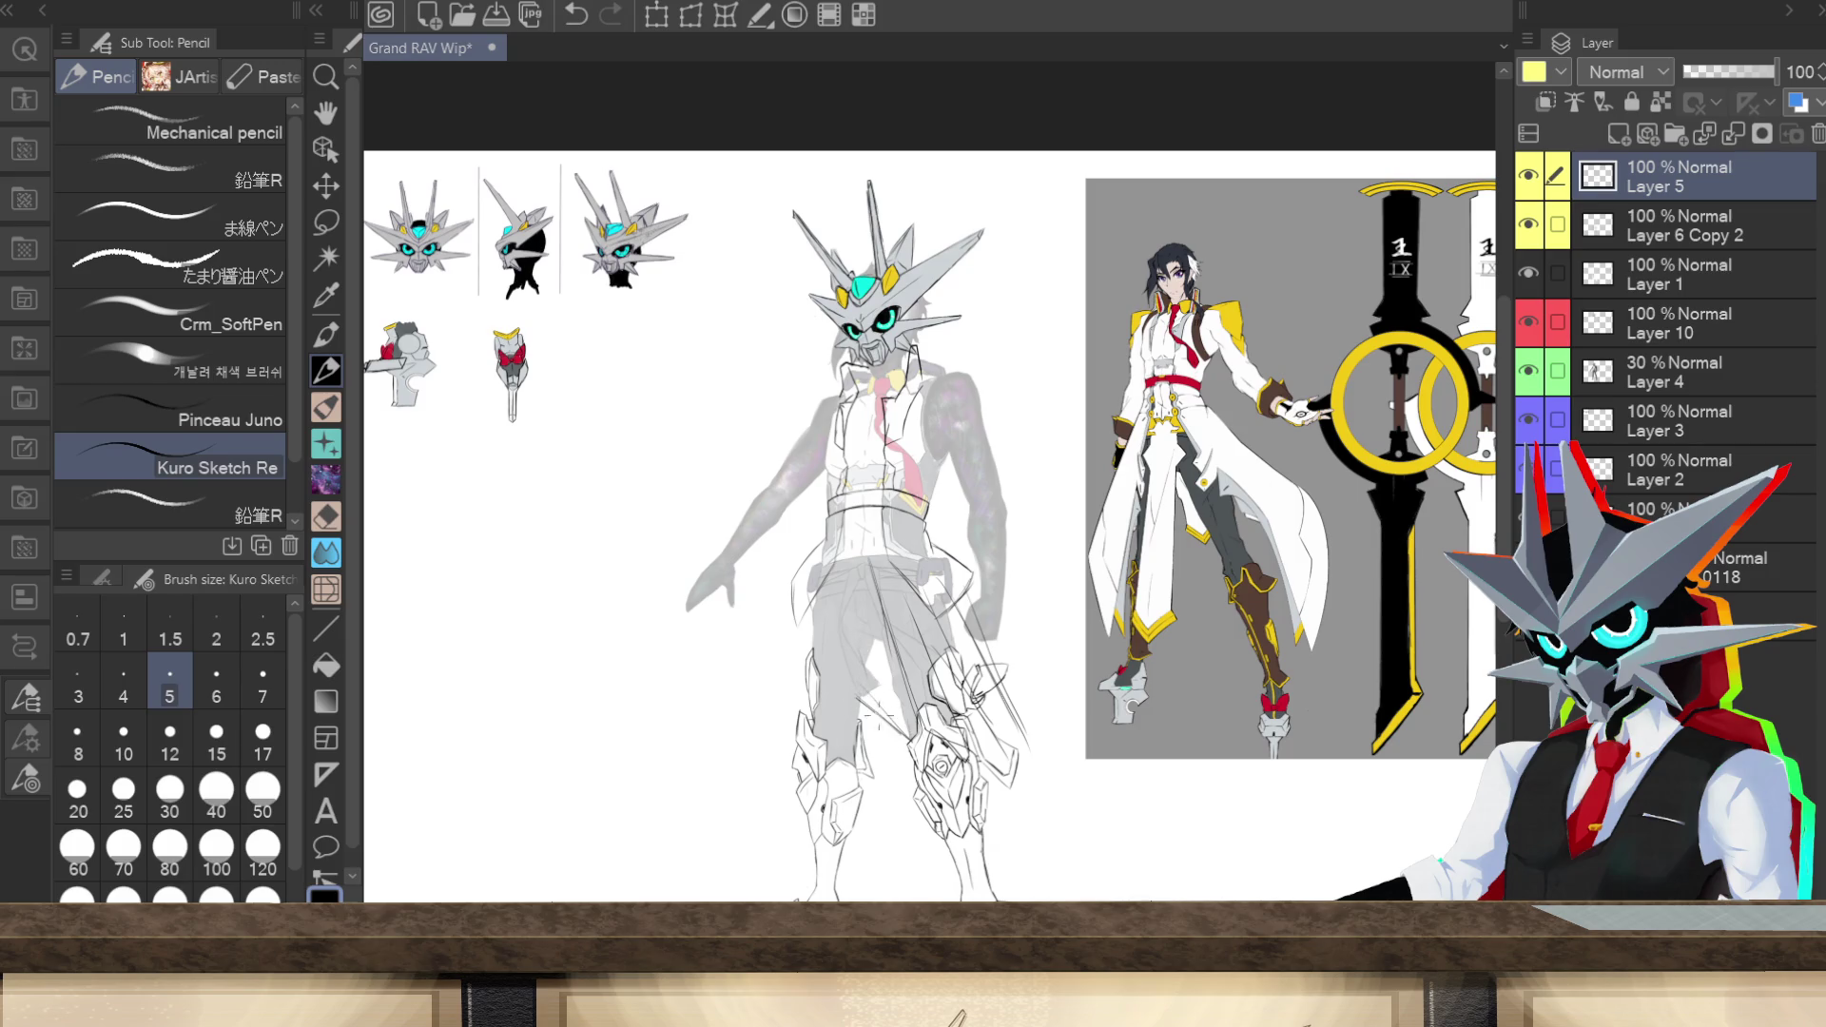
left_click_drag(831, 584, 792, 687)
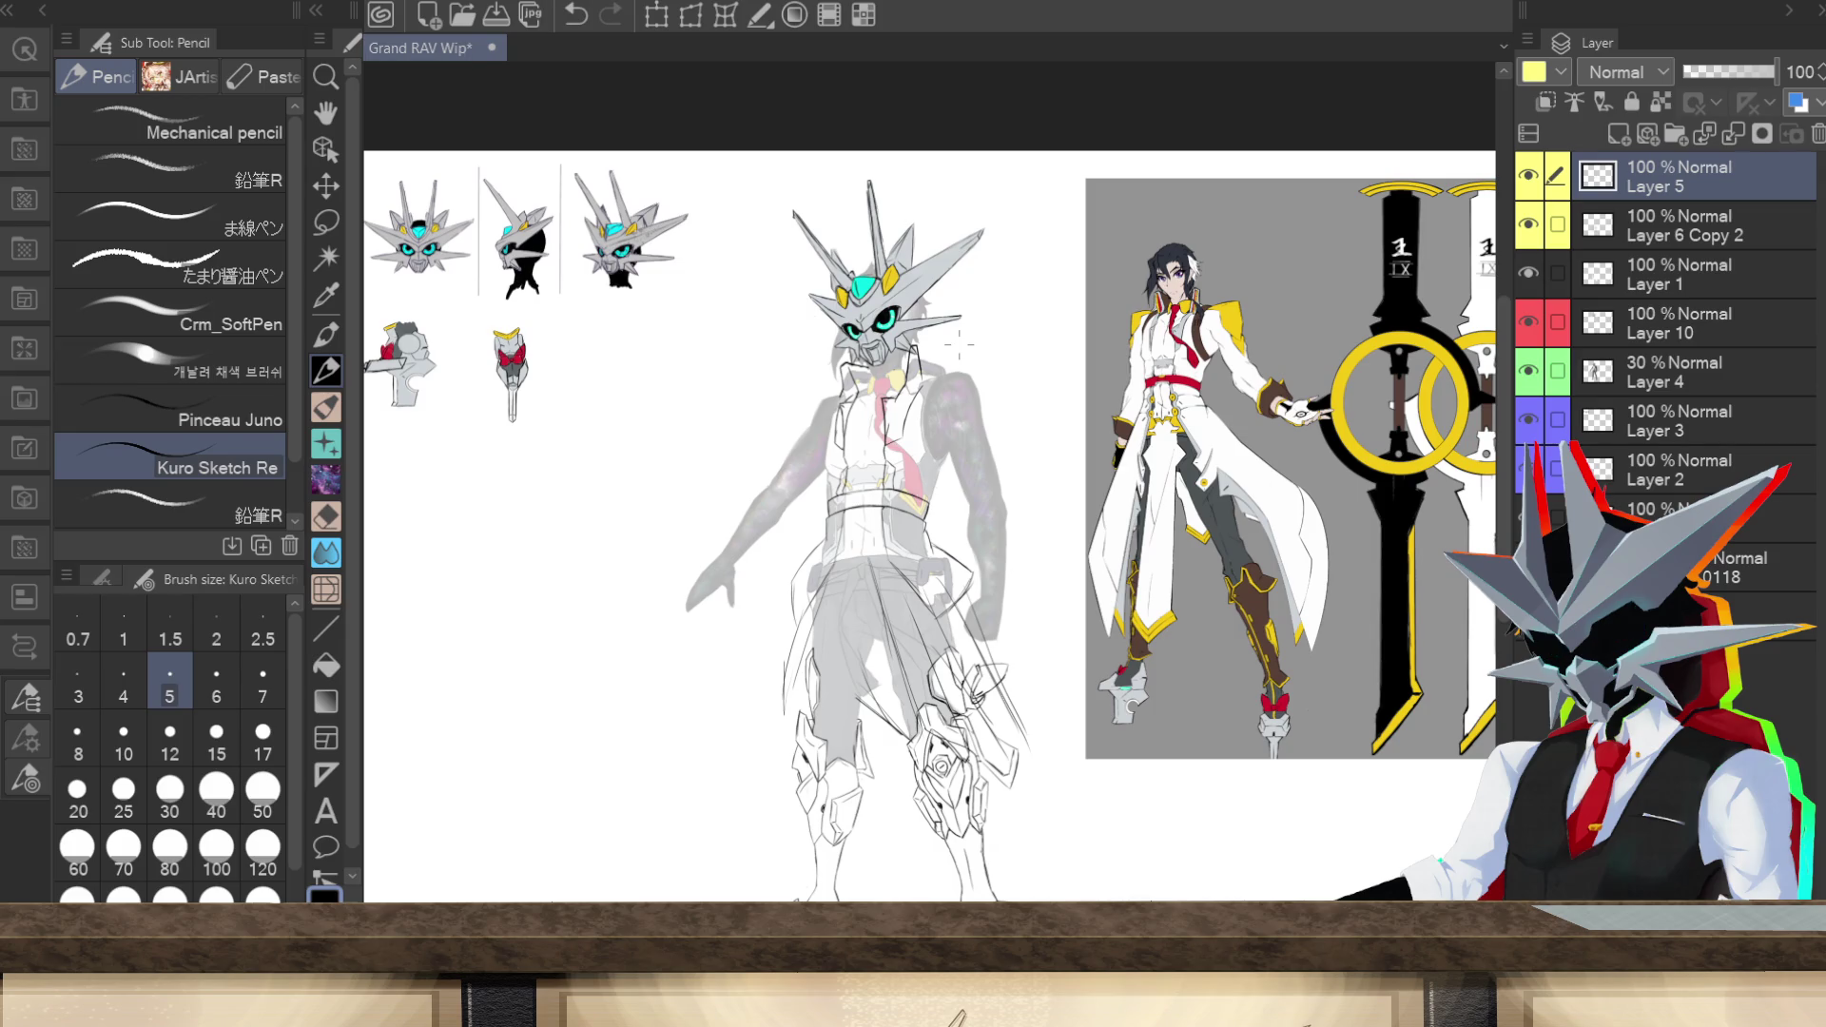
Step: Undo the trial leg and sword strokes and zoom in on the torso
key("ctrl+z")
key("ctrl+z")
key("ctrl+z")
key("ctrl+z")
key("ctrl+z")
key("ctrl+z")
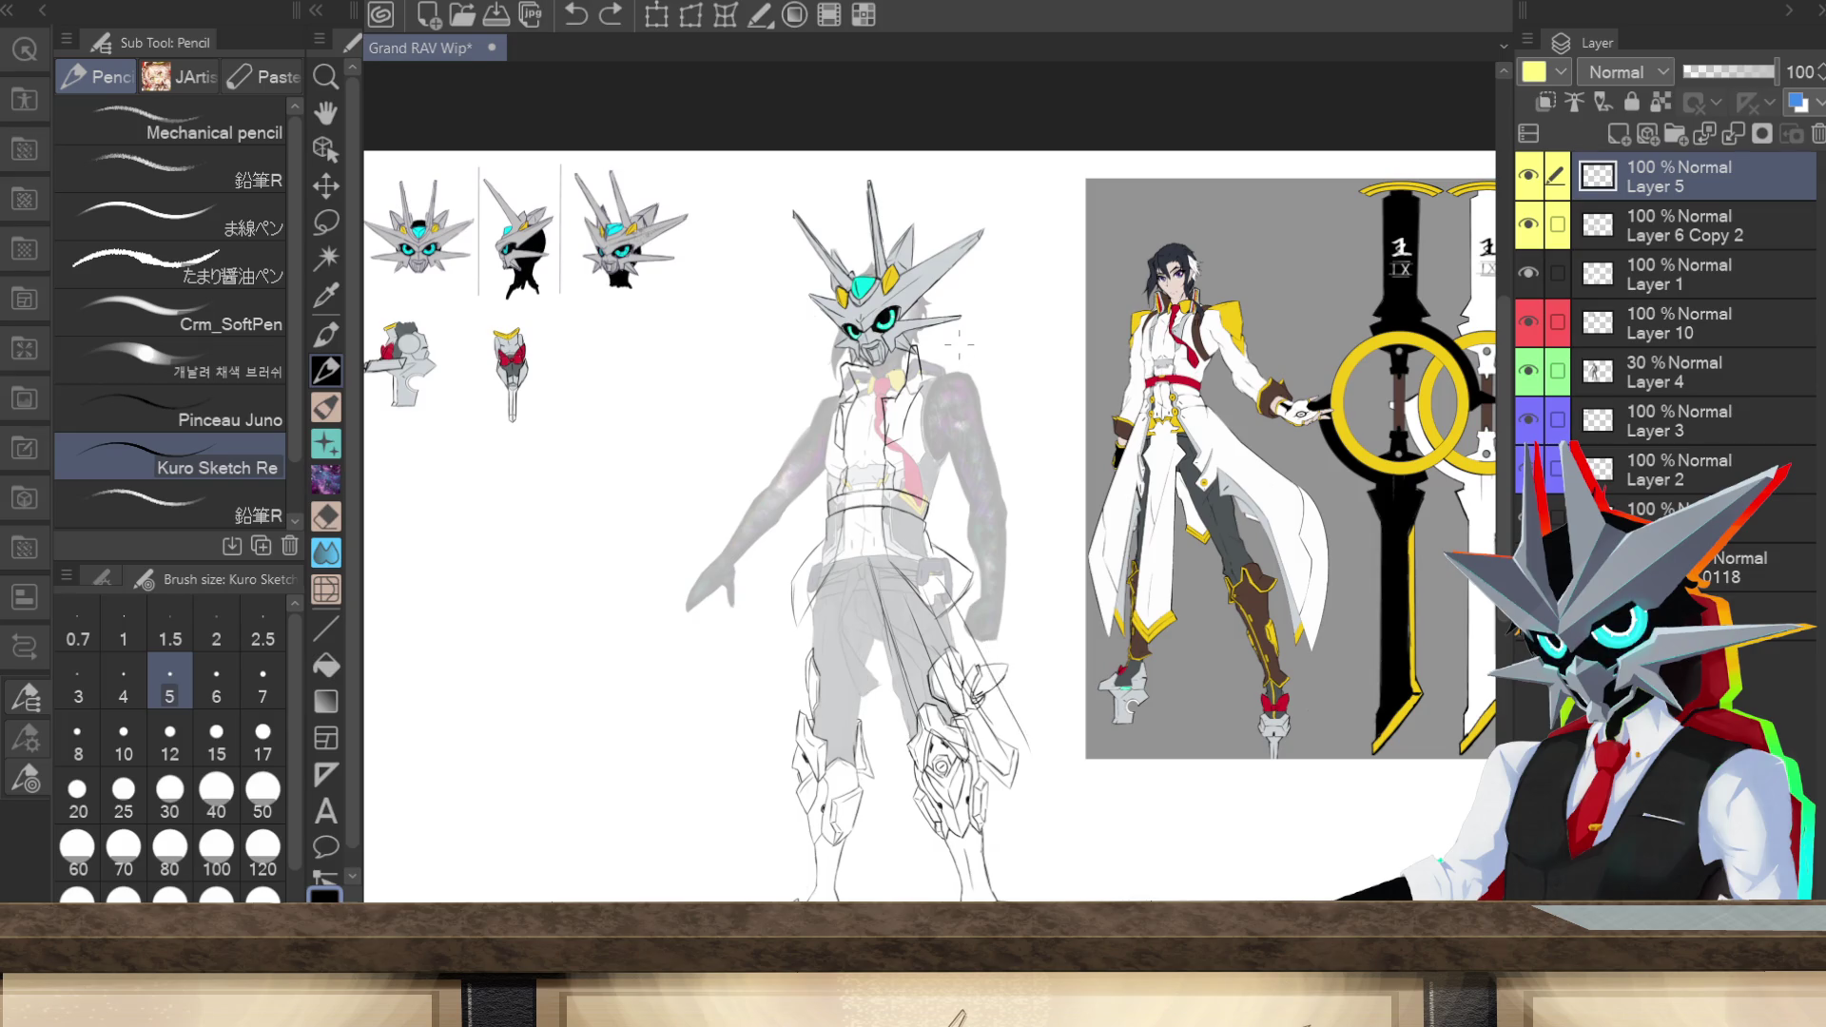
key("ctrl+z")
key("ctrl+z")
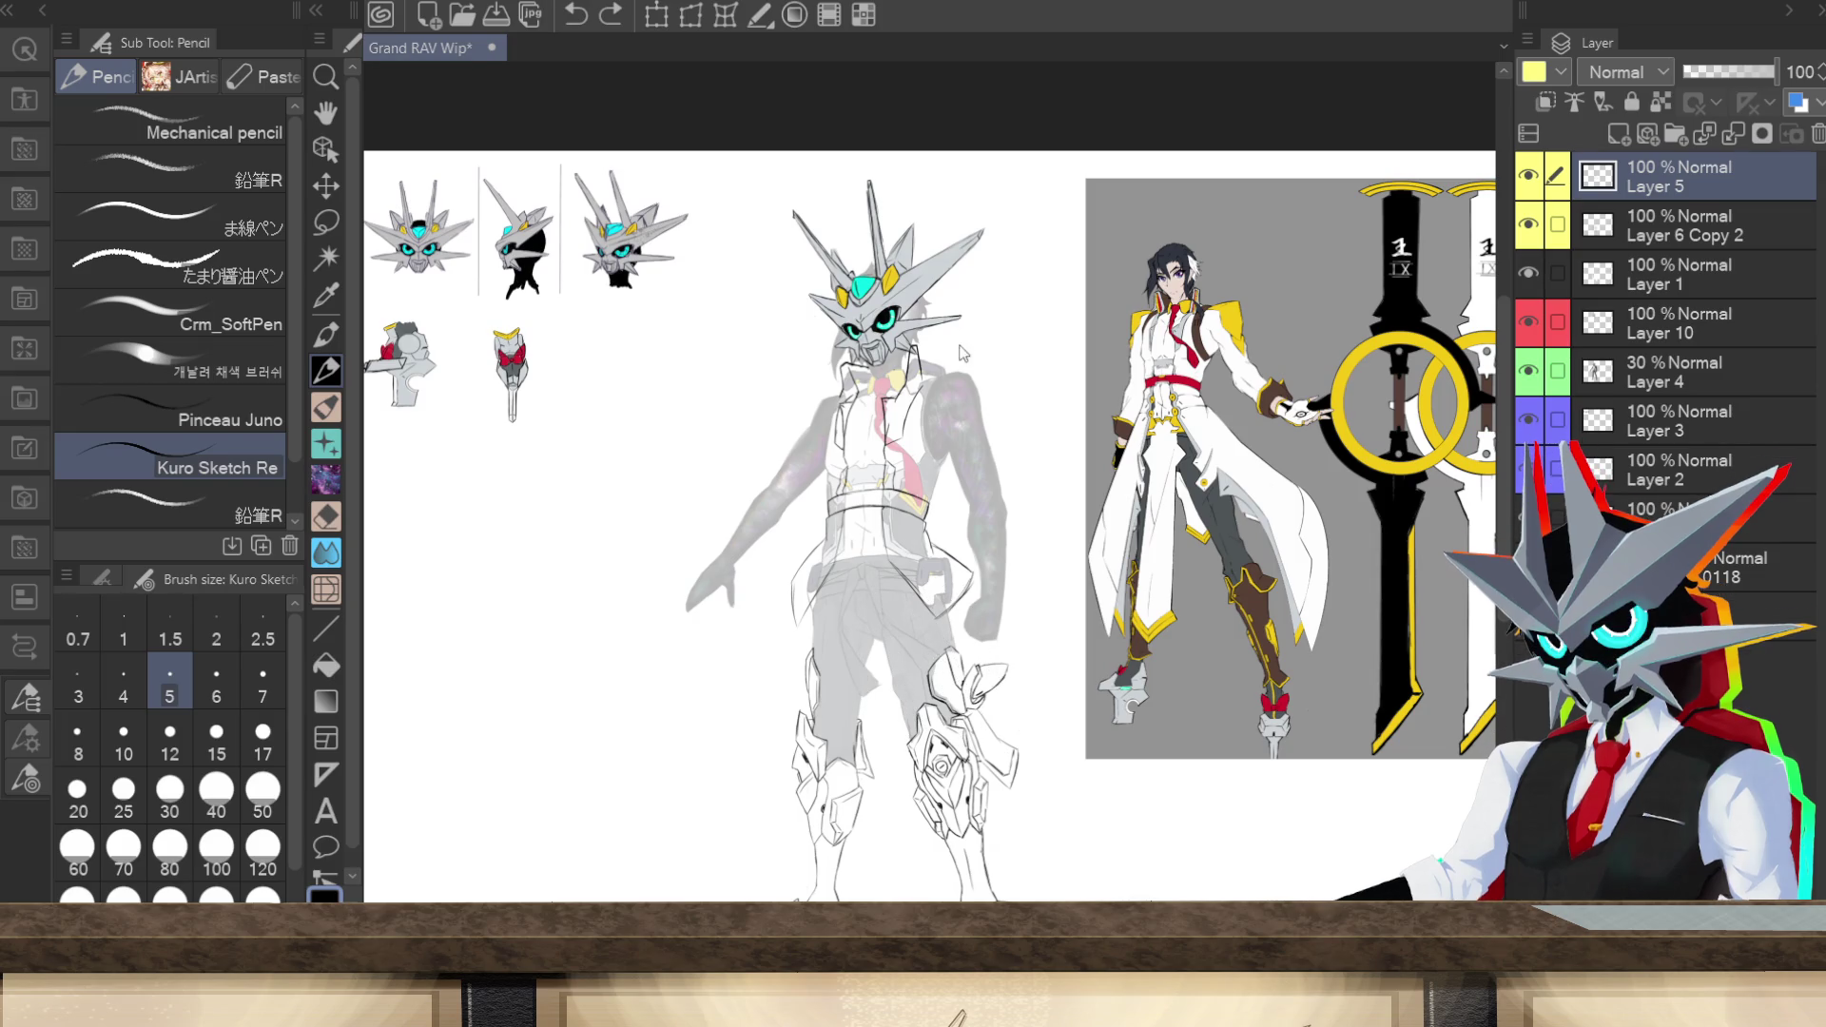
key("ctrl+plus")
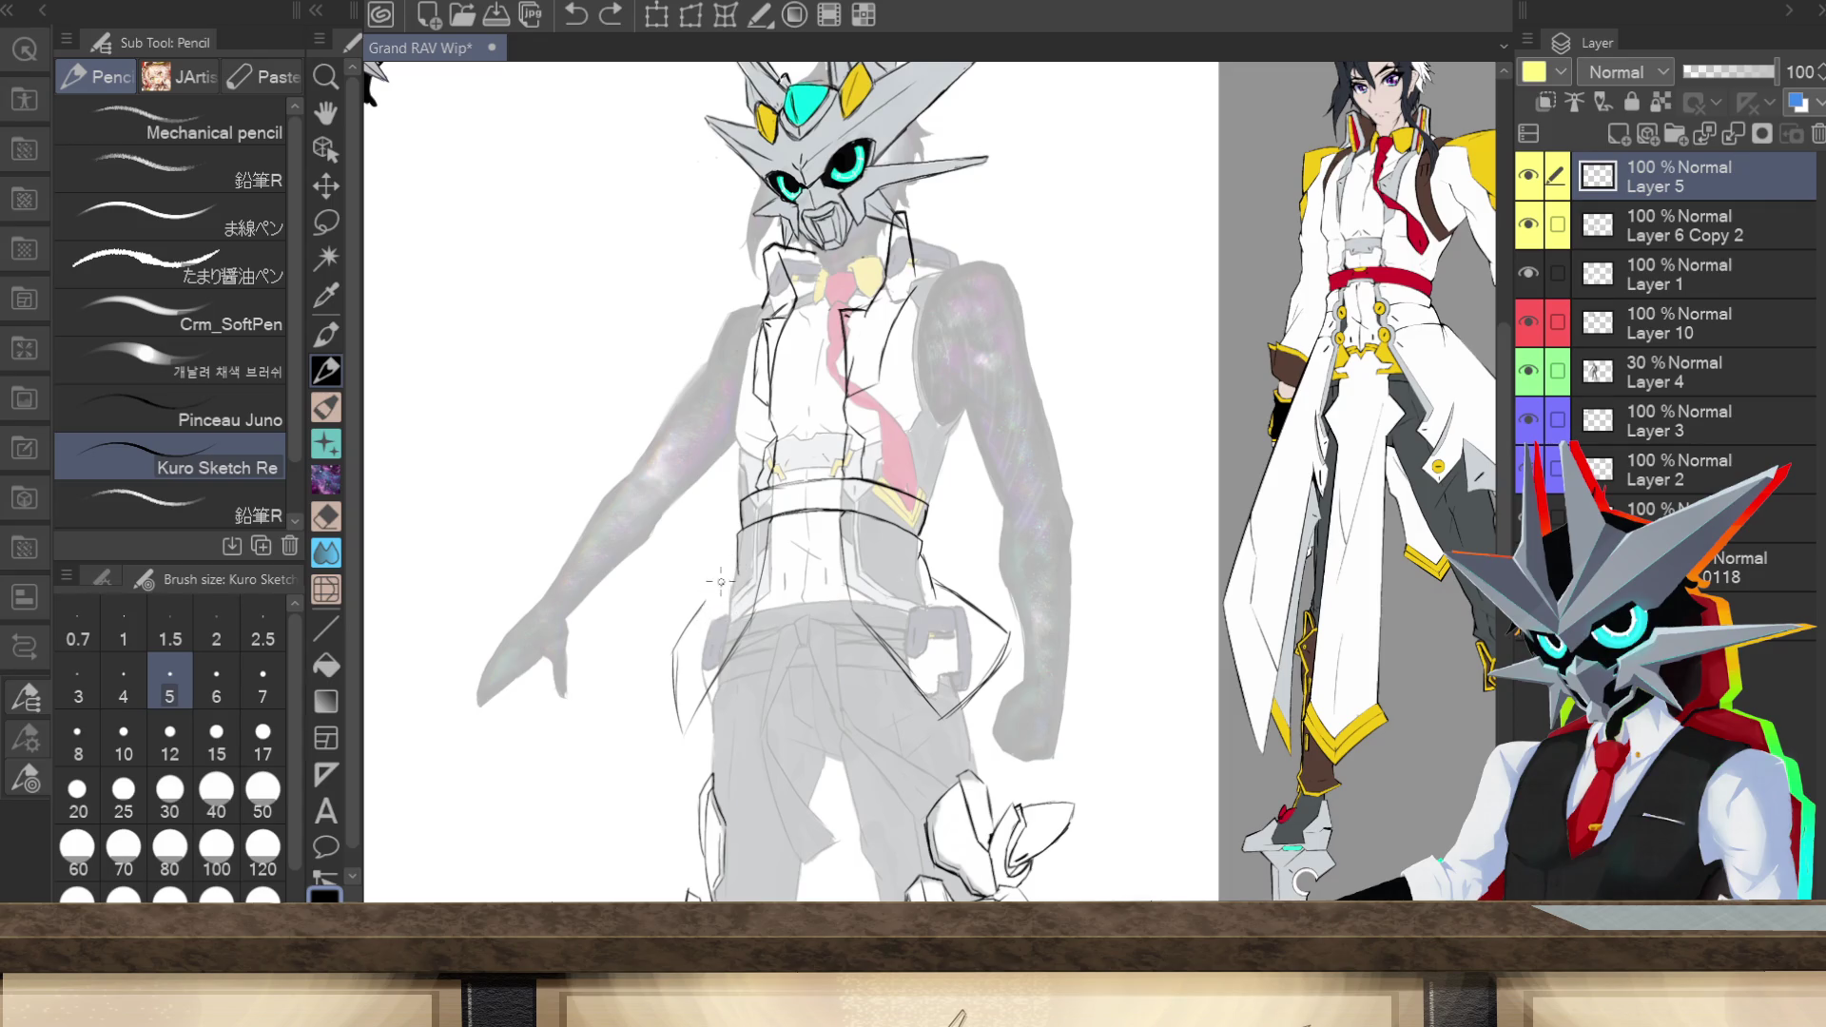
Step: Undo the short pencil strokes by the belt pocket, then zoom out to the whole sheet
left_click_drag(704, 597, 687, 605)
key("ctrl+z")
key("ctrl+z")
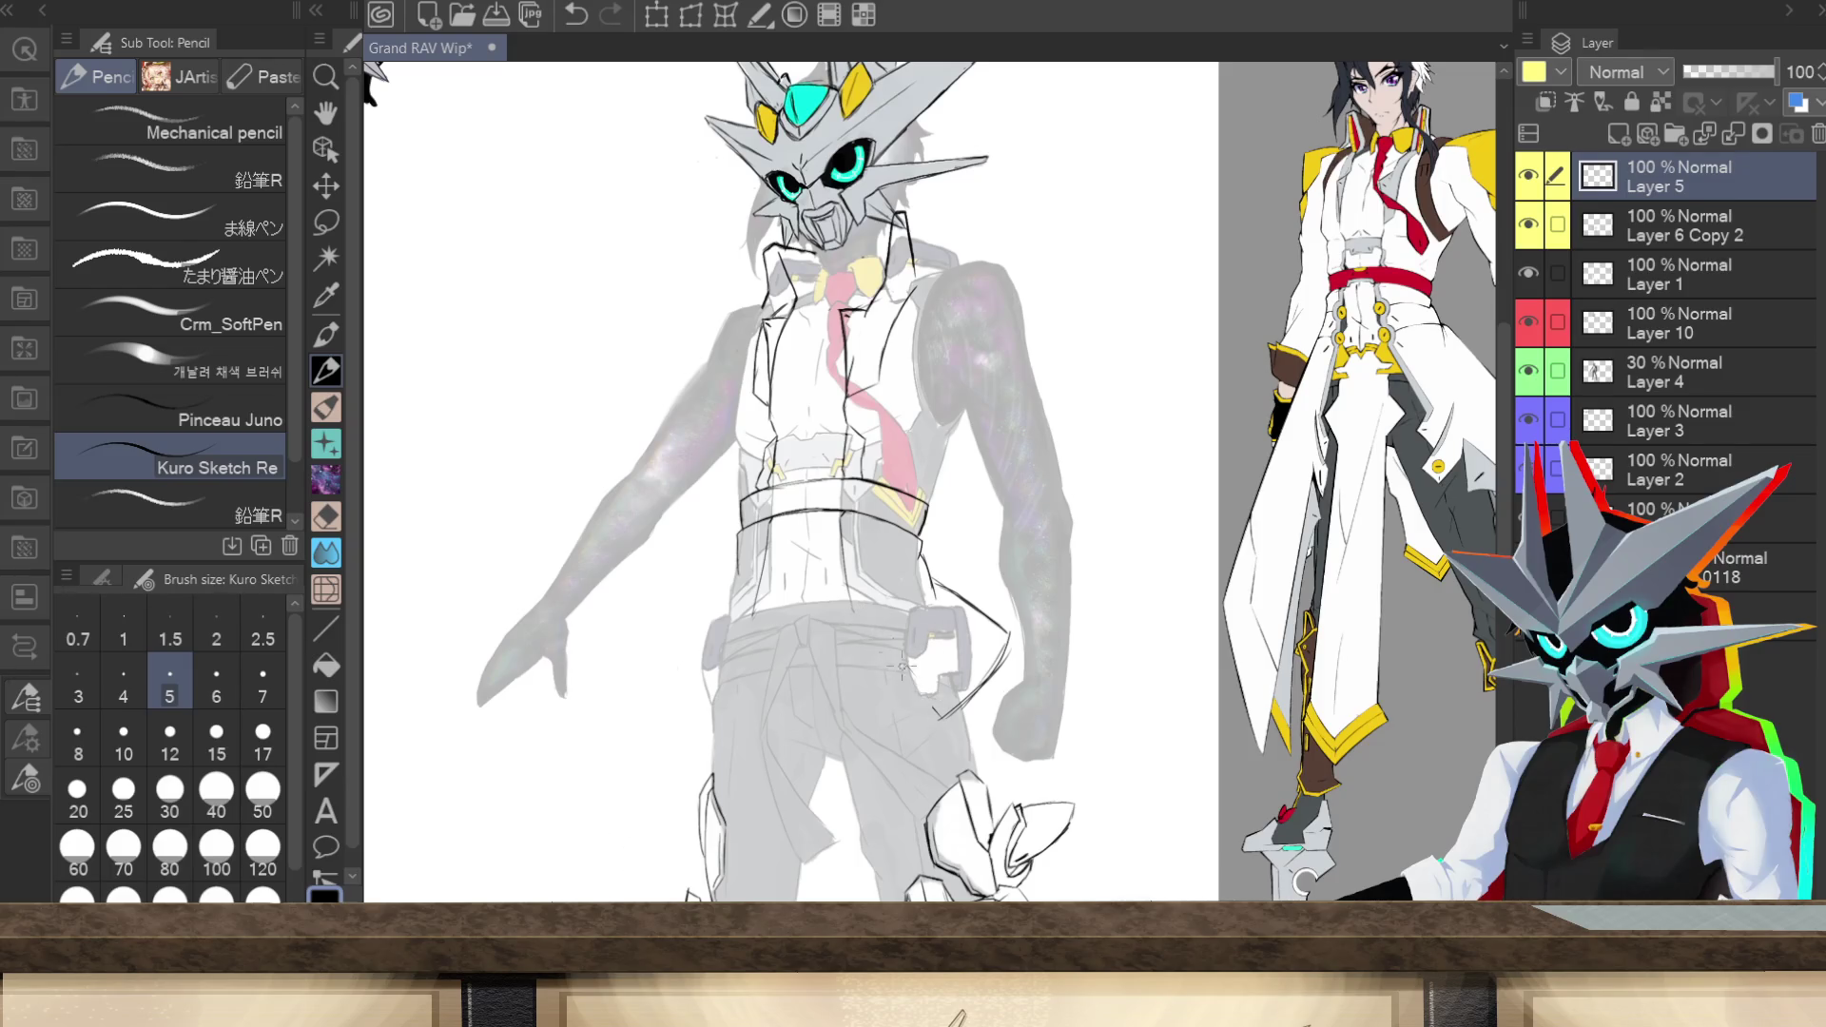
key("ctrl+z")
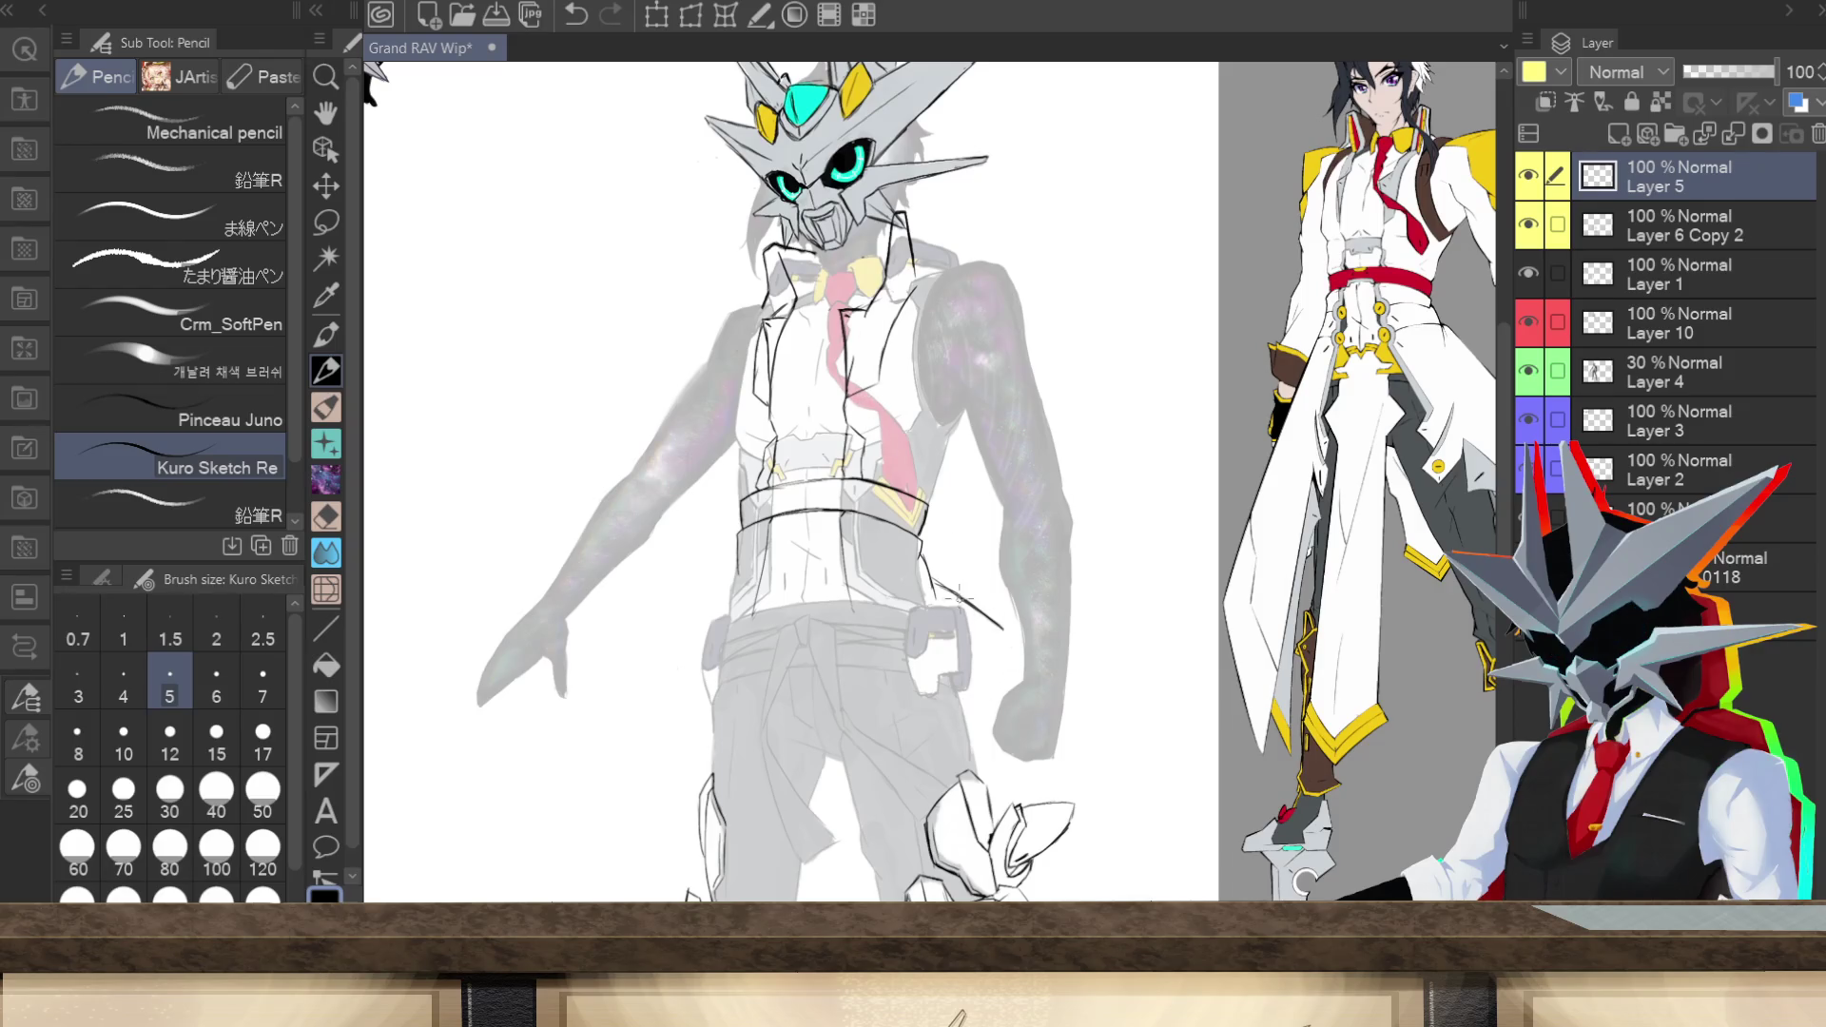
key("ctrl+z")
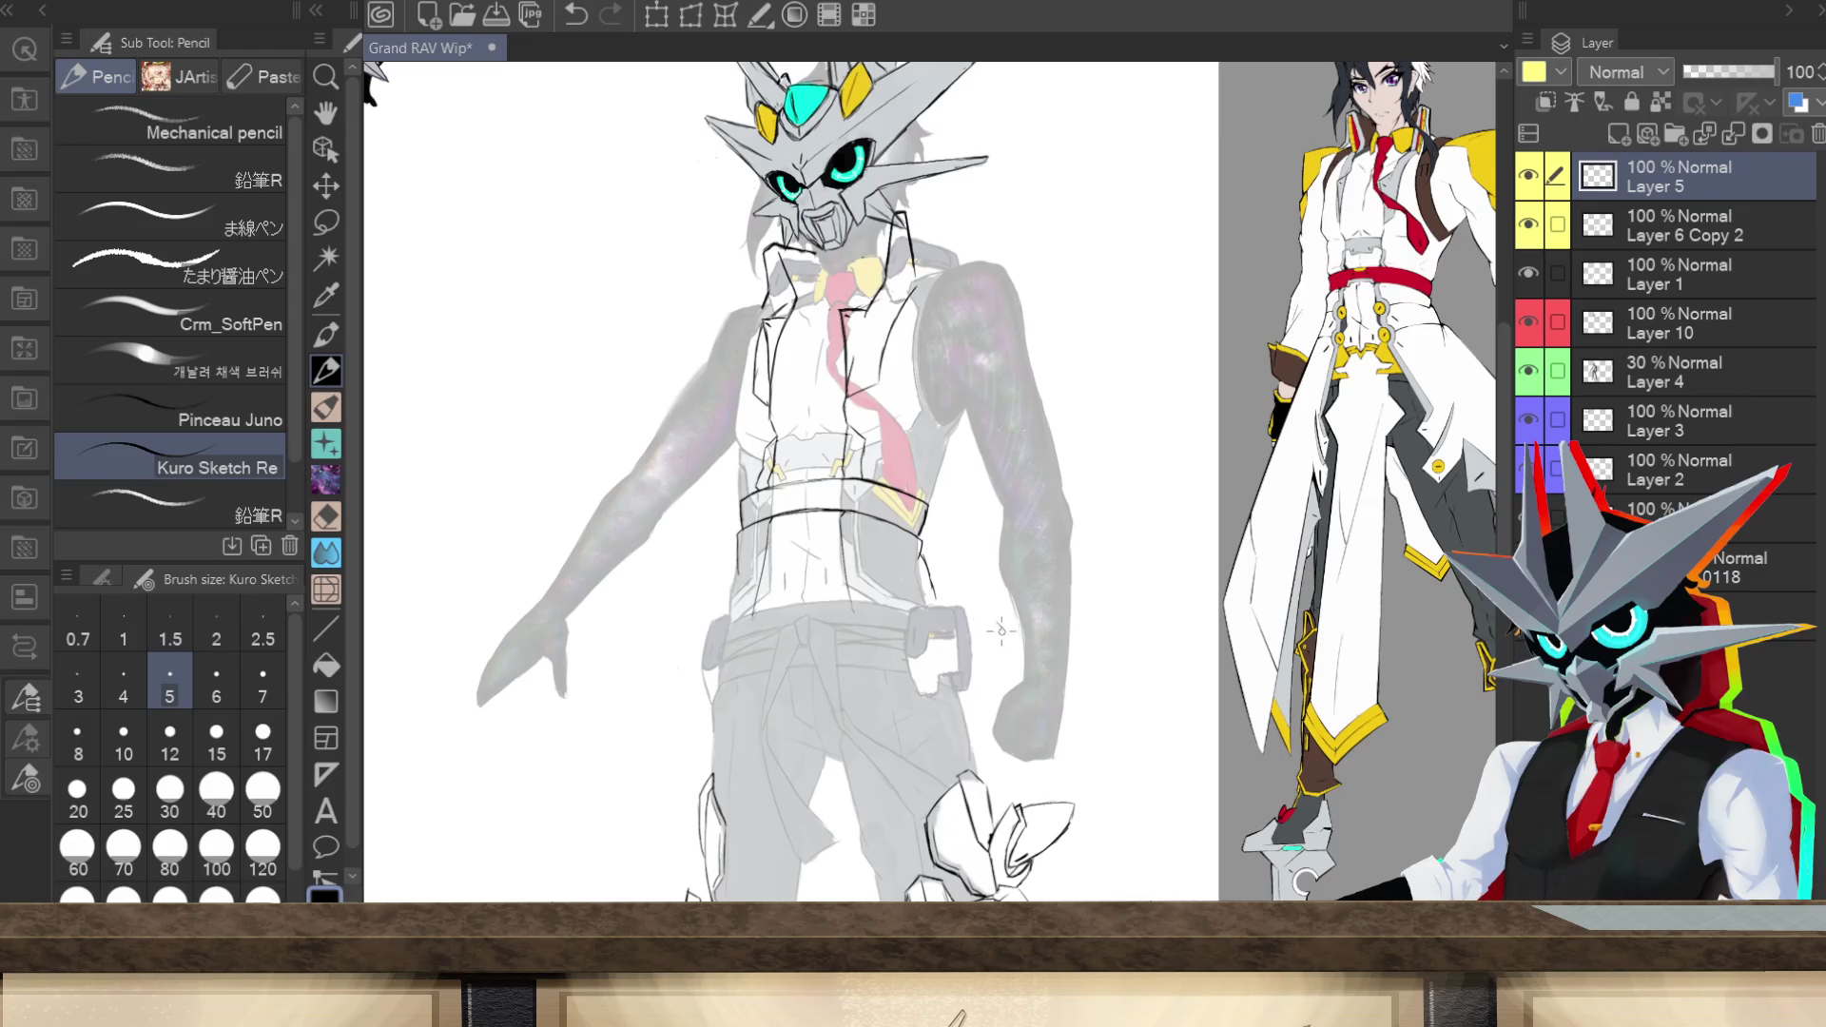
scroll(1504, 510, "up", 5)
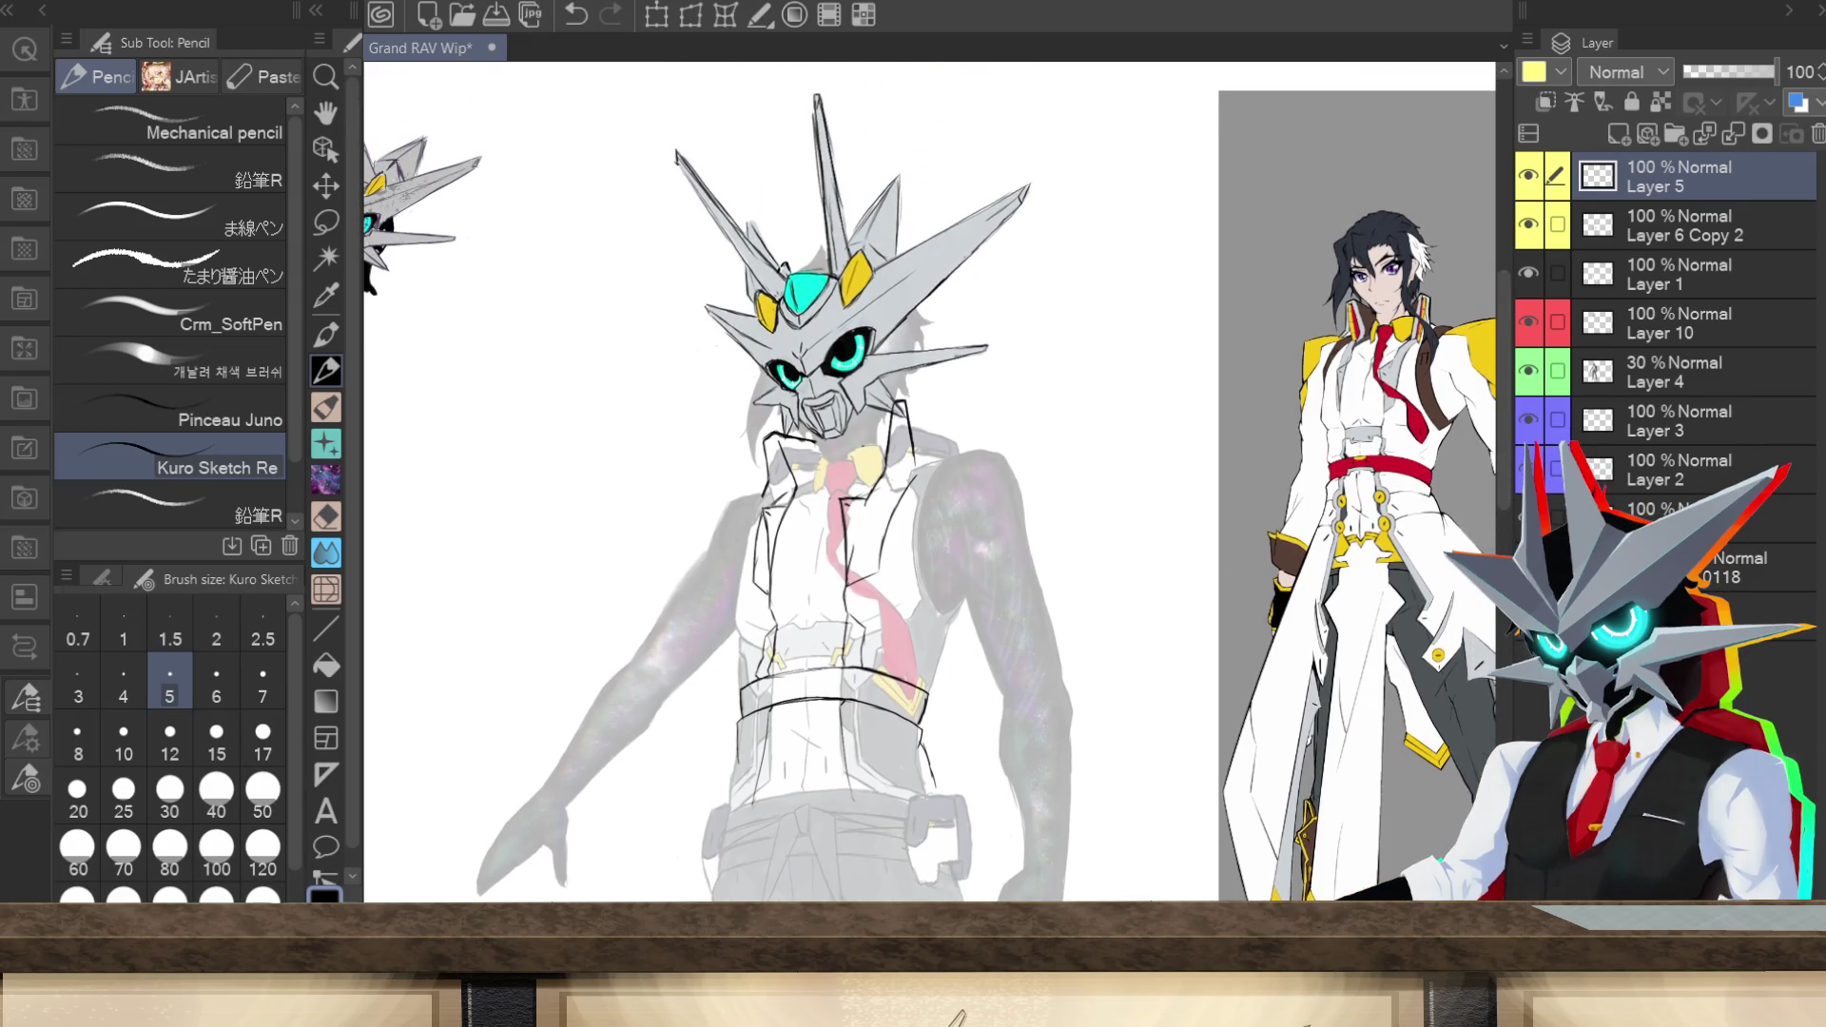
scroll(930, 497, "right", 5)
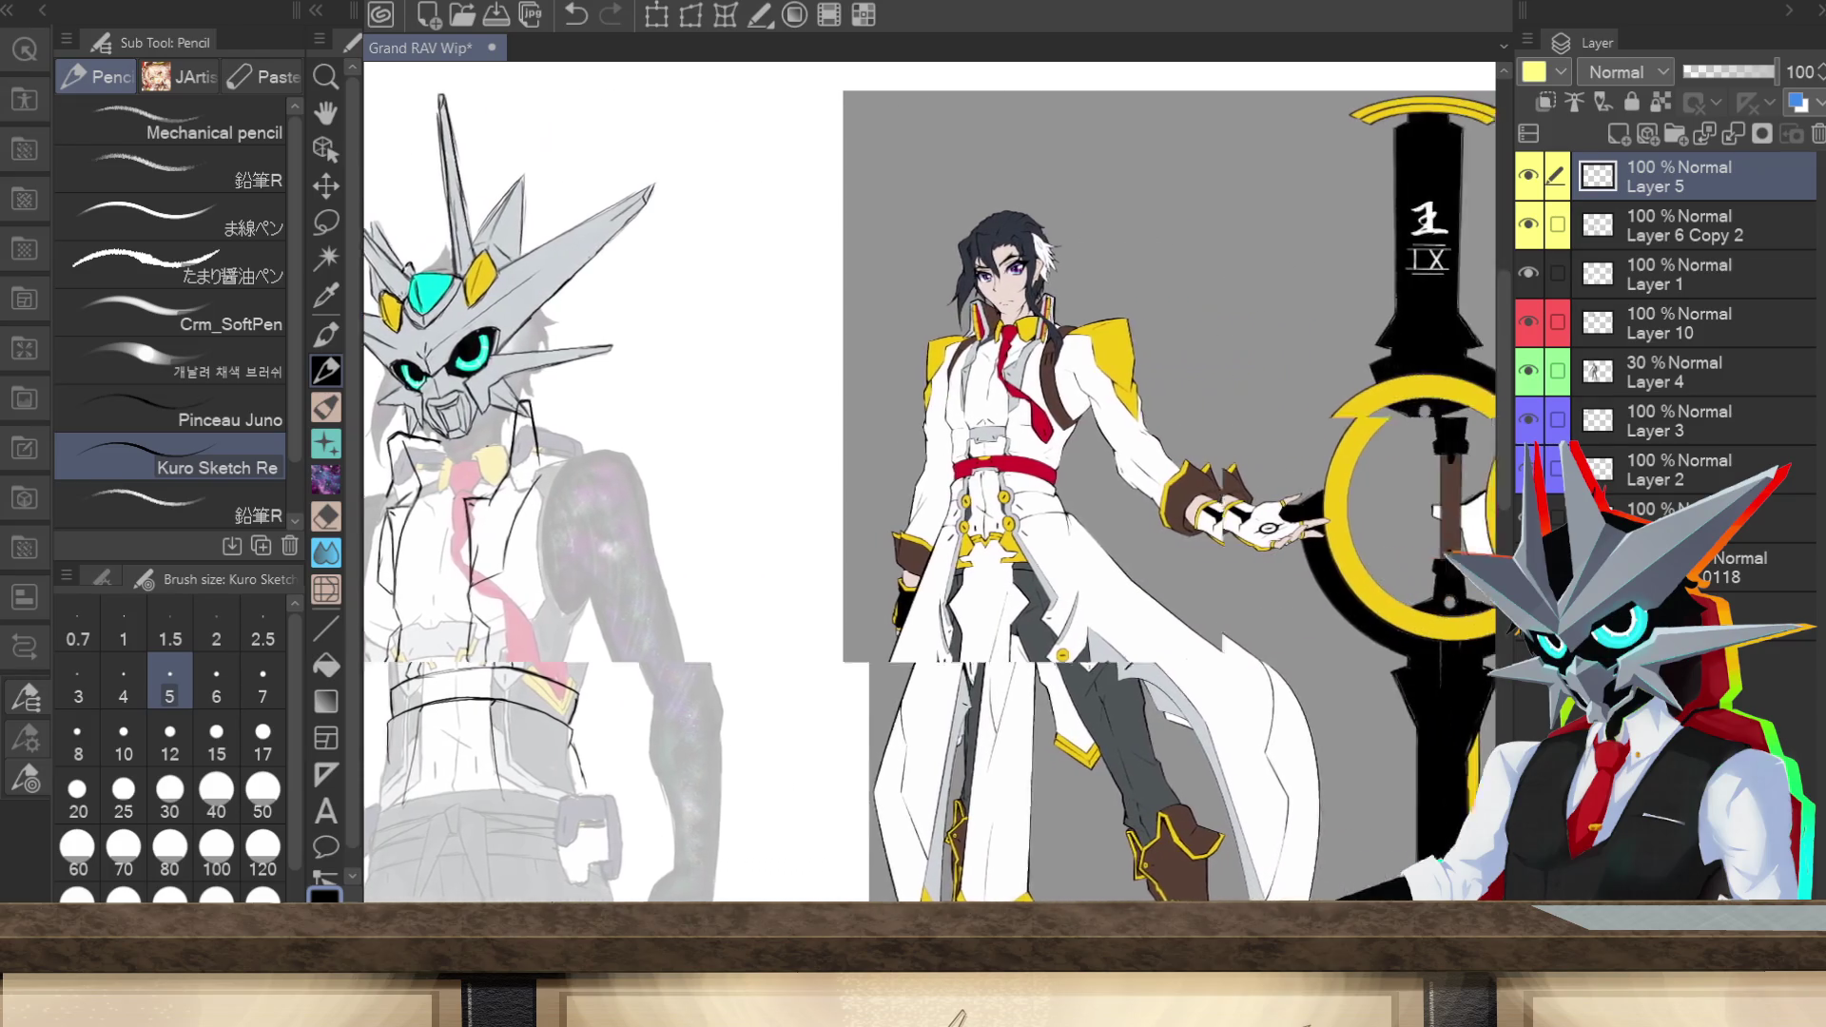
scroll(930, 496, "left", 3)
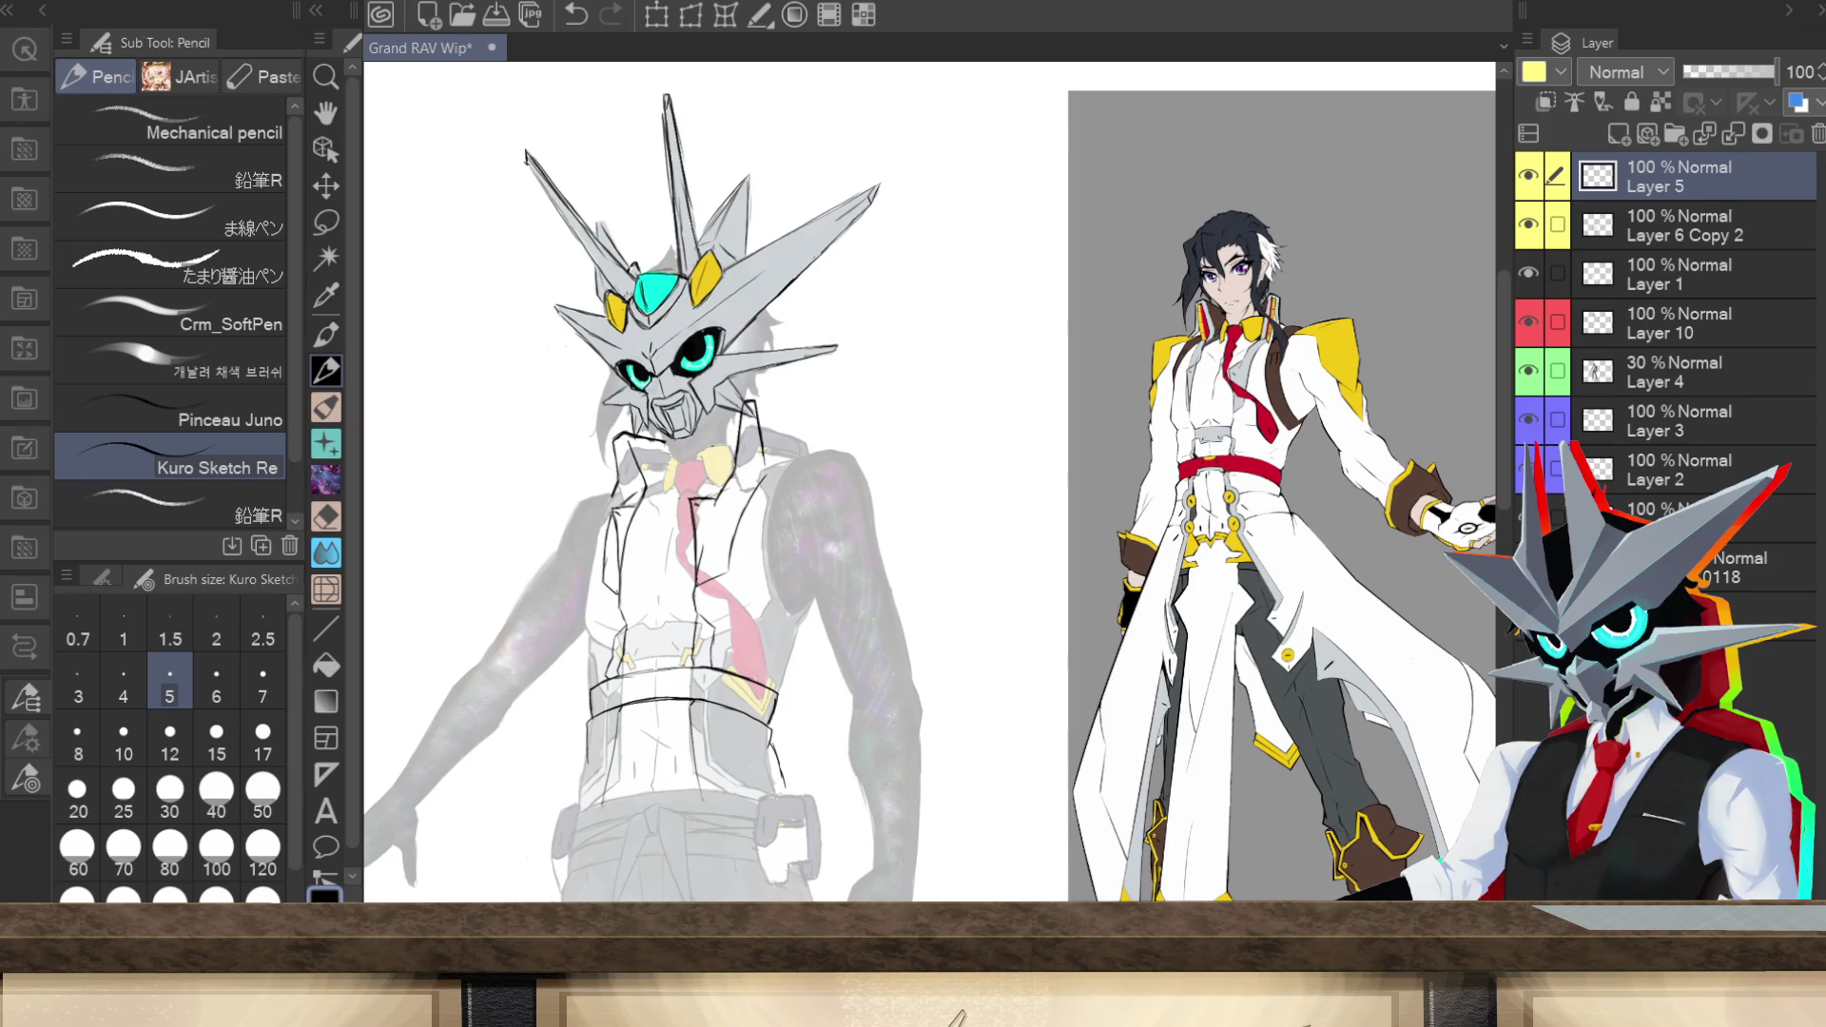
key("ctrl+minus")
key("ctrl+minus")
key("ctrl+minus")
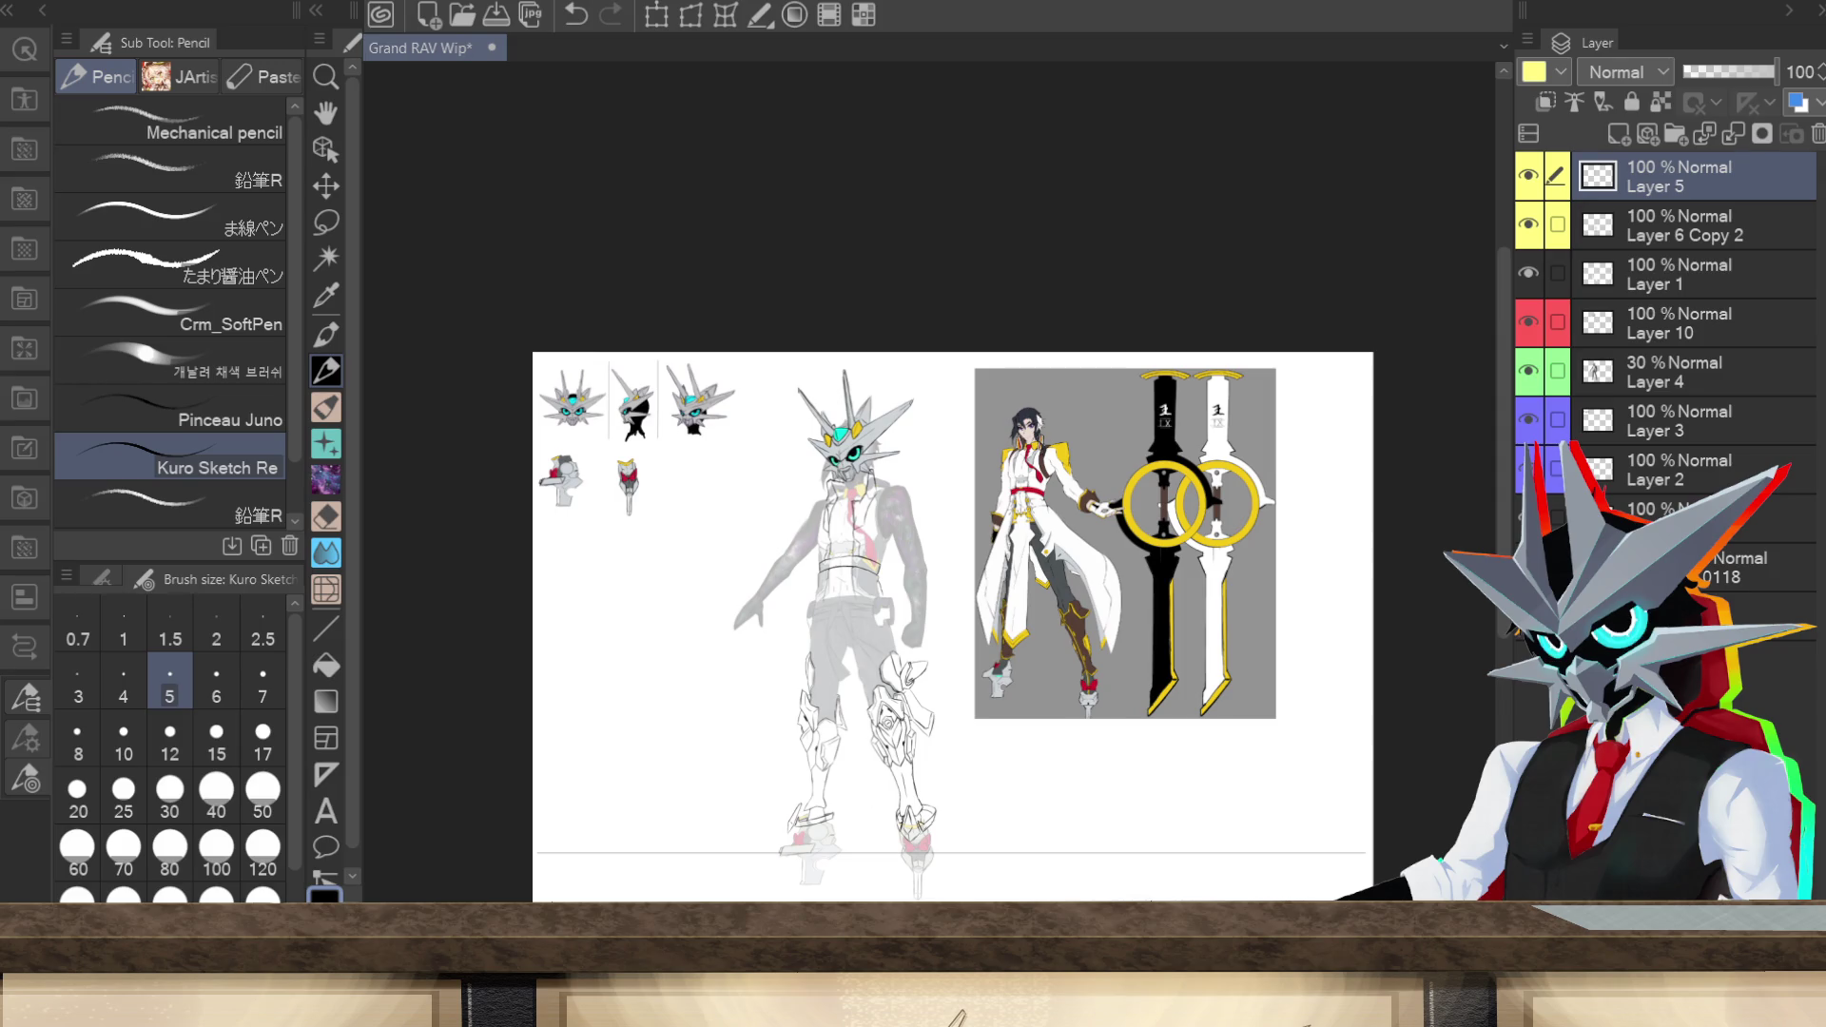
Step: Zoom in and pan until the sketched figure's torso and vest fill the view
key("ctrl+plus")
key("ctrl+plus")
key("ctrl+plus")
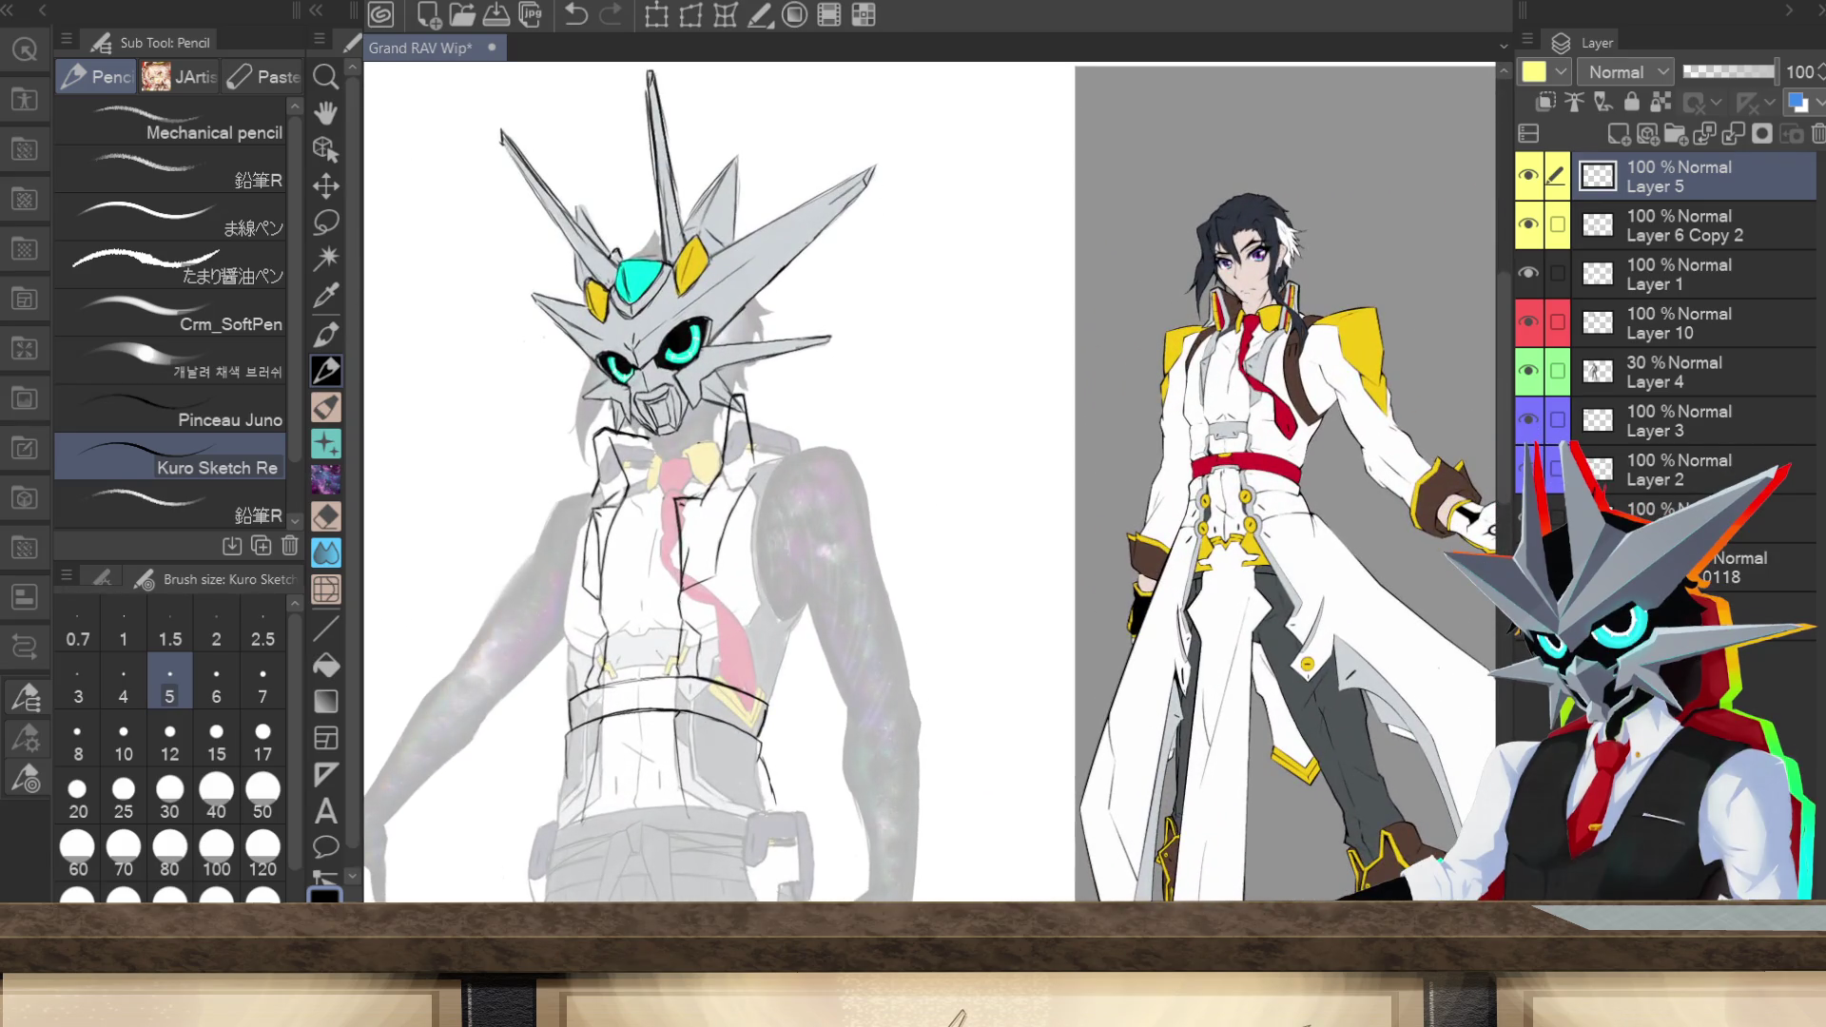
scroll(930, 485, "left", 5)
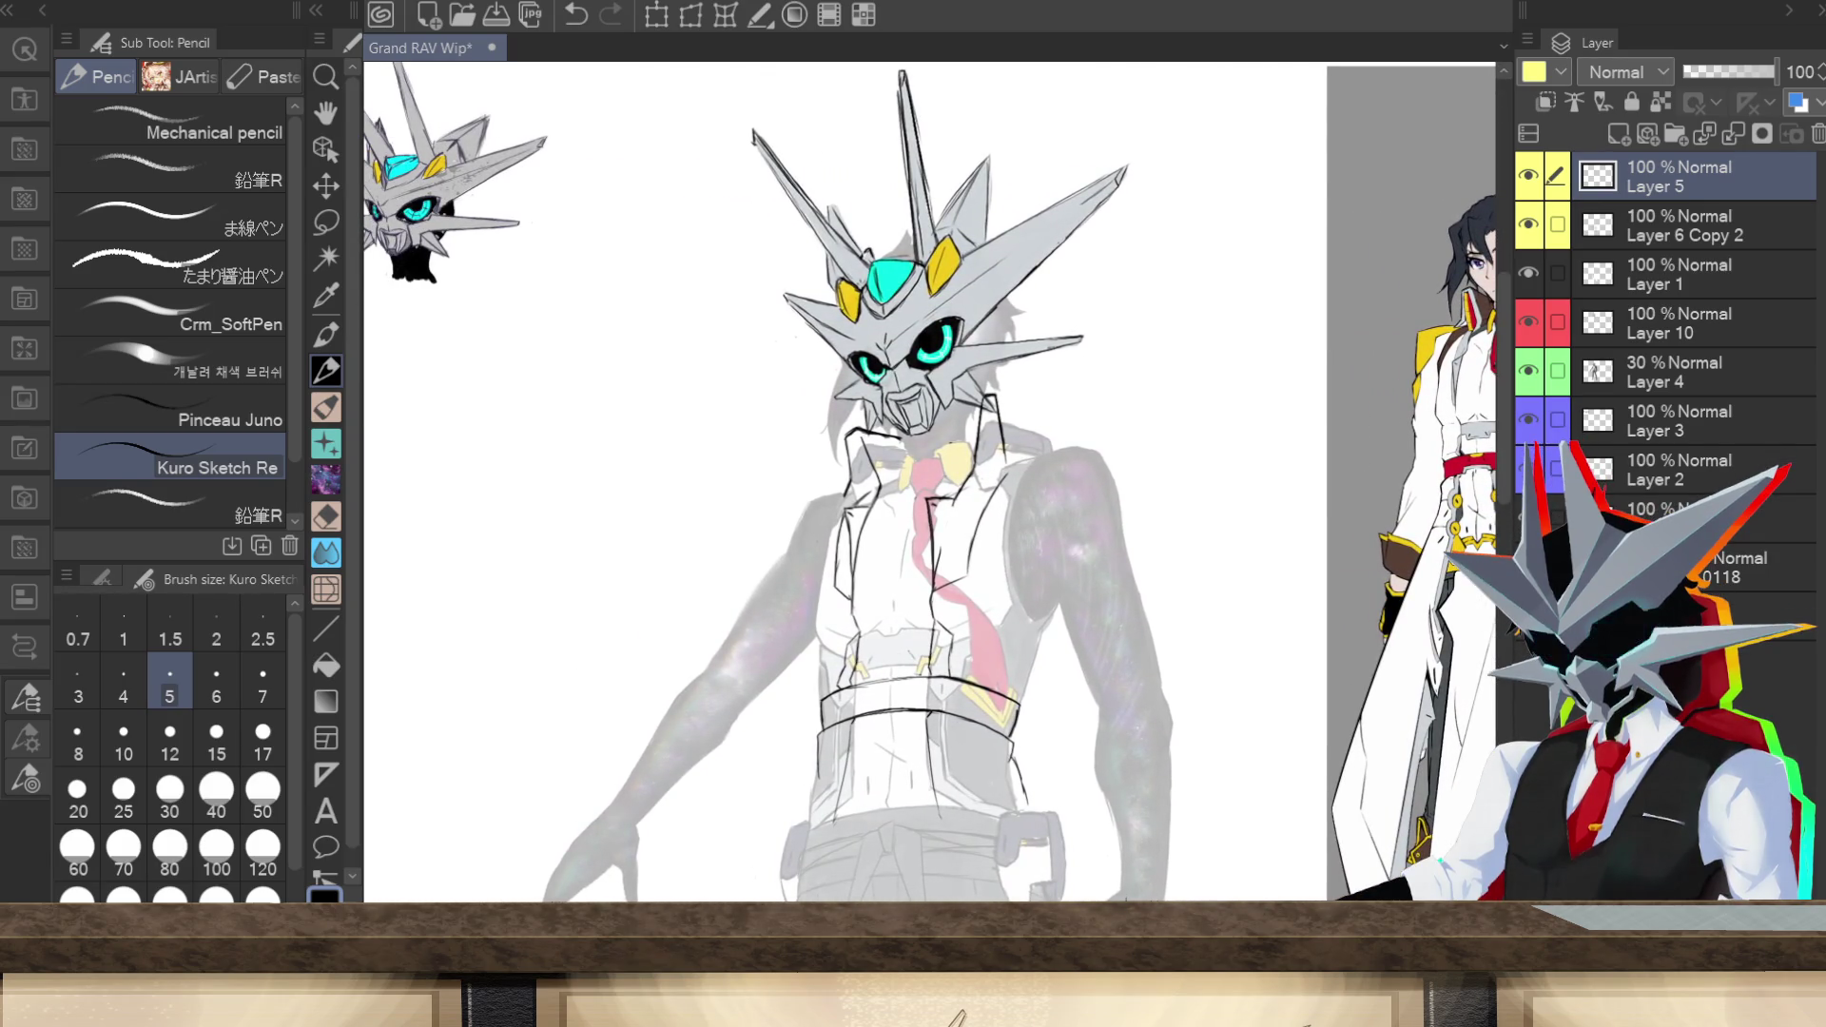
scroll(1505, 500, "down", 2)
left_click_drag(1505, 500, 1508, 528)
scroll(930, 482, "right", 3)
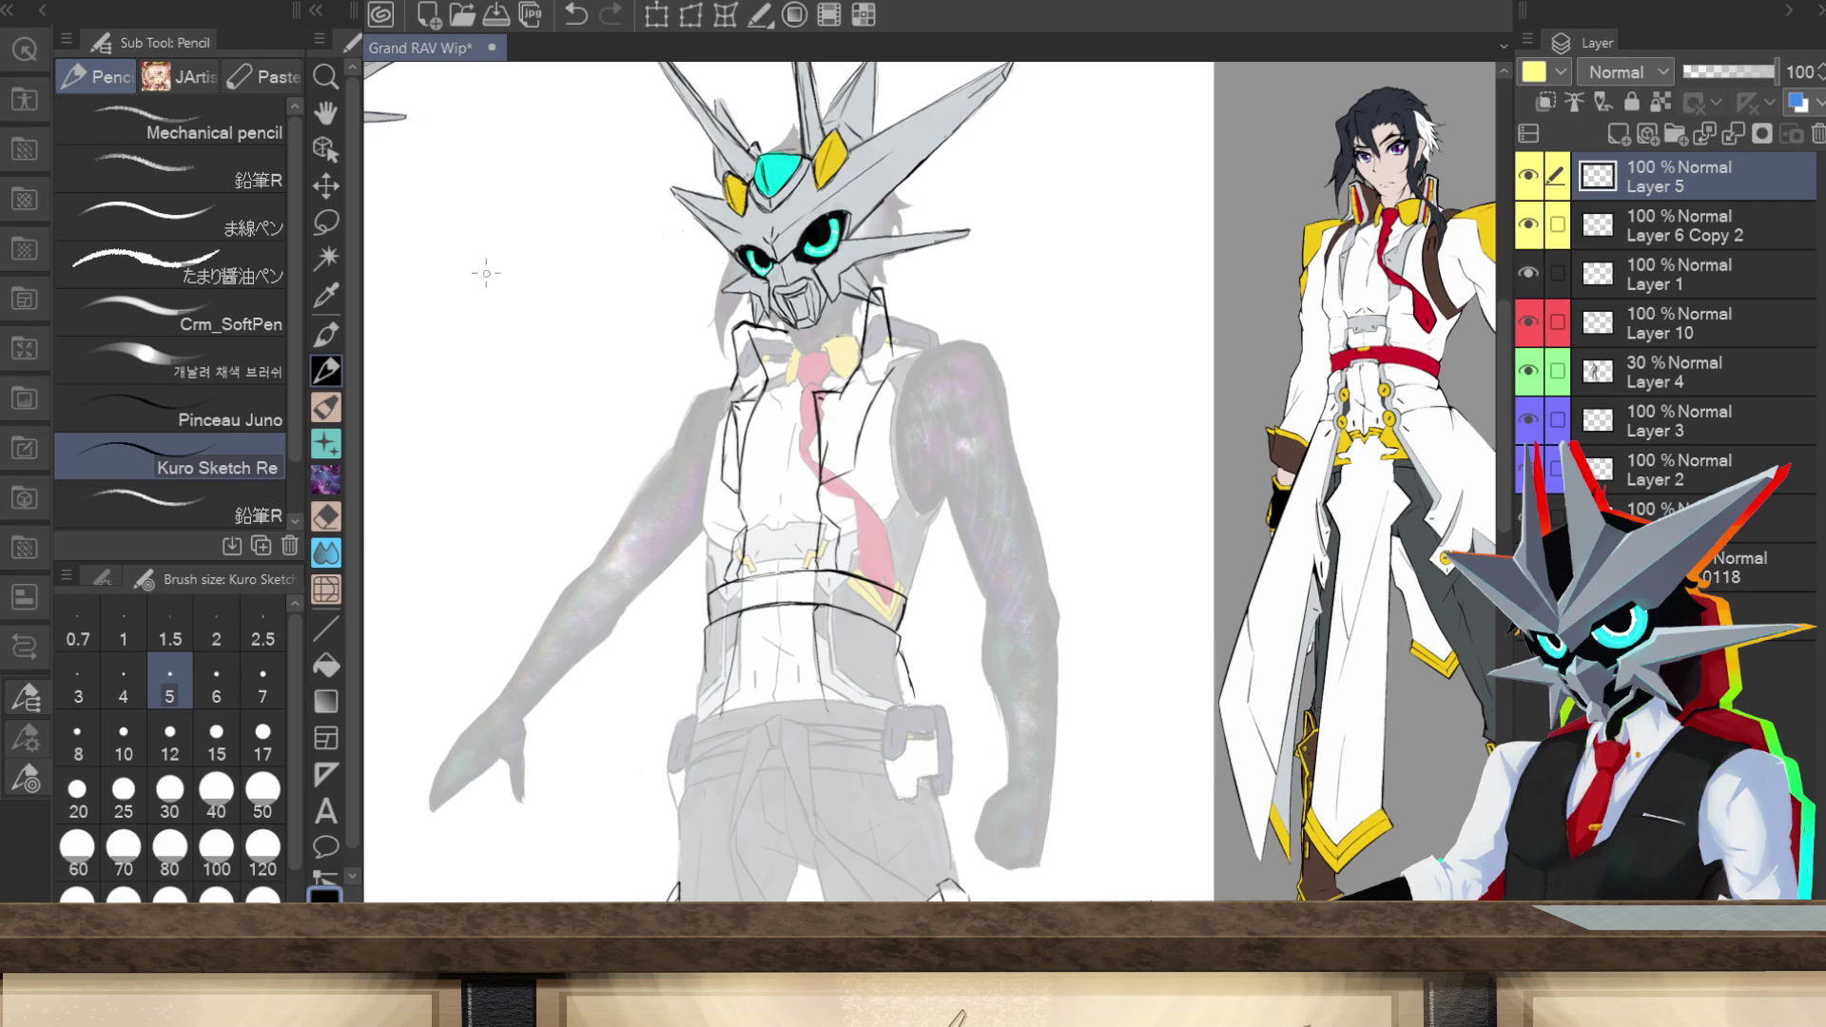
left_click(691, 14)
Step: Free-transform the vest sketch: pull in its lower corners, raise the bottom, widen the top, confirm
left_click_drag(995, 818, 971, 810)
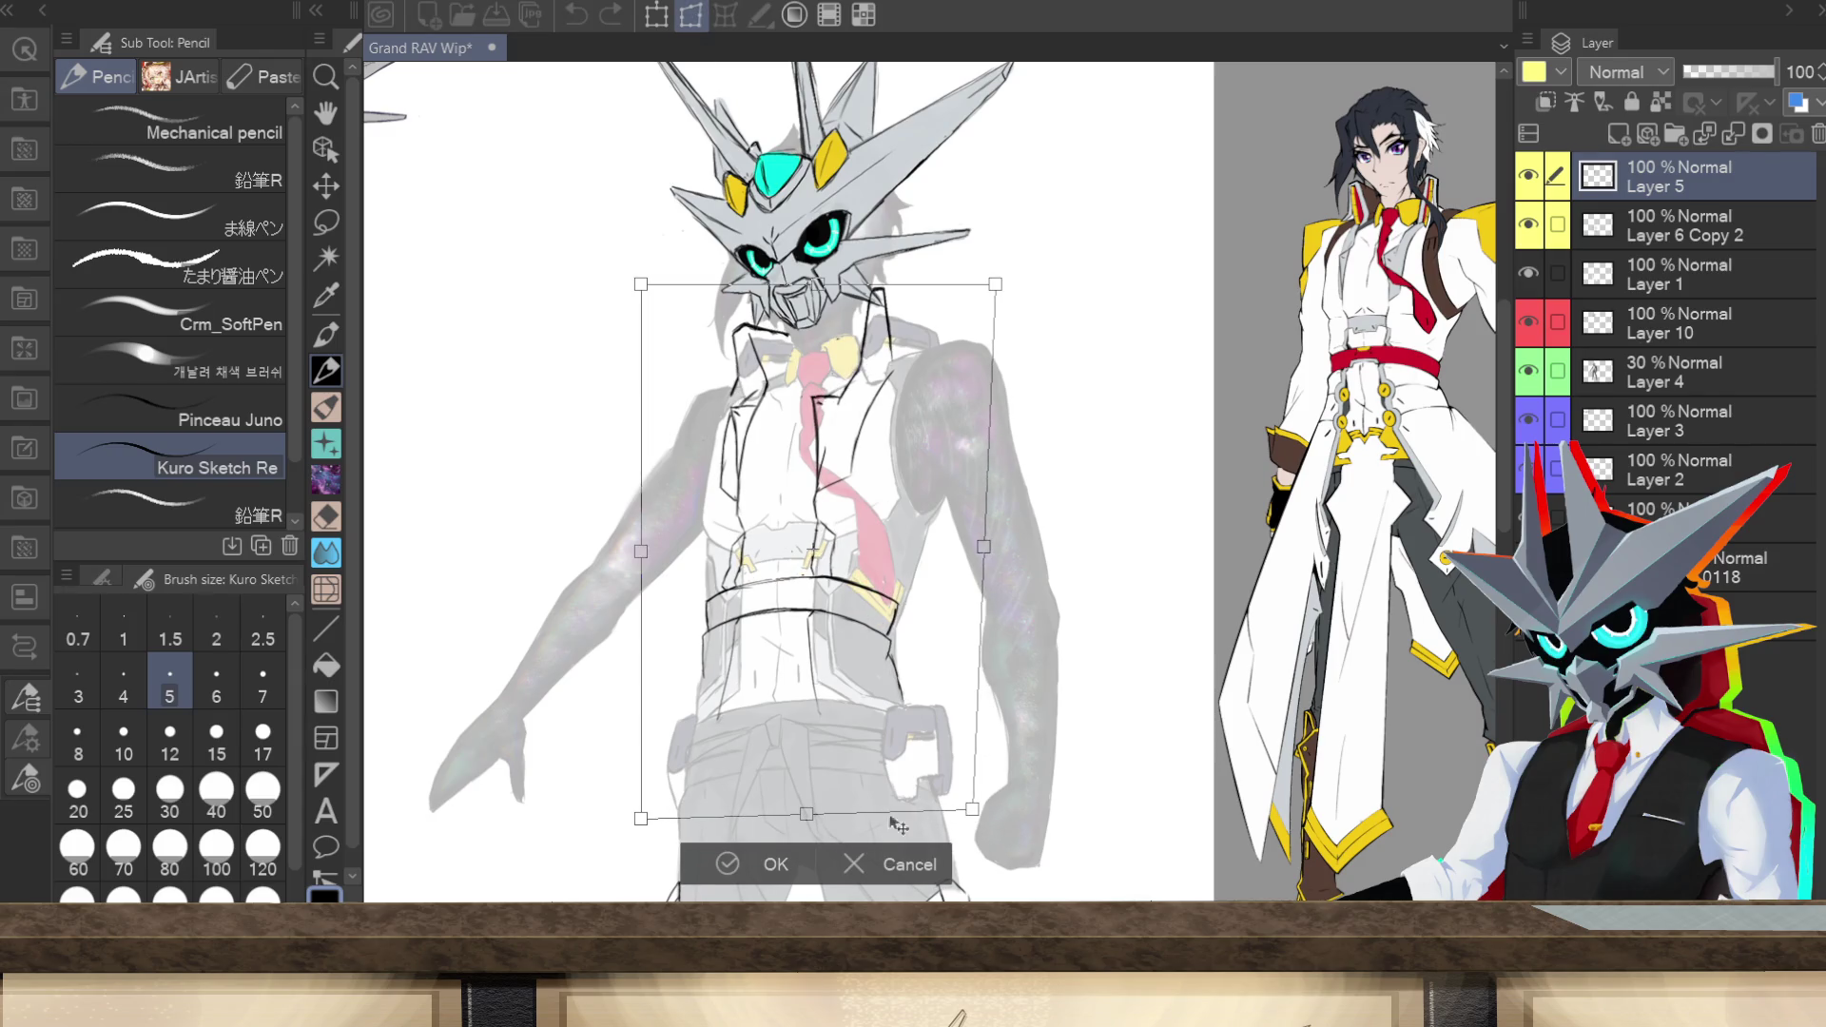
left_click_drag(639, 825, 651, 801)
left_click_drag(814, 807, 814, 805)
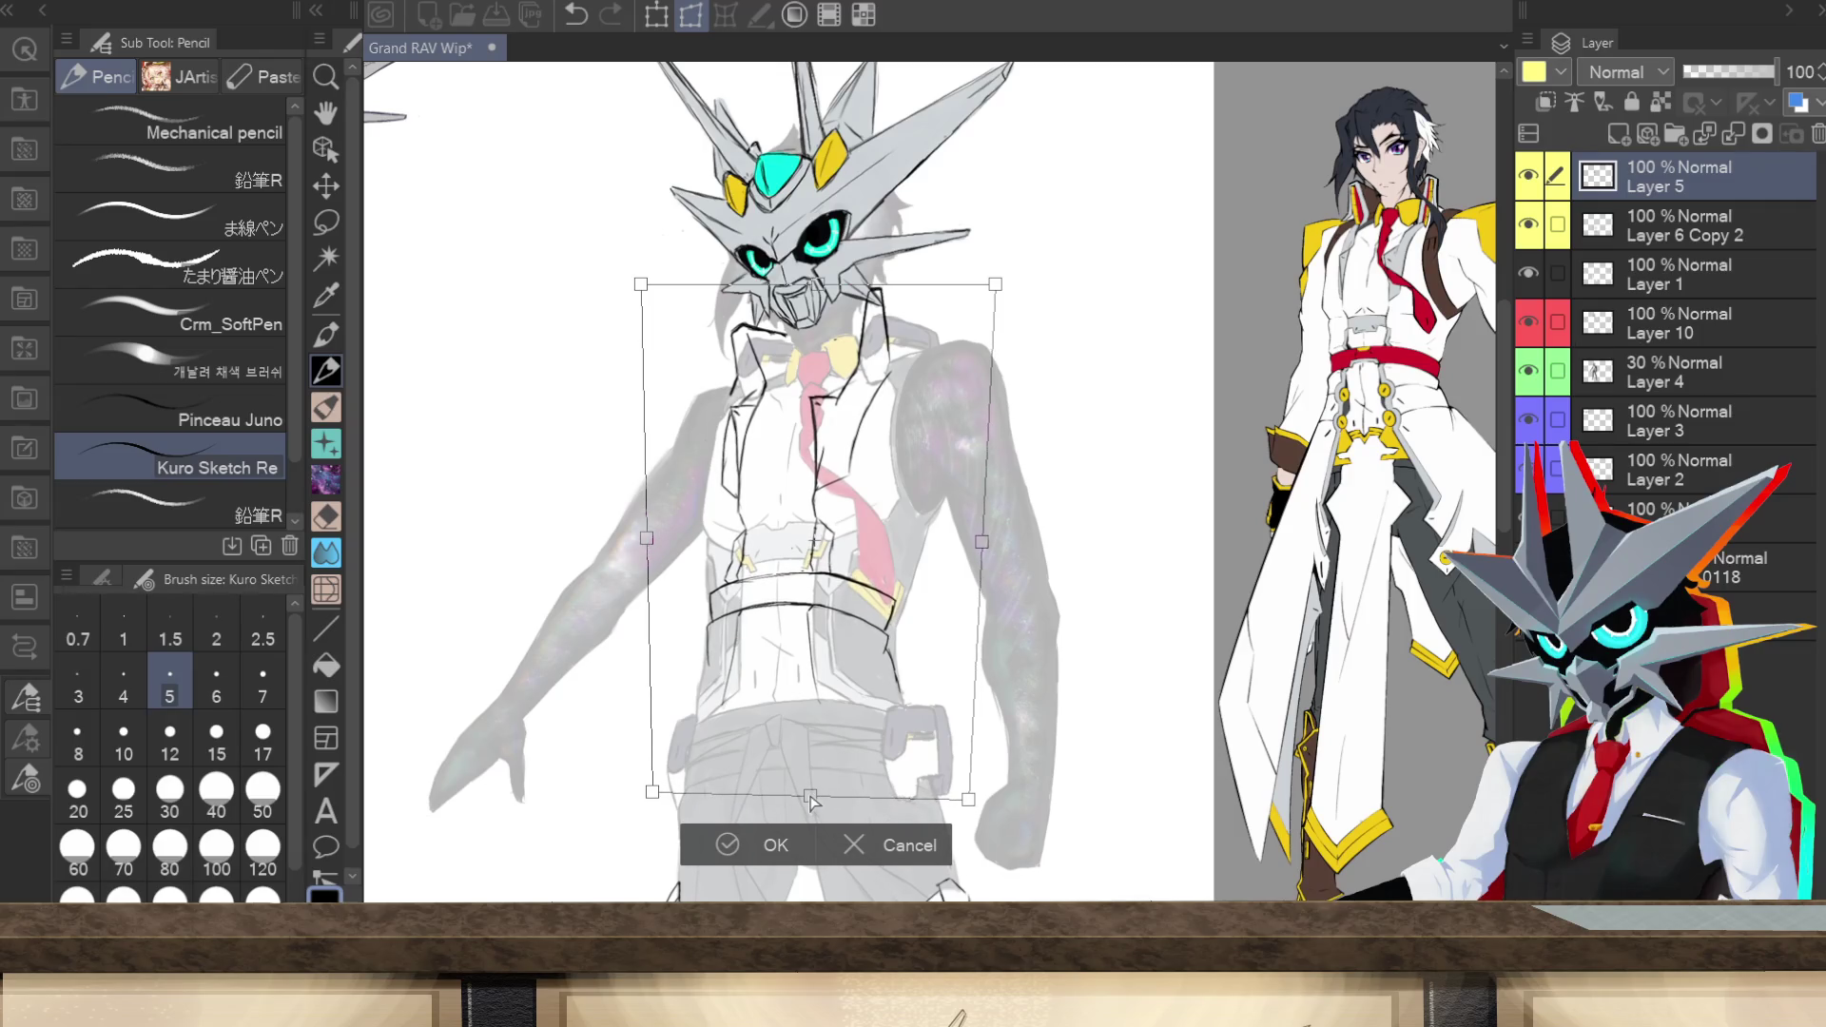
left_click_drag(995, 284, 1010, 275)
left_click_drag(641, 284, 627, 275)
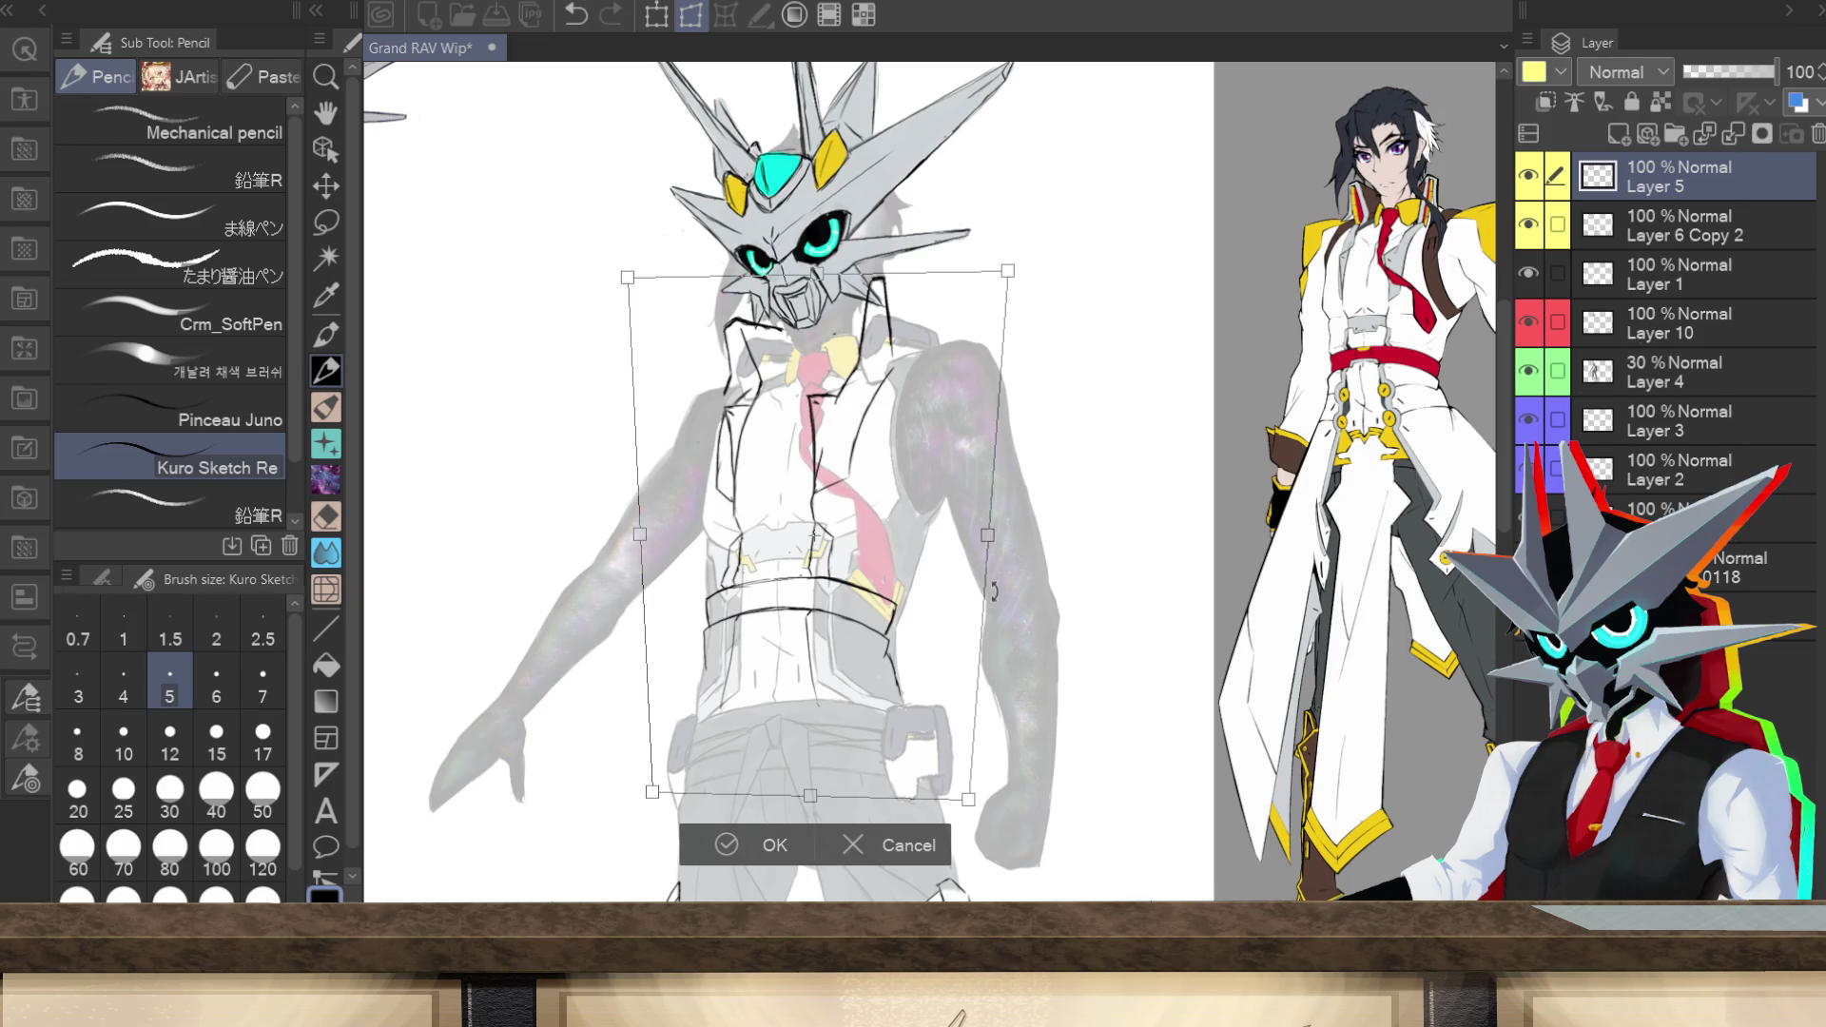
left_click(727, 844)
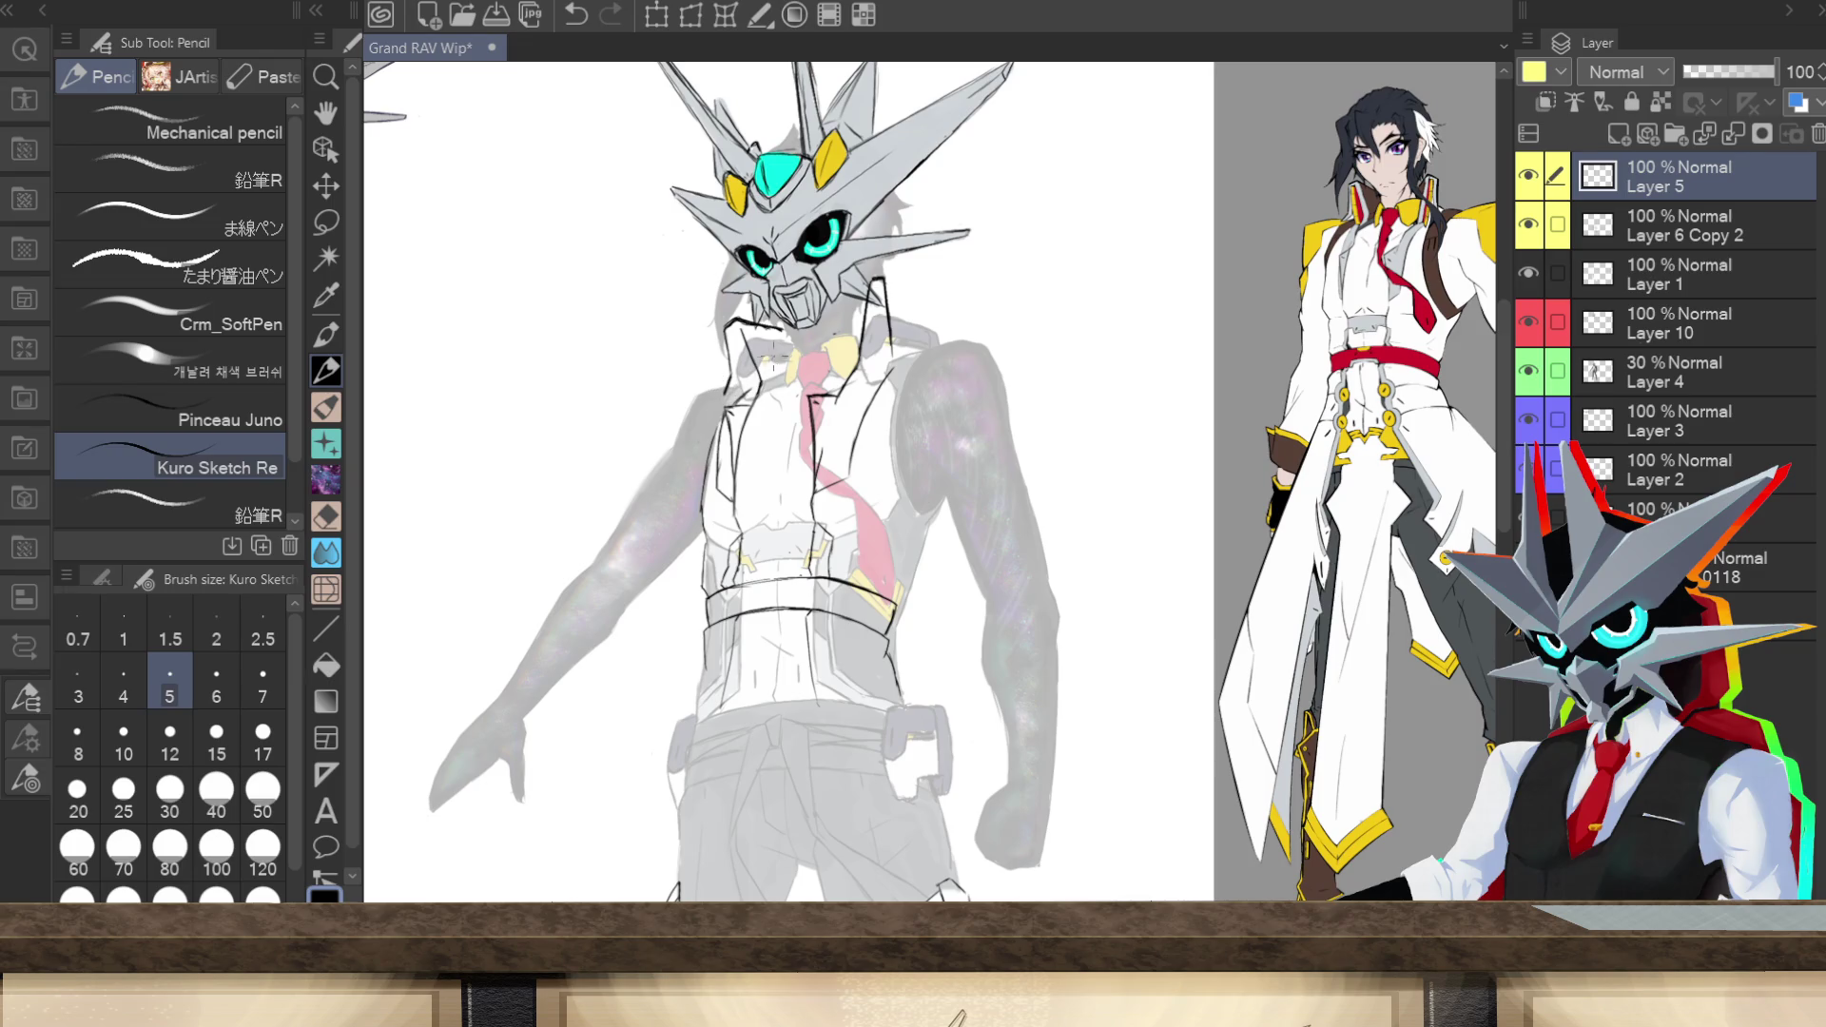
Step: Draw dark pencil lines on the vest's left lapel, left edge, left collar and waist outline
left_click_drag(759, 382, 721, 409)
left_click_drag(702, 565, 704, 594)
left_click_drag(741, 315, 728, 381)
left_click_drag(748, 374, 736, 388)
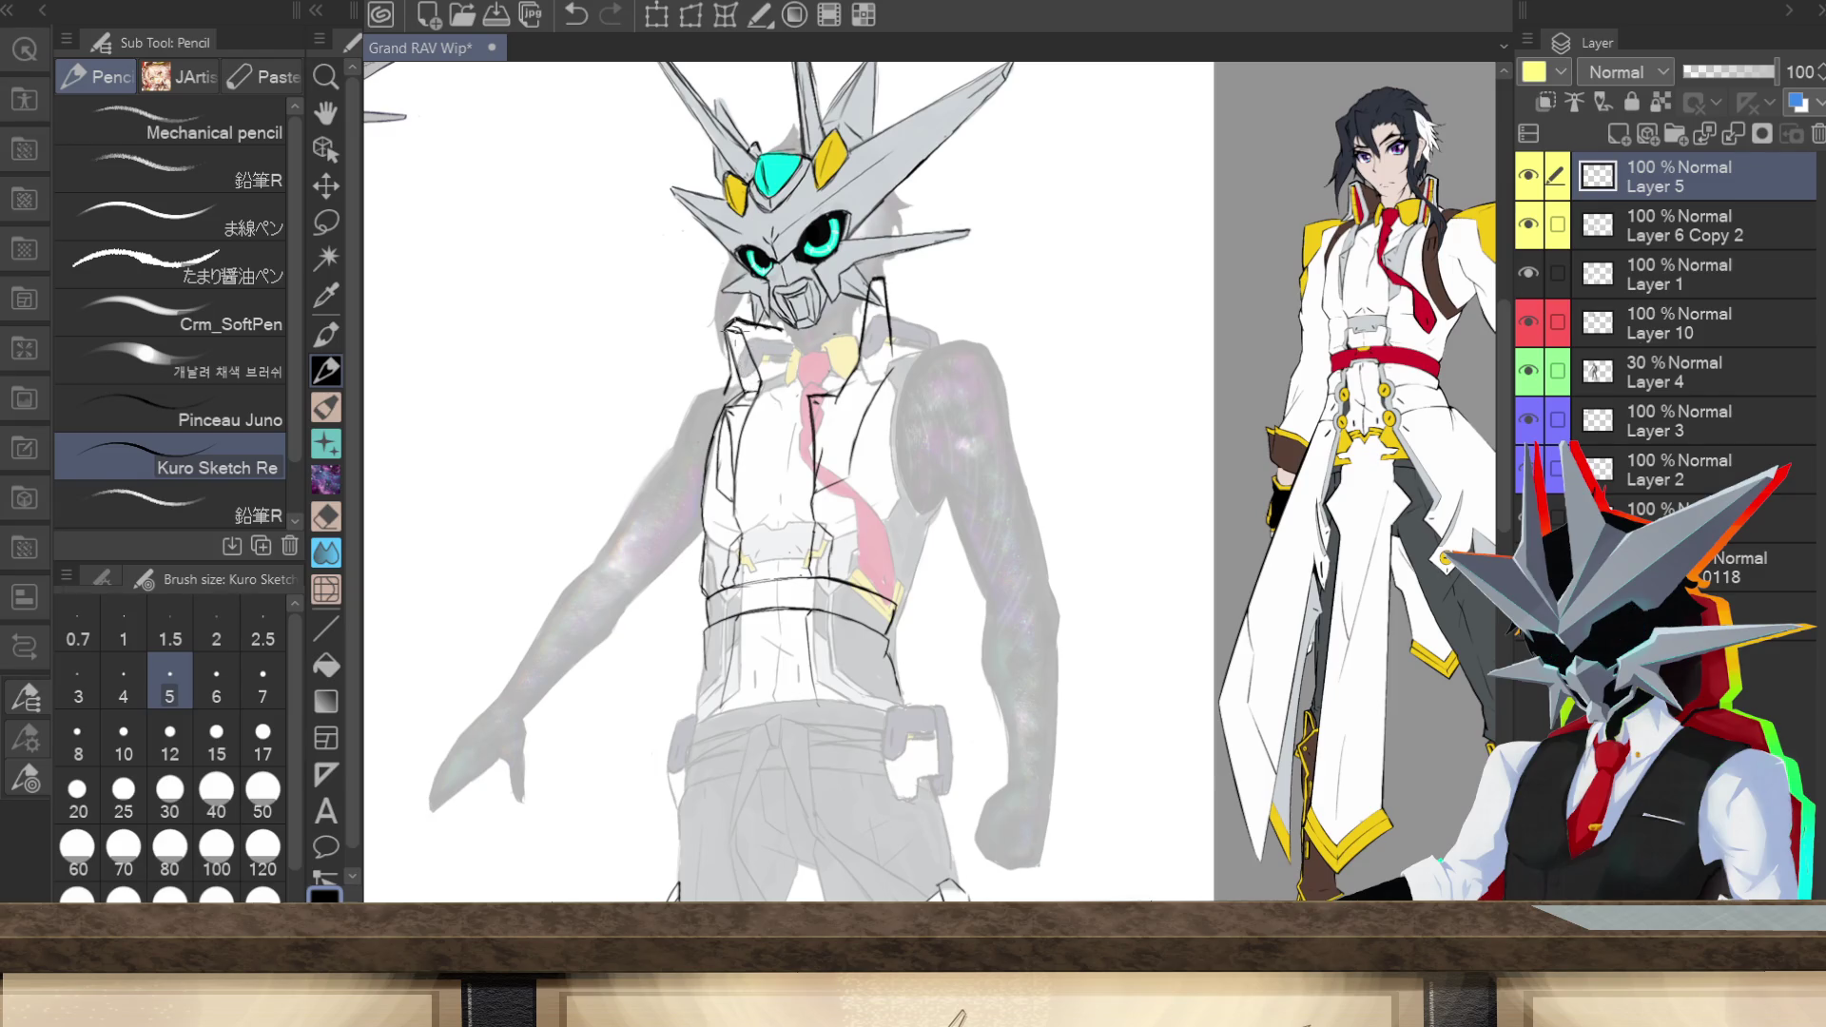
left_click_drag(742, 335, 752, 387)
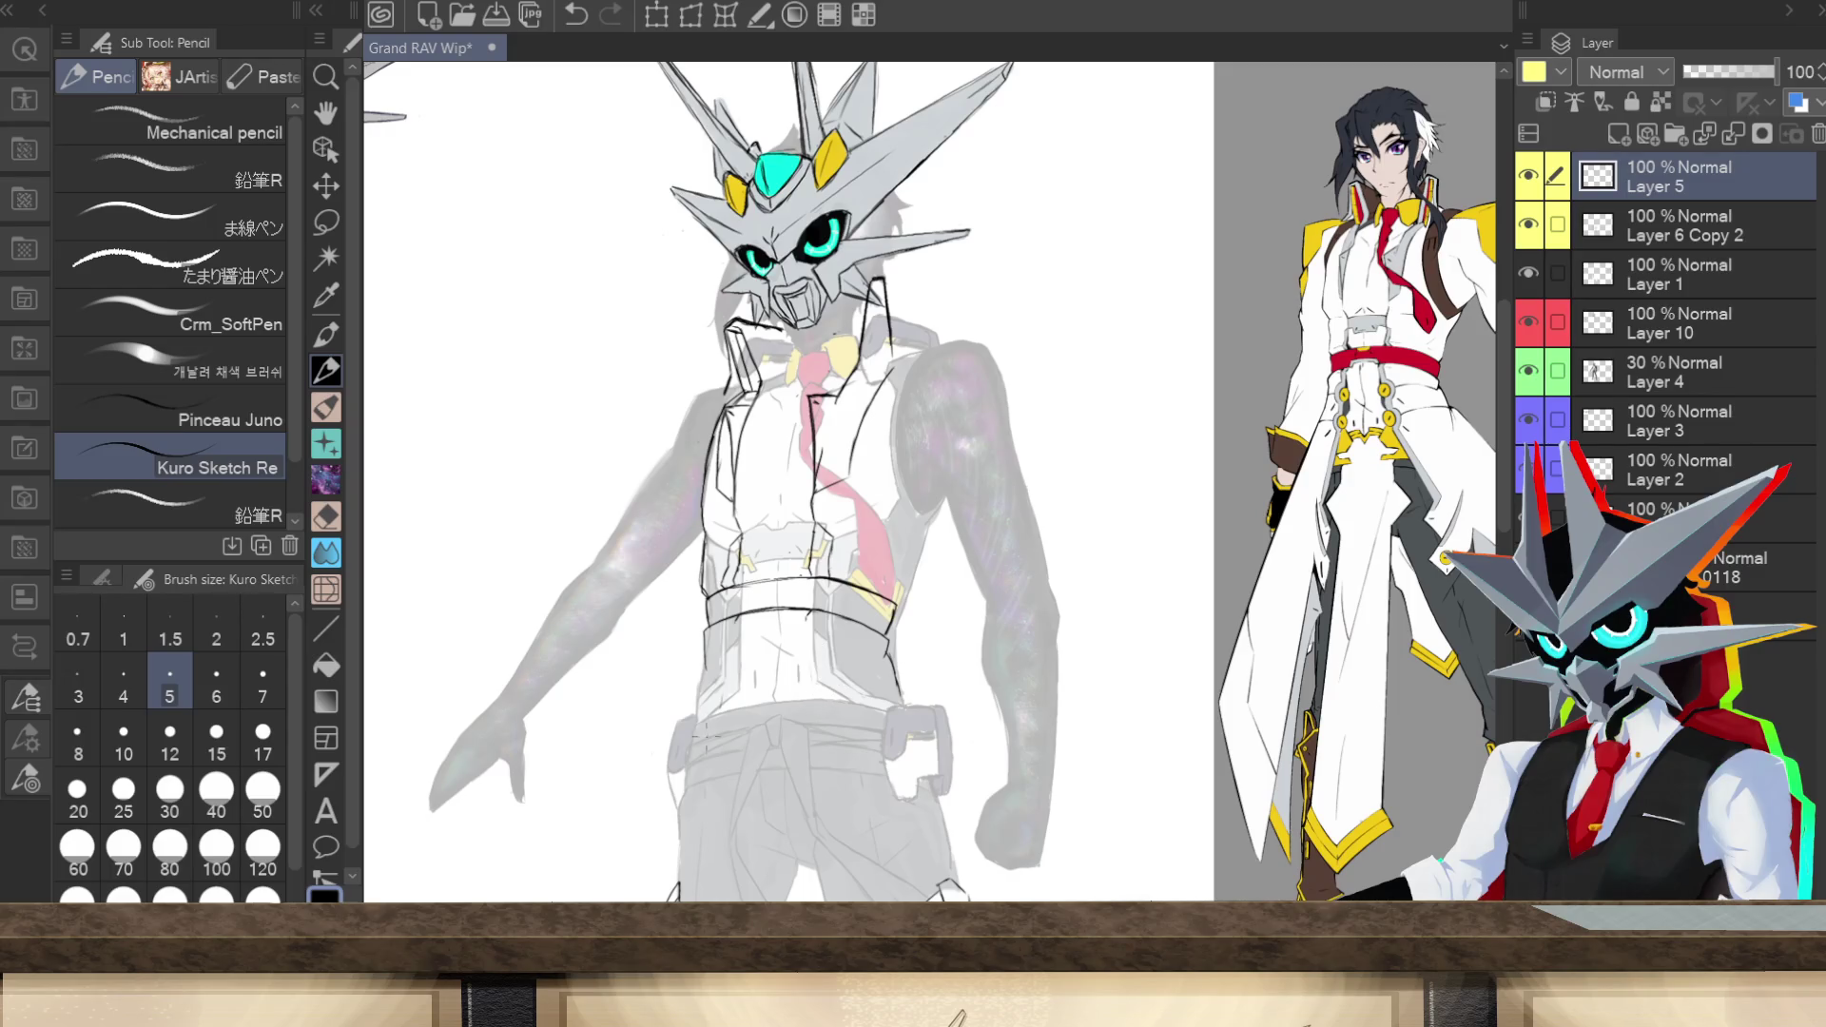
left_click_drag(734, 626, 719, 707)
Step: Sketch strokes down the lower vest front and draw its centre seam line
scroll(1305, 883, "down", 3)
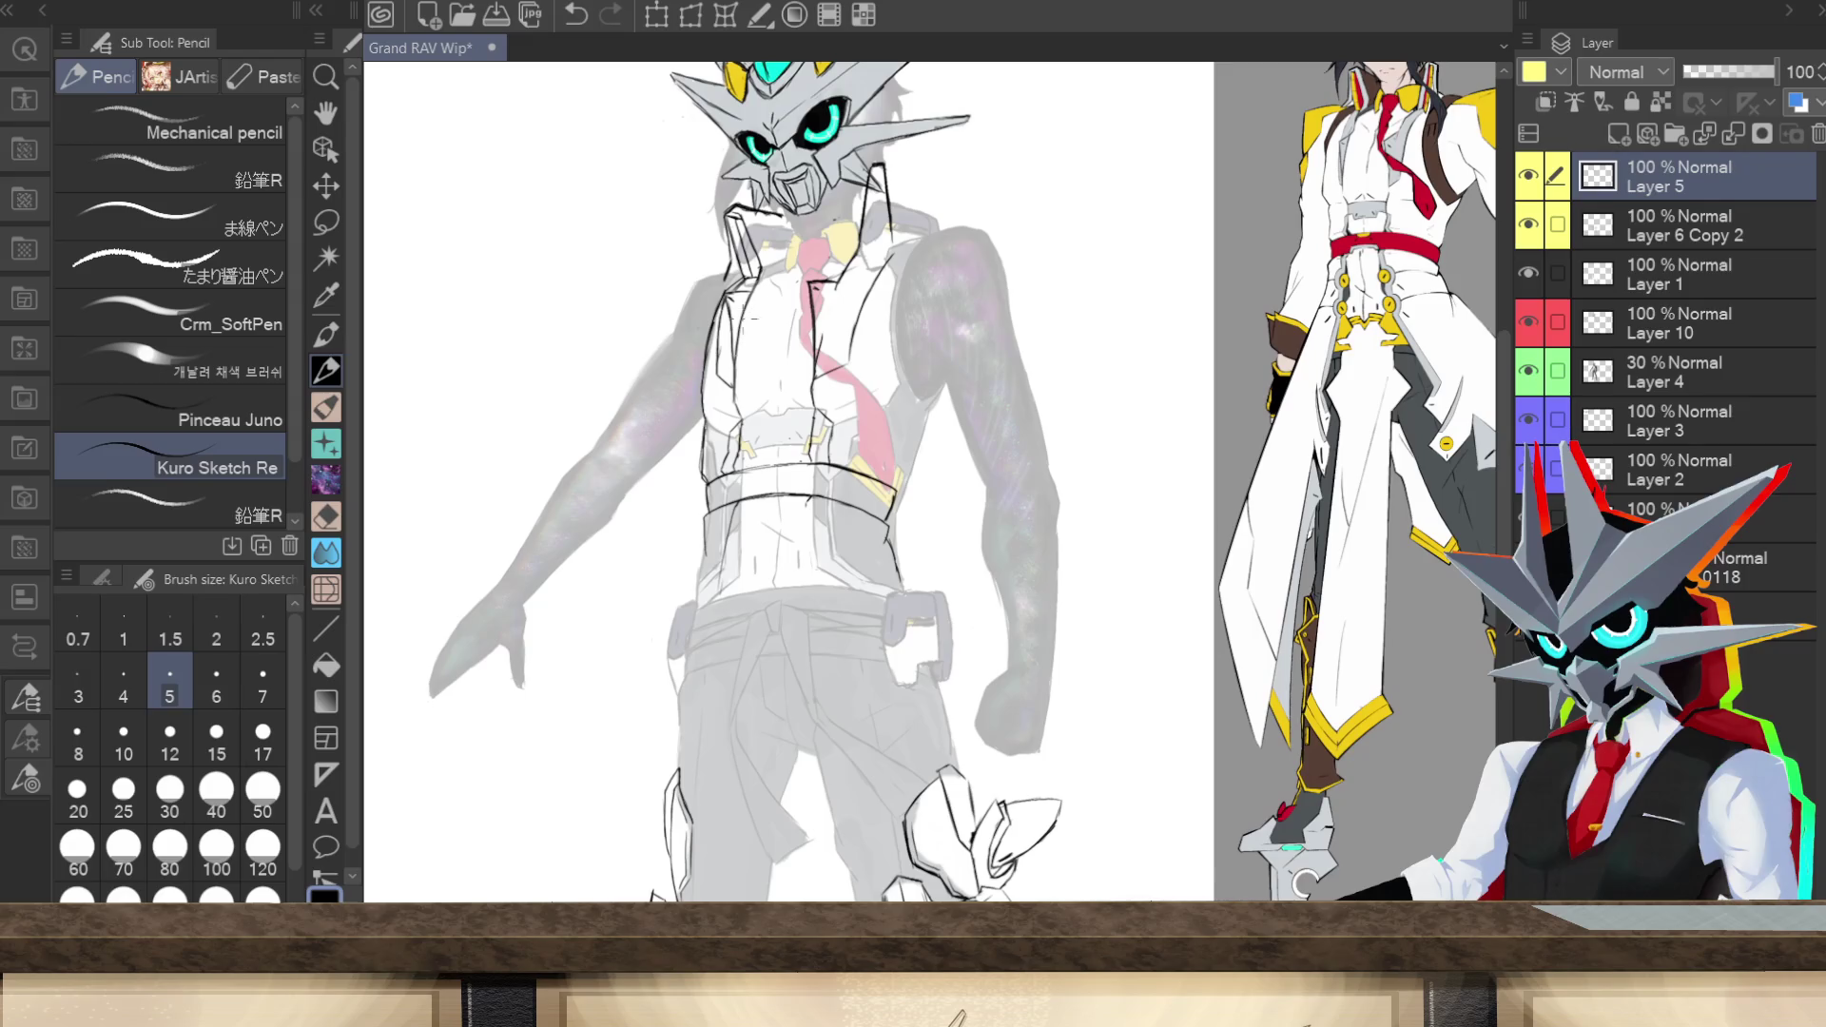
left_click_drag(708, 648, 704, 671)
left_click_drag(721, 588, 706, 662)
left_click_drag(724, 554, 716, 599)
mouse_move(733, 519)
left_mouse_down()
mouse_move(722, 551)
mouse_move(719, 528)
left_mouse_up()
left_click_drag(808, 522, 848, 632)
mouse_move(820, 561)
left_mouse_down()
mouse_move(857, 660)
mouse_move(807, 506)
mouse_move(841, 621)
left_mouse_up()
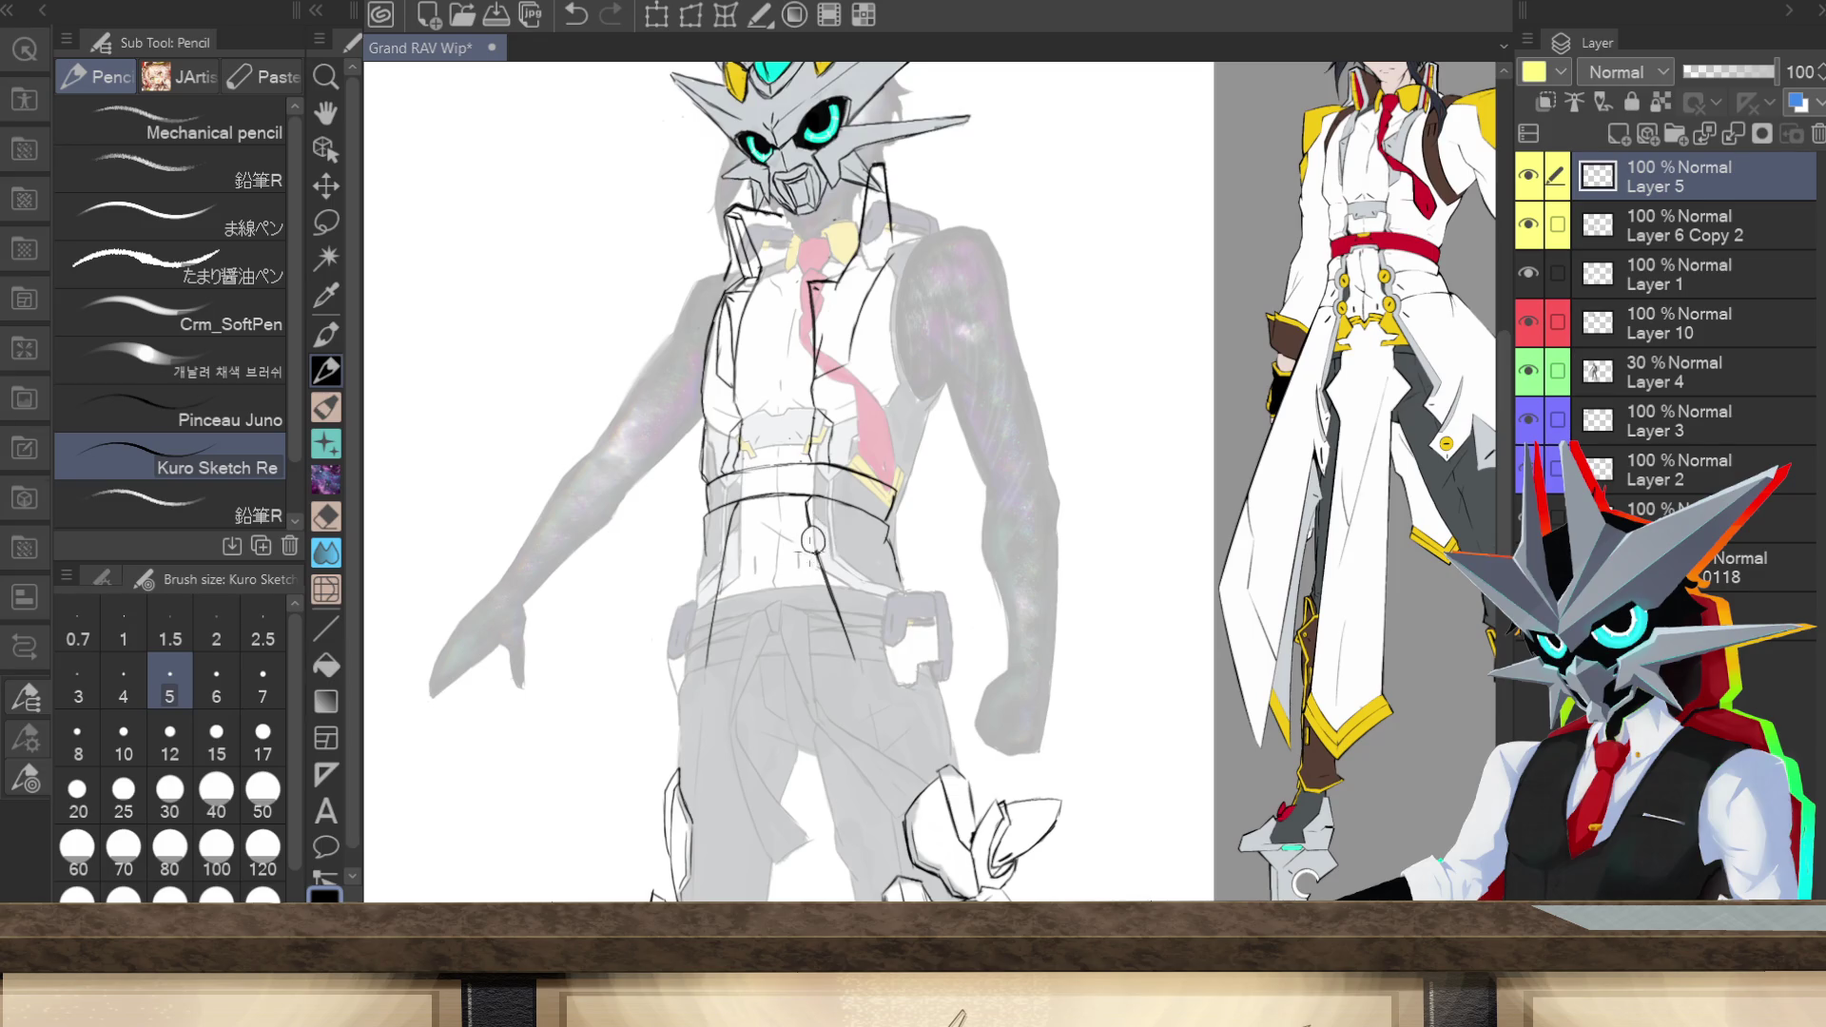
Step: Draw ring clips with short strap lines on both sides of the vest bottom, redrawing one misplaced ring
left_click_drag(826, 538, 819, 539)
key("ctrl+z")
left_click_drag(821, 593, 825, 593)
left_click(835, 602)
left_click_drag(813, 527, 814, 558)
mouse_move(718, 534)
left_mouse_down()
mouse_move(736, 559)
mouse_move(713, 549)
mouse_move(722, 531)
left_mouse_up()
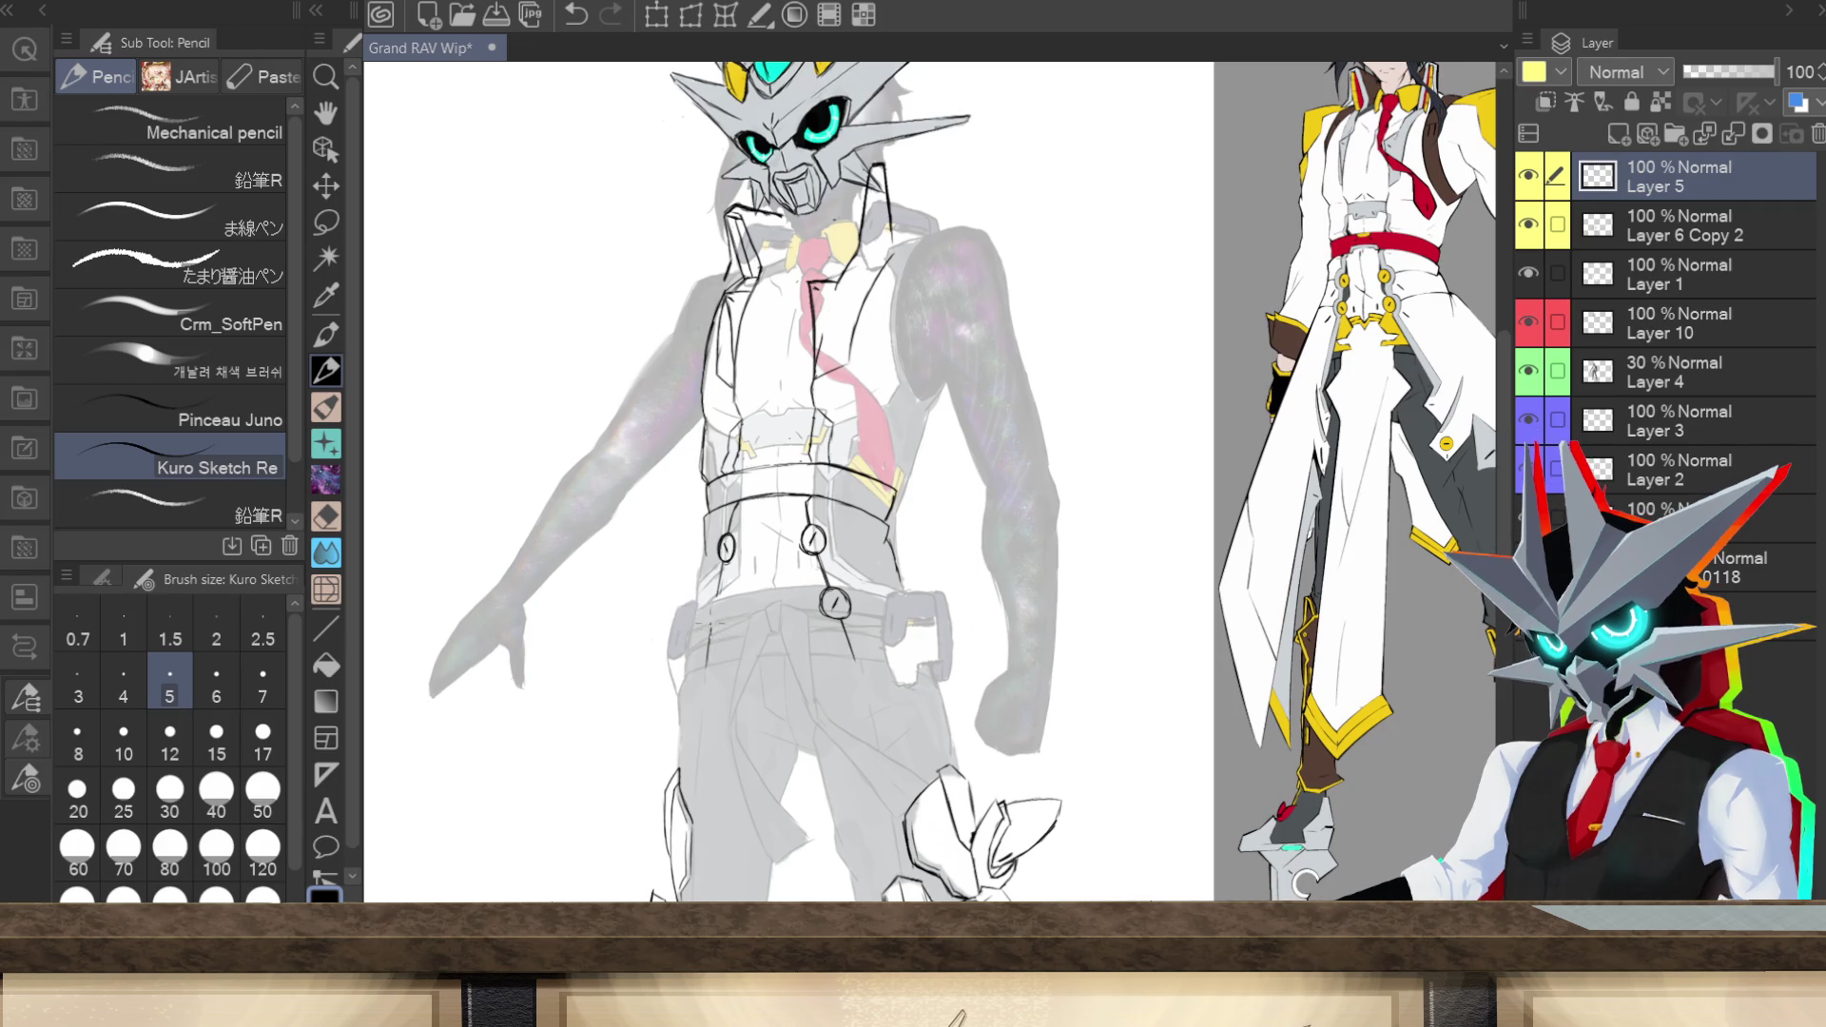
mouse_move(706, 623)
left_mouse_down()
mouse_move(721, 596)
mouse_move(721, 618)
left_mouse_up()
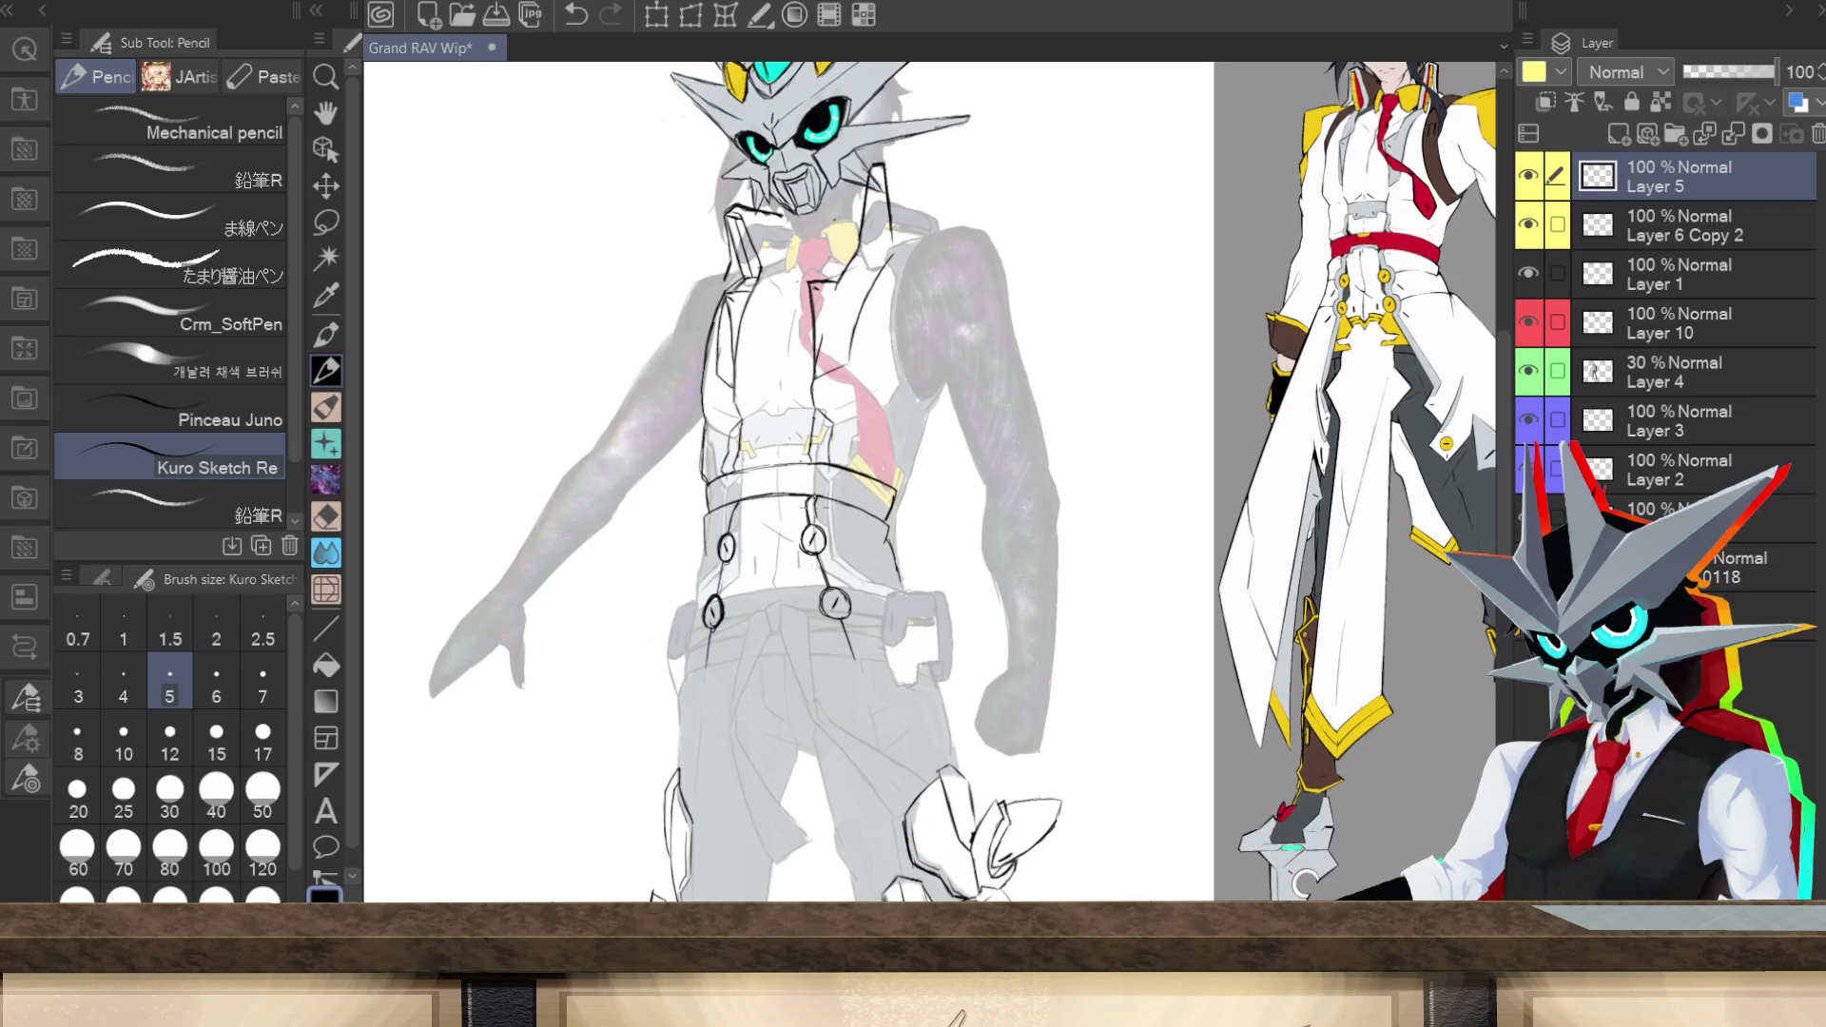
mouse_move(835, 527)
left_mouse_down()
mouse_move(859, 626)
mouse_move(869, 606)
mouse_move(840, 576)
left_mouse_up()
left_click_drag(734, 491, 733, 524)
mouse_move(713, 551)
left_mouse_down()
mouse_move(714, 588)
mouse_move(718, 554)
left_mouse_up()
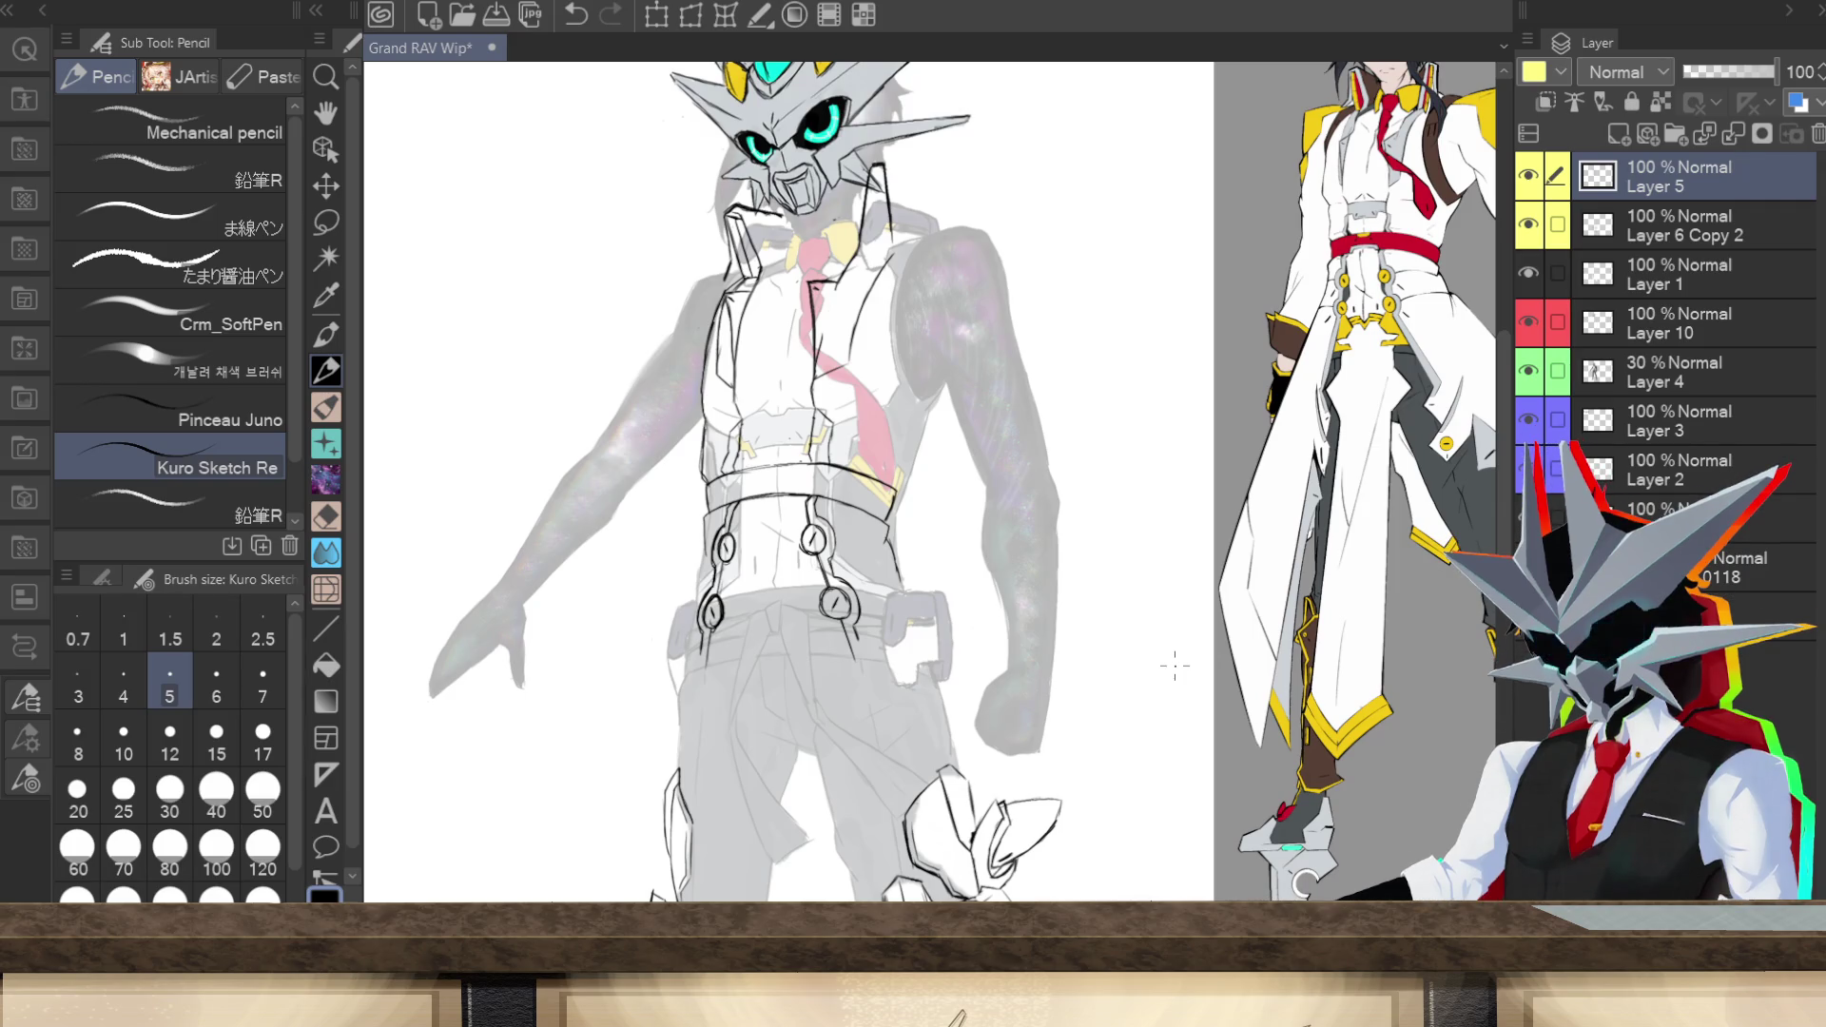
scroll(1503, 550, "up", 2)
Step: Redraw the collar edge line
left_click_drag(1504, 550, 1499, 506)
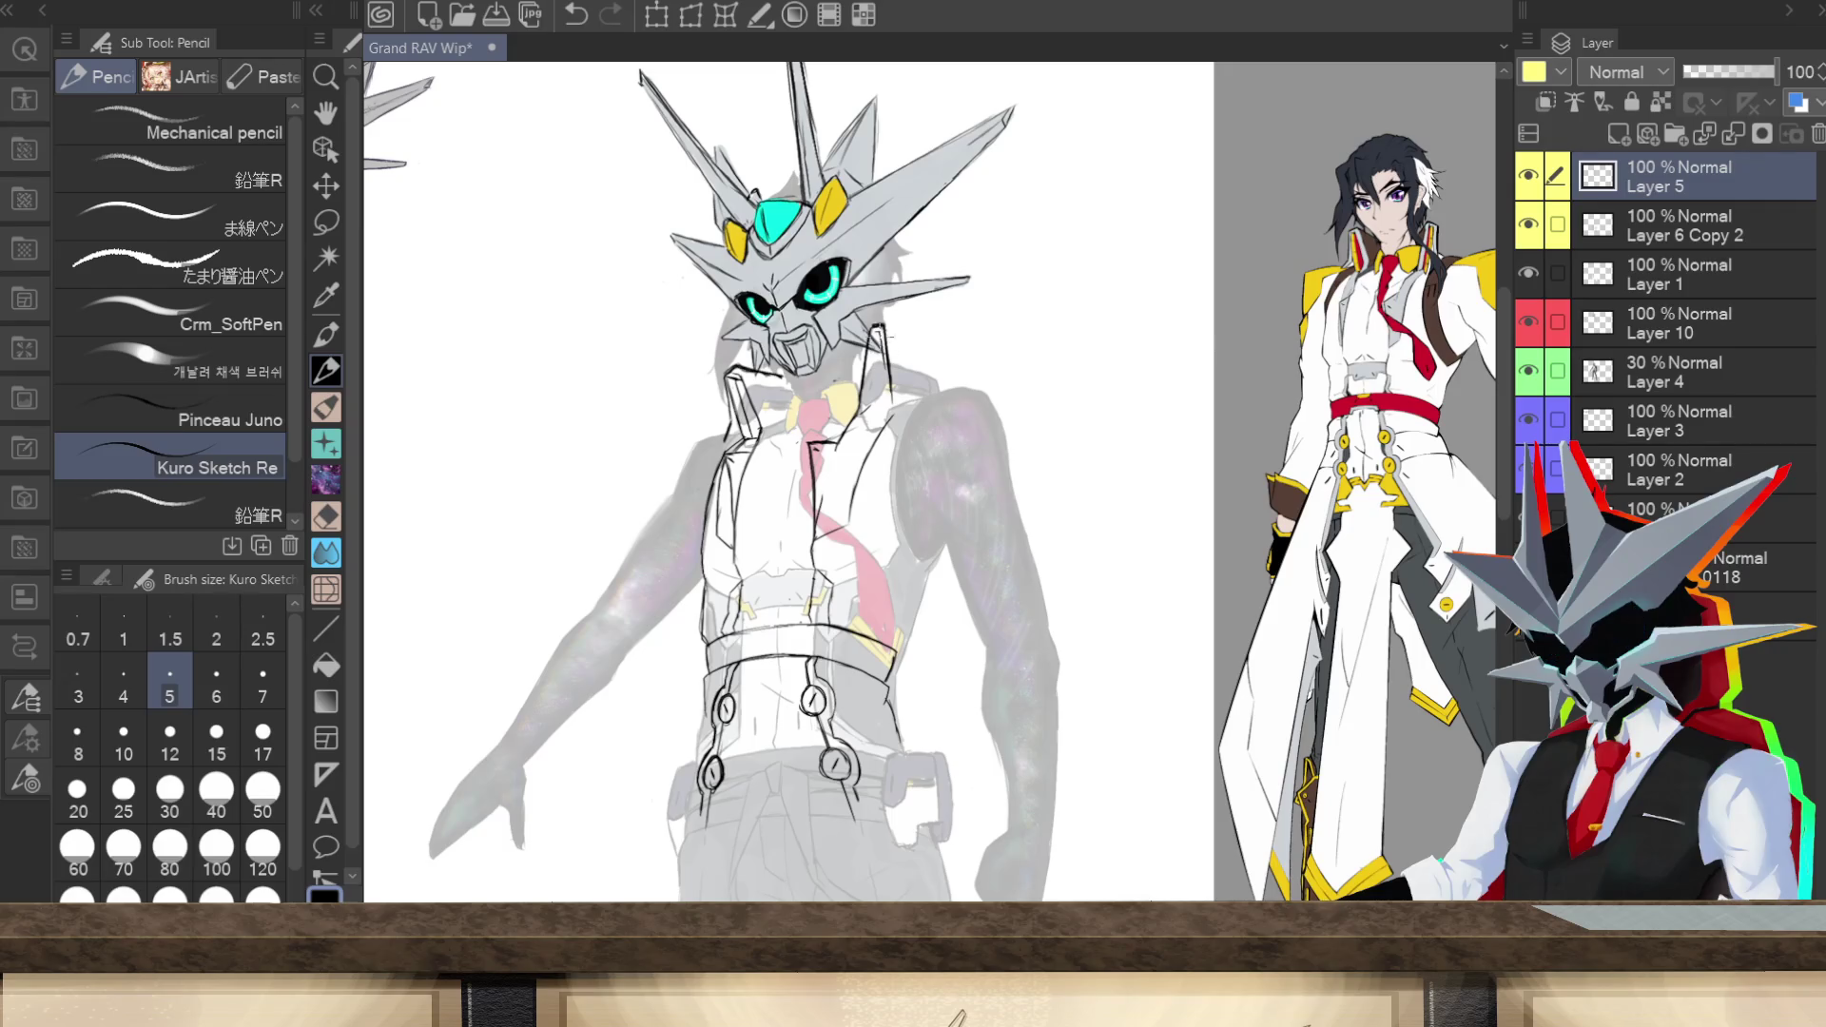
mouse_move(873, 337)
left_mouse_down()
mouse_move(870, 431)
mouse_move(886, 359)
left_mouse_up()
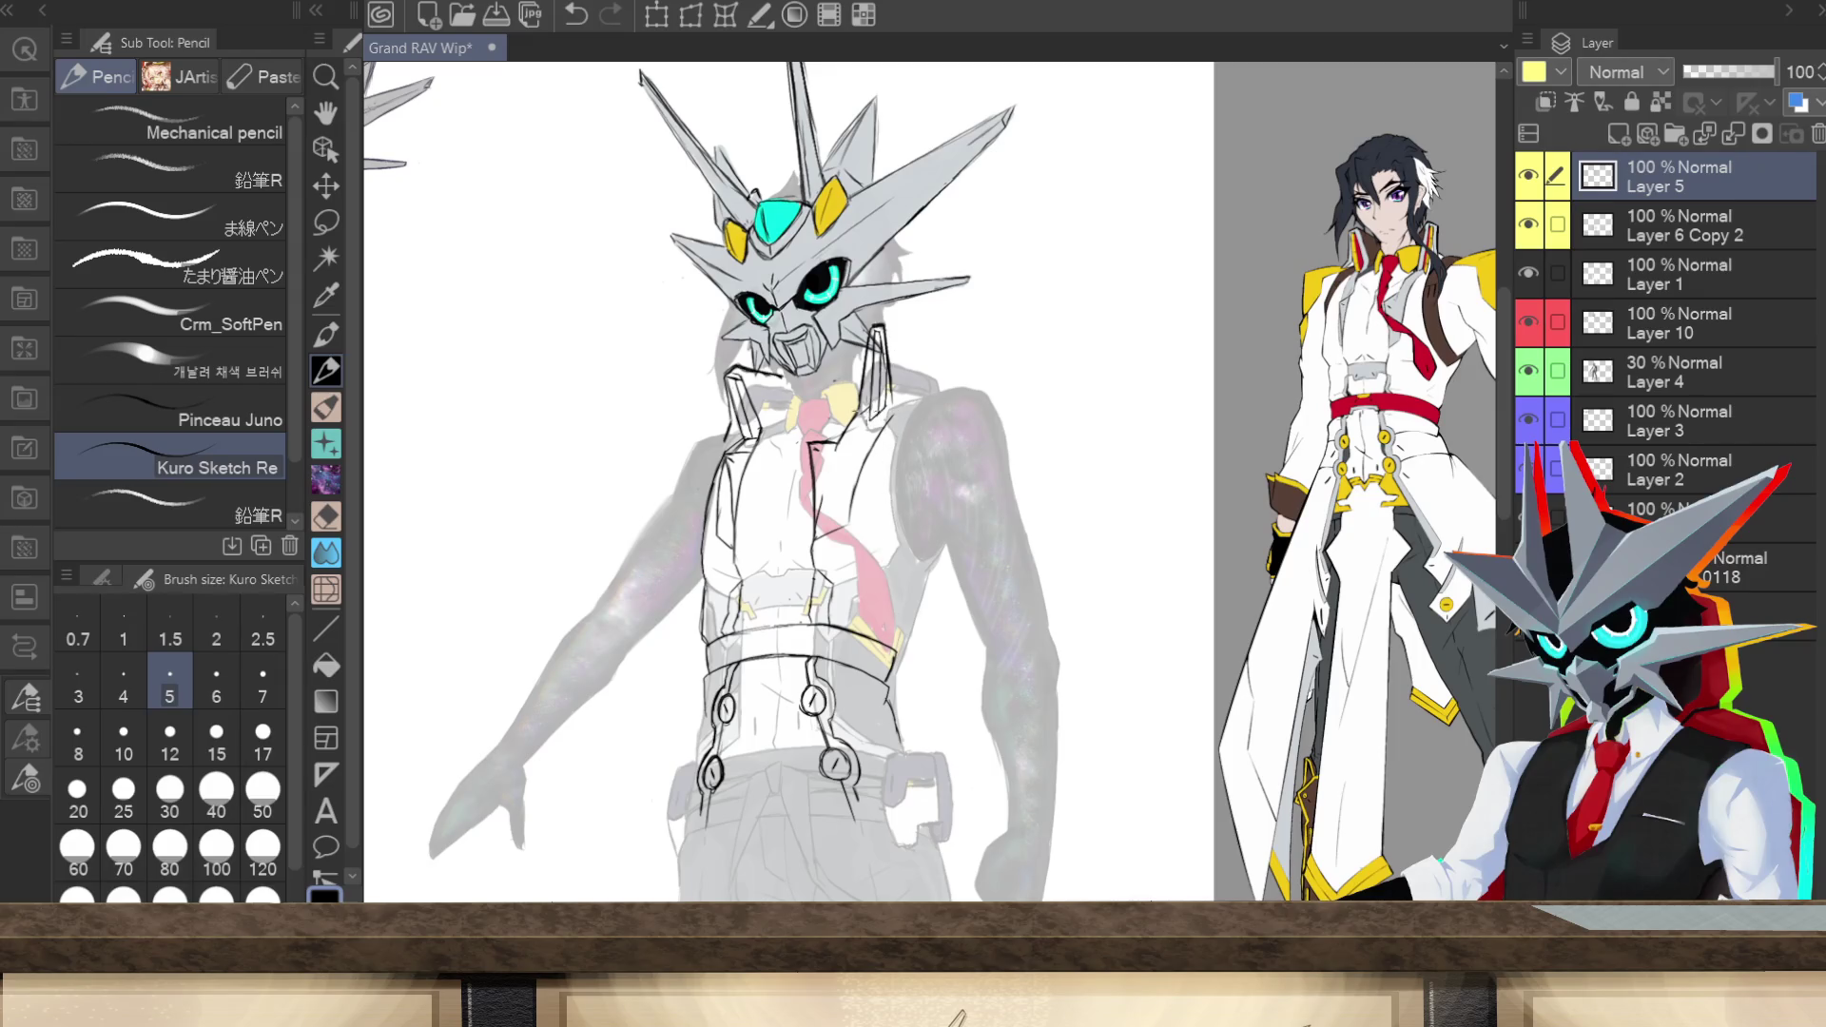
left_click_drag(867, 422, 868, 390)
key("ctrl+y")
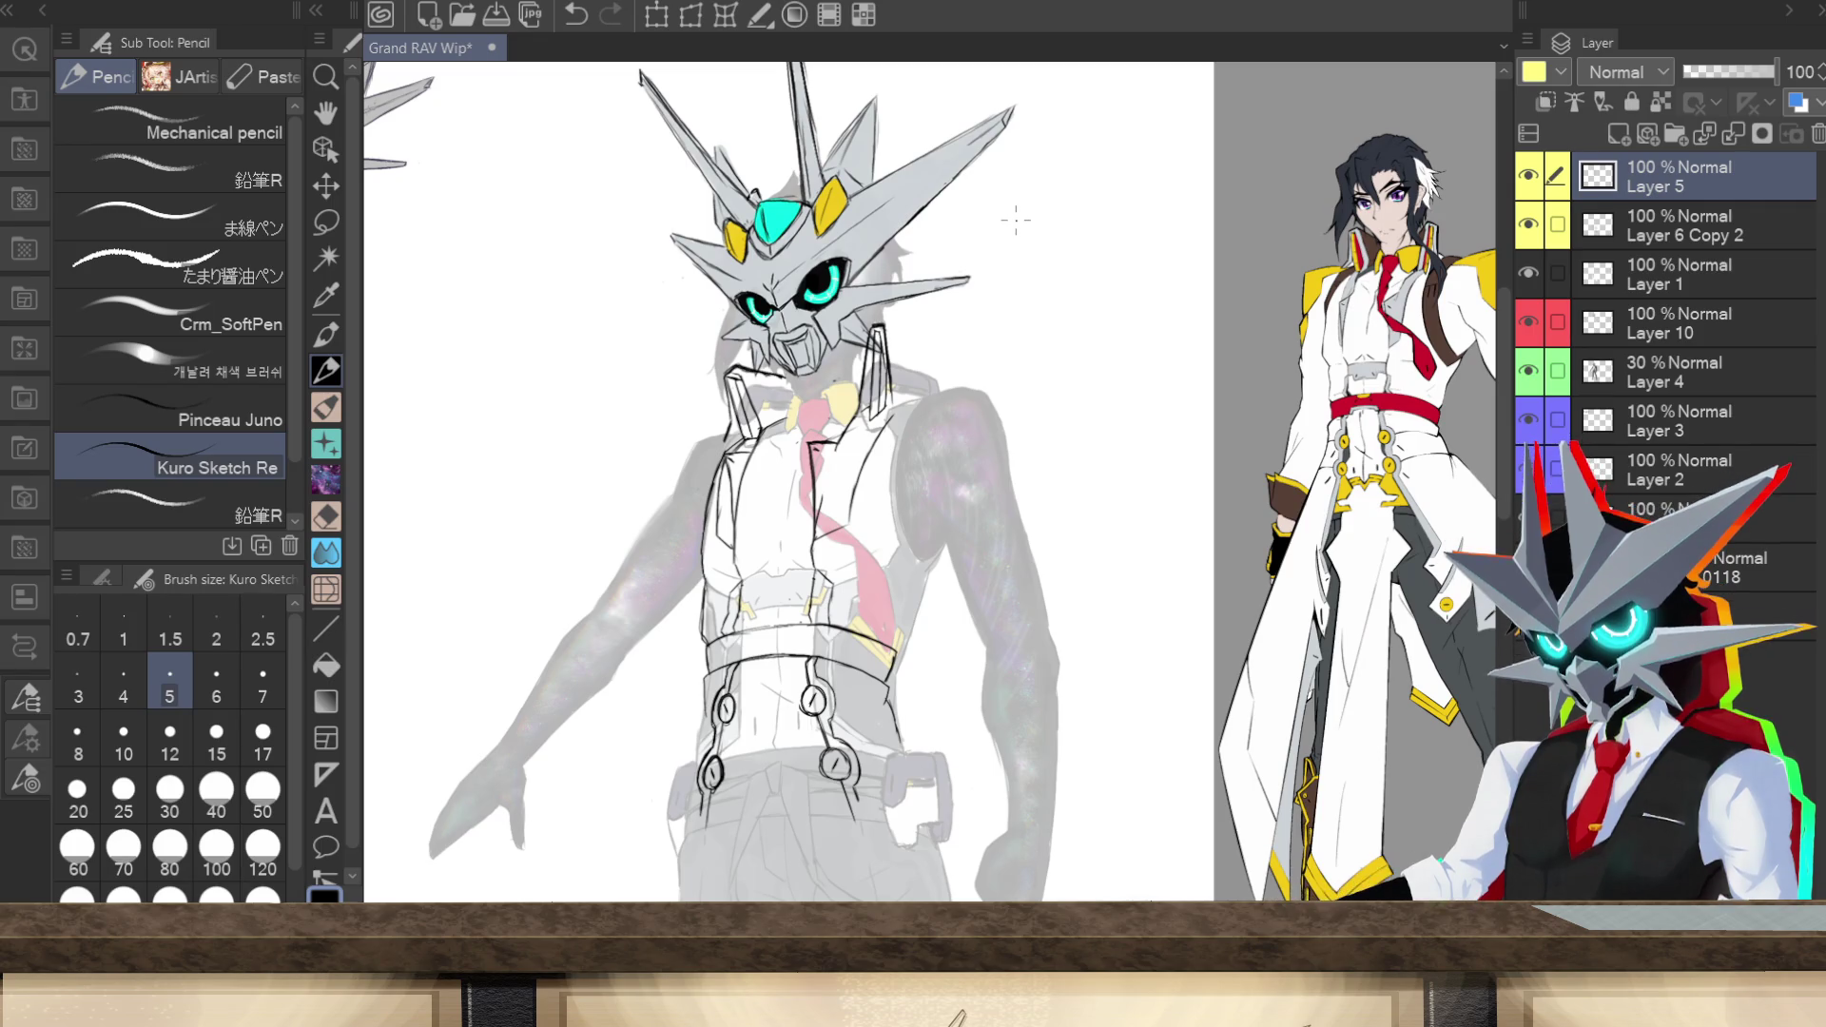
Step: Outline the vest's right edge and strengthen its upper-left and left edge lines
scroll(1016, 220, "right", 2)
scroll(761, 476, "right", 1)
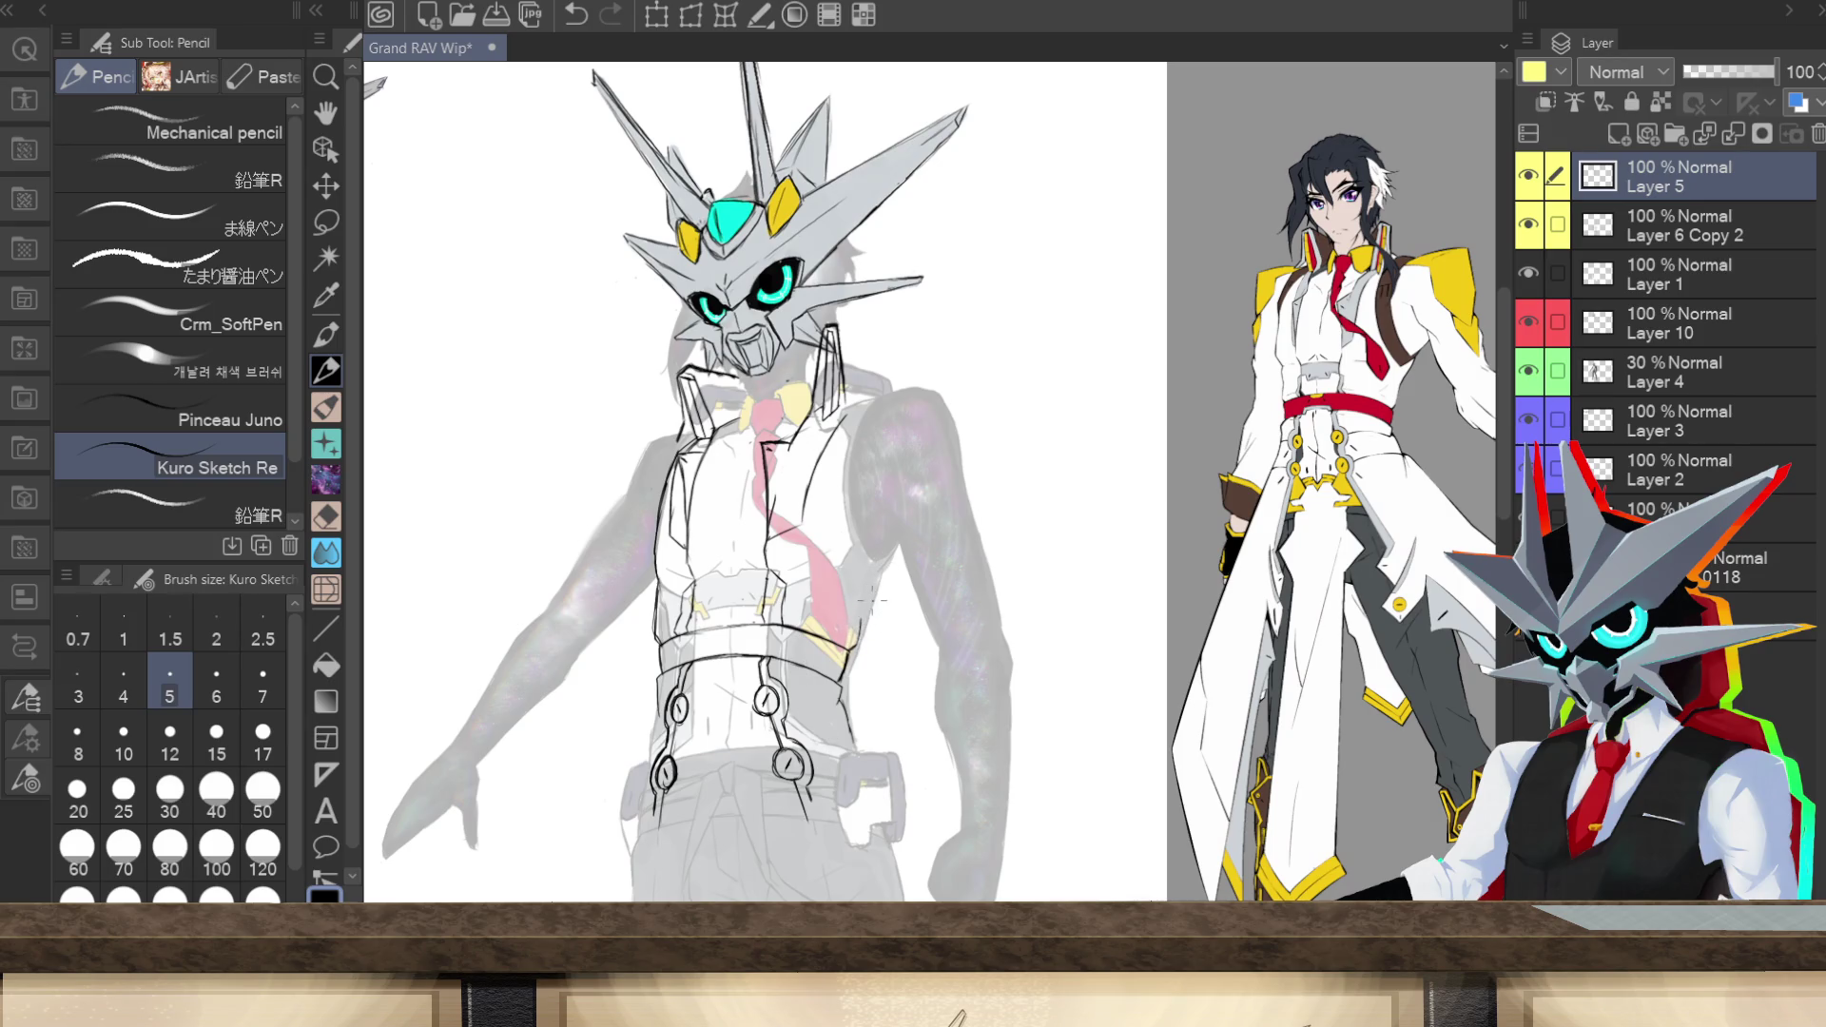
left_click_drag(881, 568, 868, 618)
left_click_drag(672, 442, 679, 434)
left_click_drag(686, 439, 700, 427)
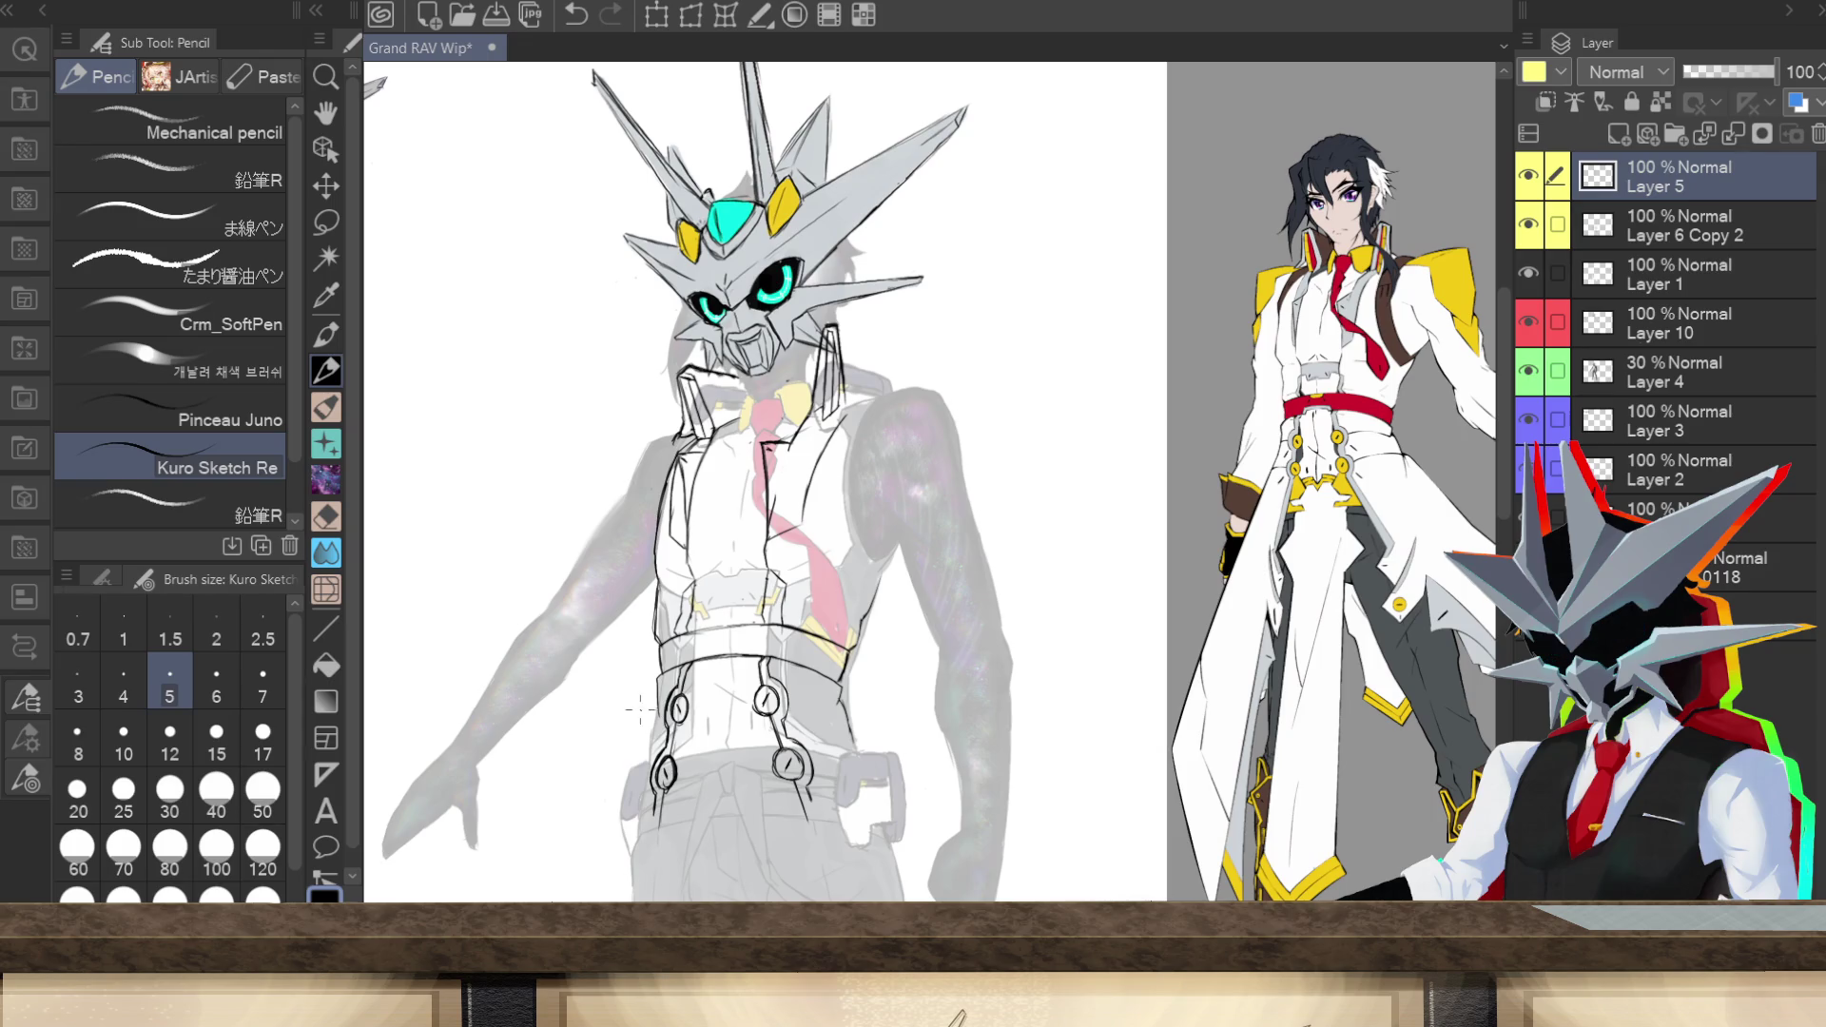
left_click_drag(656, 494, 655, 533)
mouse_move(663, 463)
left_mouse_down()
mouse_move(655, 516)
mouse_move(675, 434)
mouse_move(654, 511)
left_mouse_up()
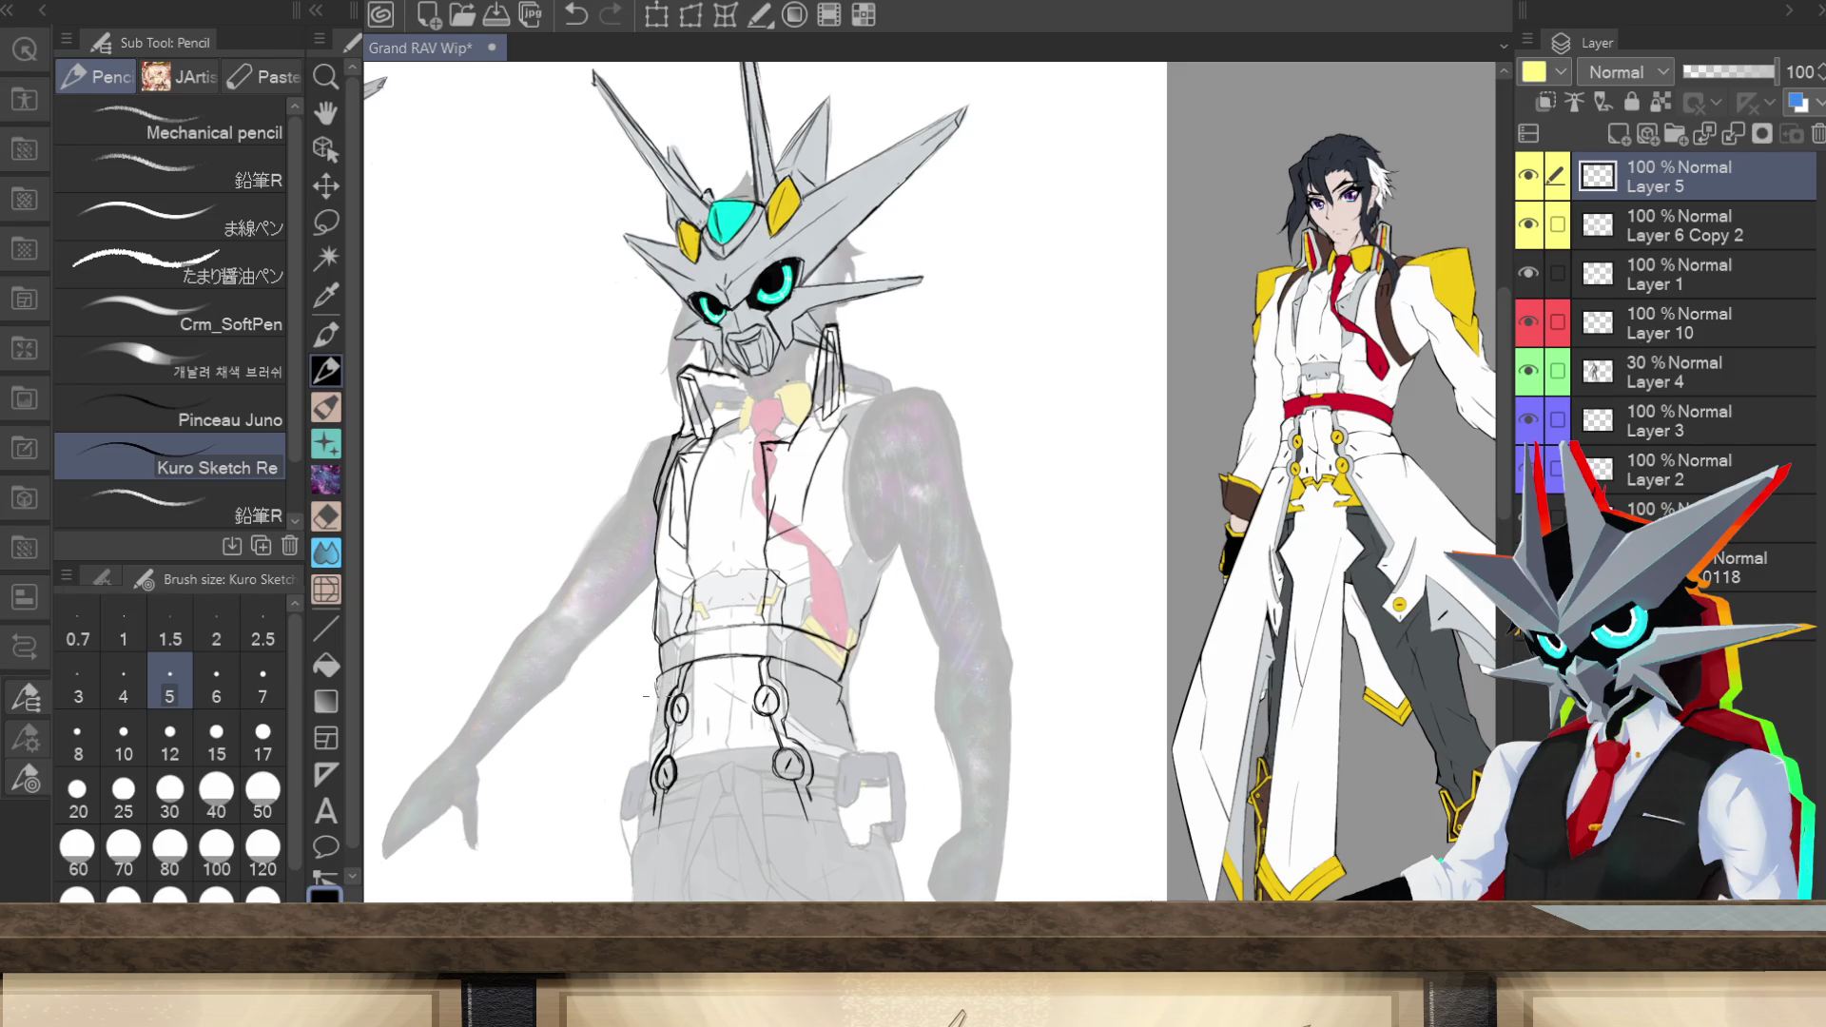
Step: Outline both waistband edges, add a line beside the mask's jaw, and sketch the collar near the shoulder
left_click_drag(656, 671, 659, 698)
left_click_drag(839, 694, 860, 750)
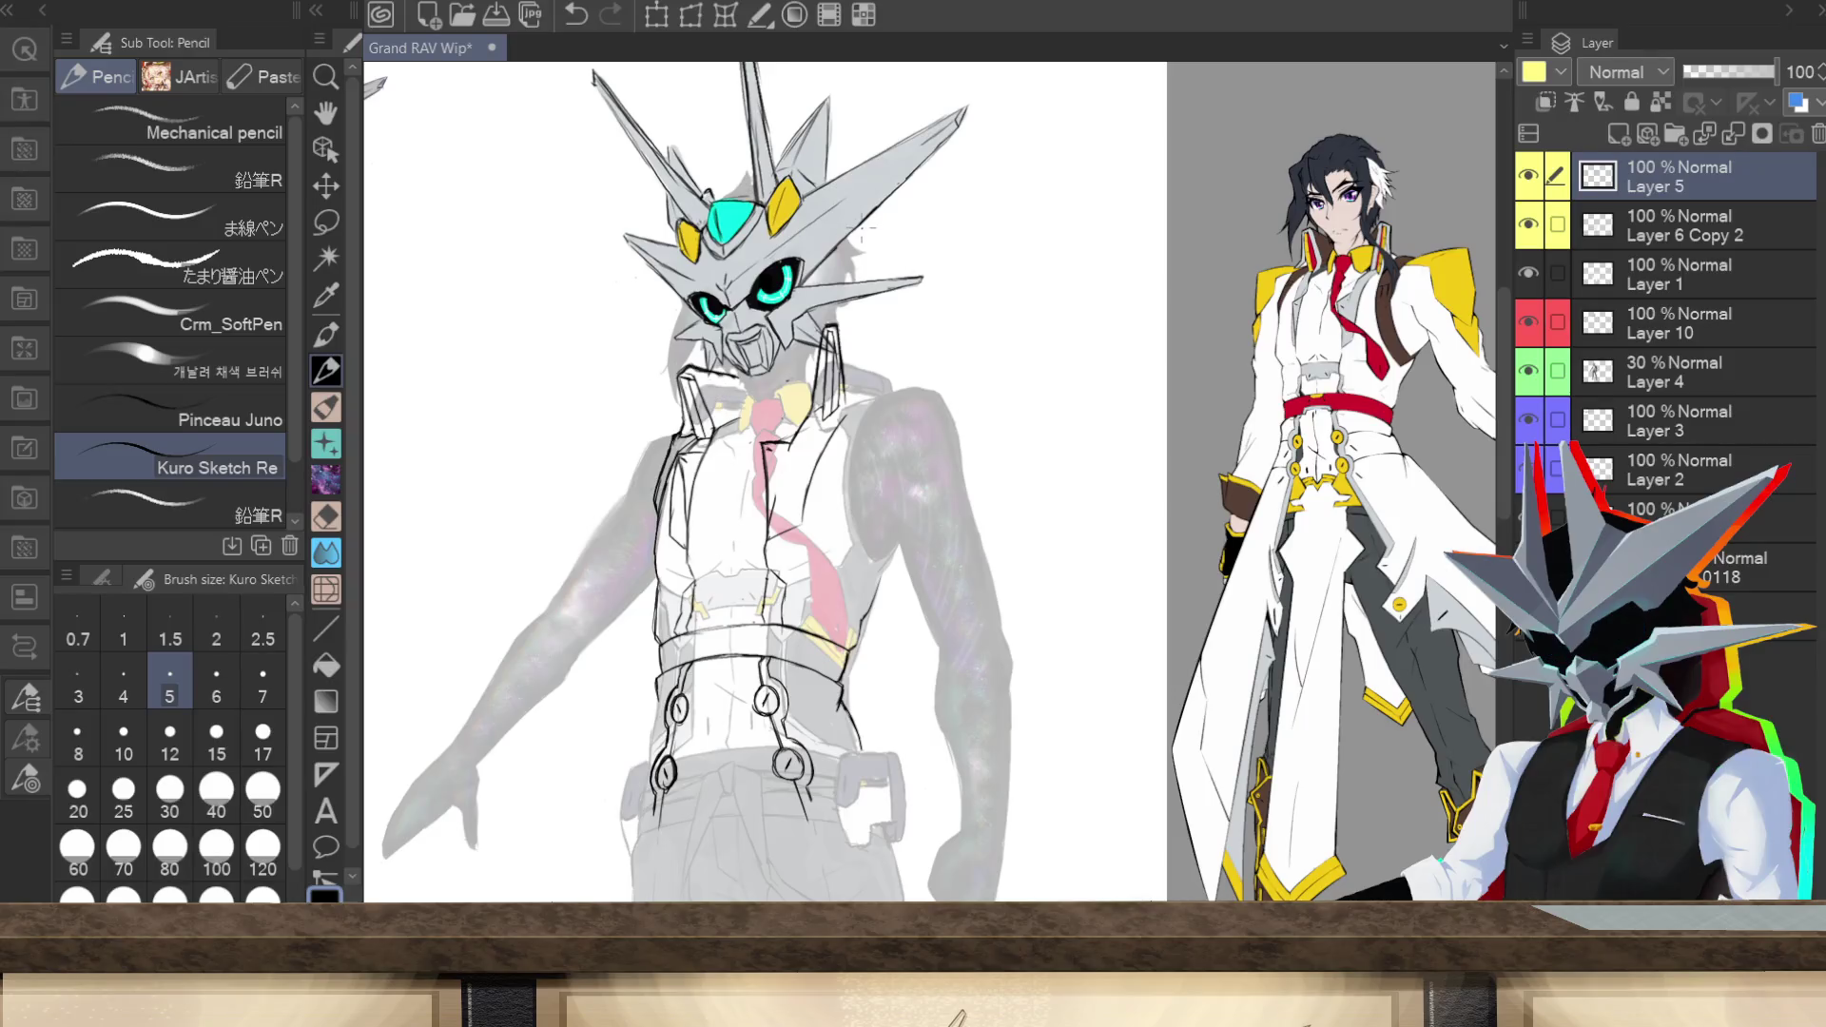
left_click_drag(807, 347, 823, 361)
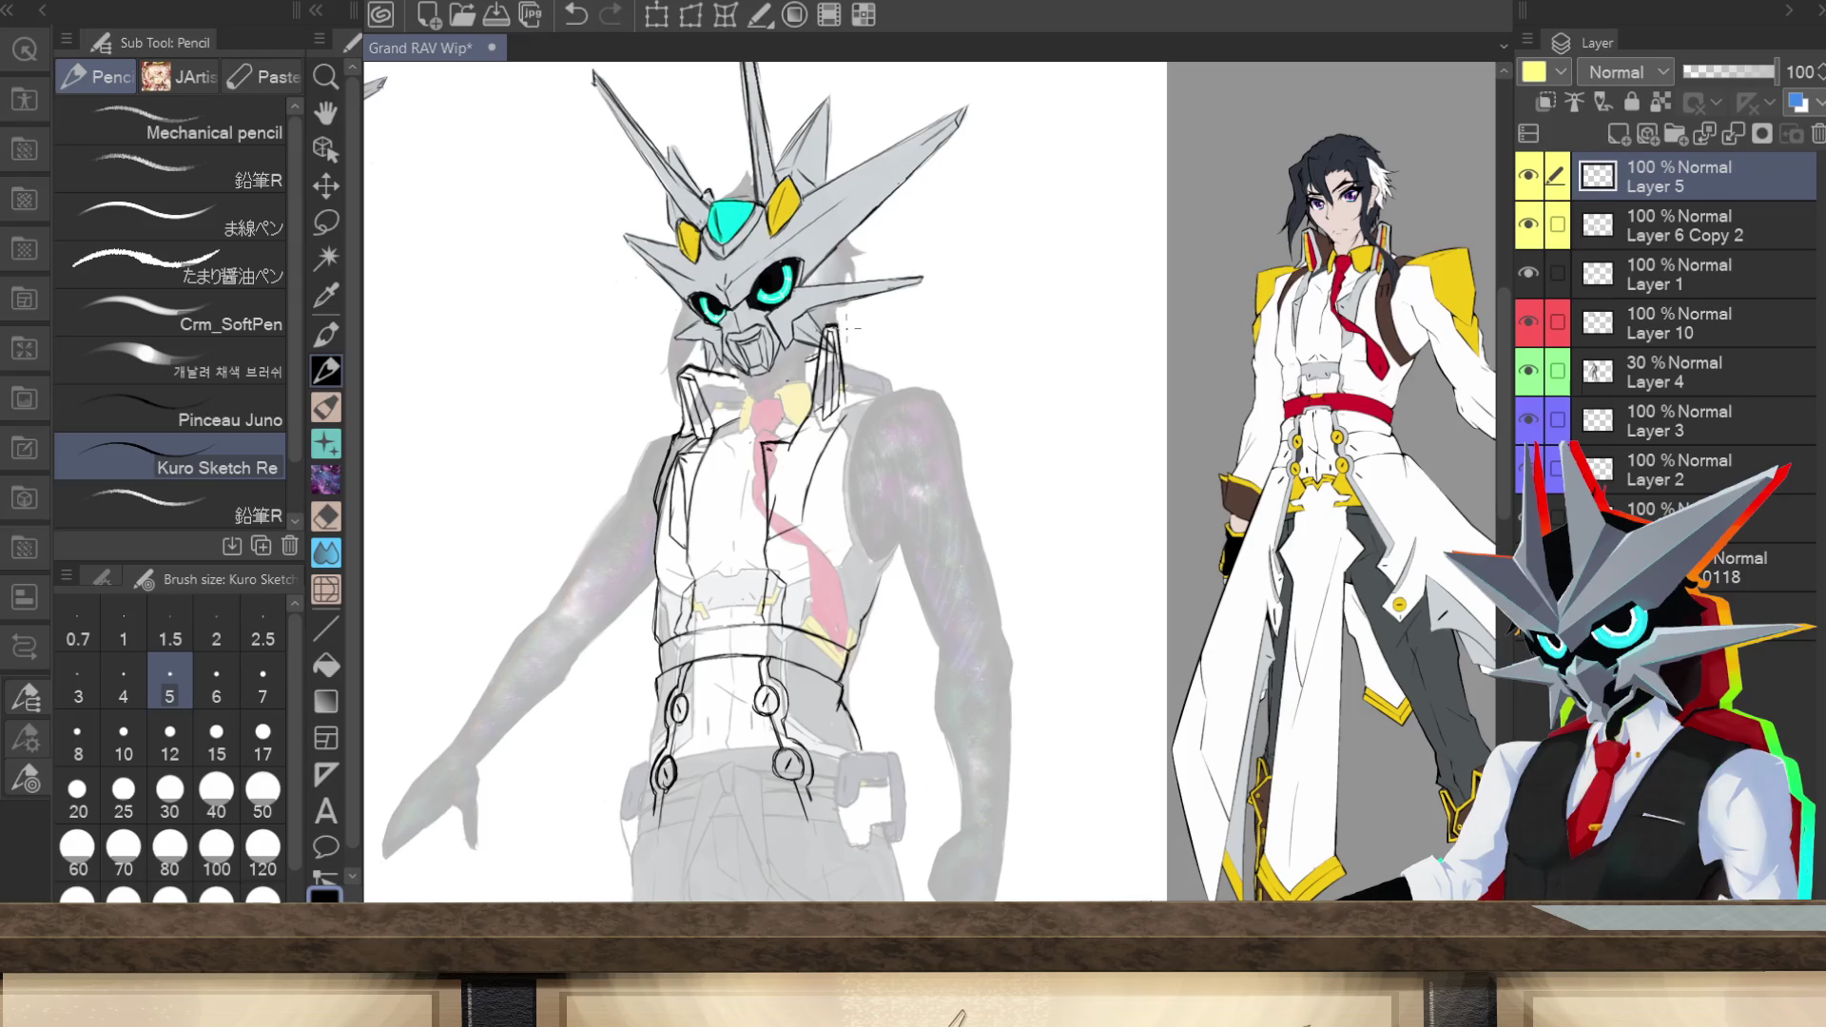
mouse_move(834, 324)
left_mouse_down()
mouse_move(881, 335)
mouse_move(899, 379)
left_mouse_up()
mouse_move(846, 407)
left_mouse_down()
mouse_move(842, 375)
mouse_move(846, 407)
left_mouse_up()
Step: Add strokes along the vest's right edge, shoulder line and right upper-arm outline
mouse_move(836, 494)
left_mouse_down()
mouse_move(870, 578)
mouse_move(881, 505)
left_mouse_up()
mouse_move(903, 551)
left_mouse_down()
mouse_move(892, 568)
mouse_move(842, 513)
left_mouse_up()
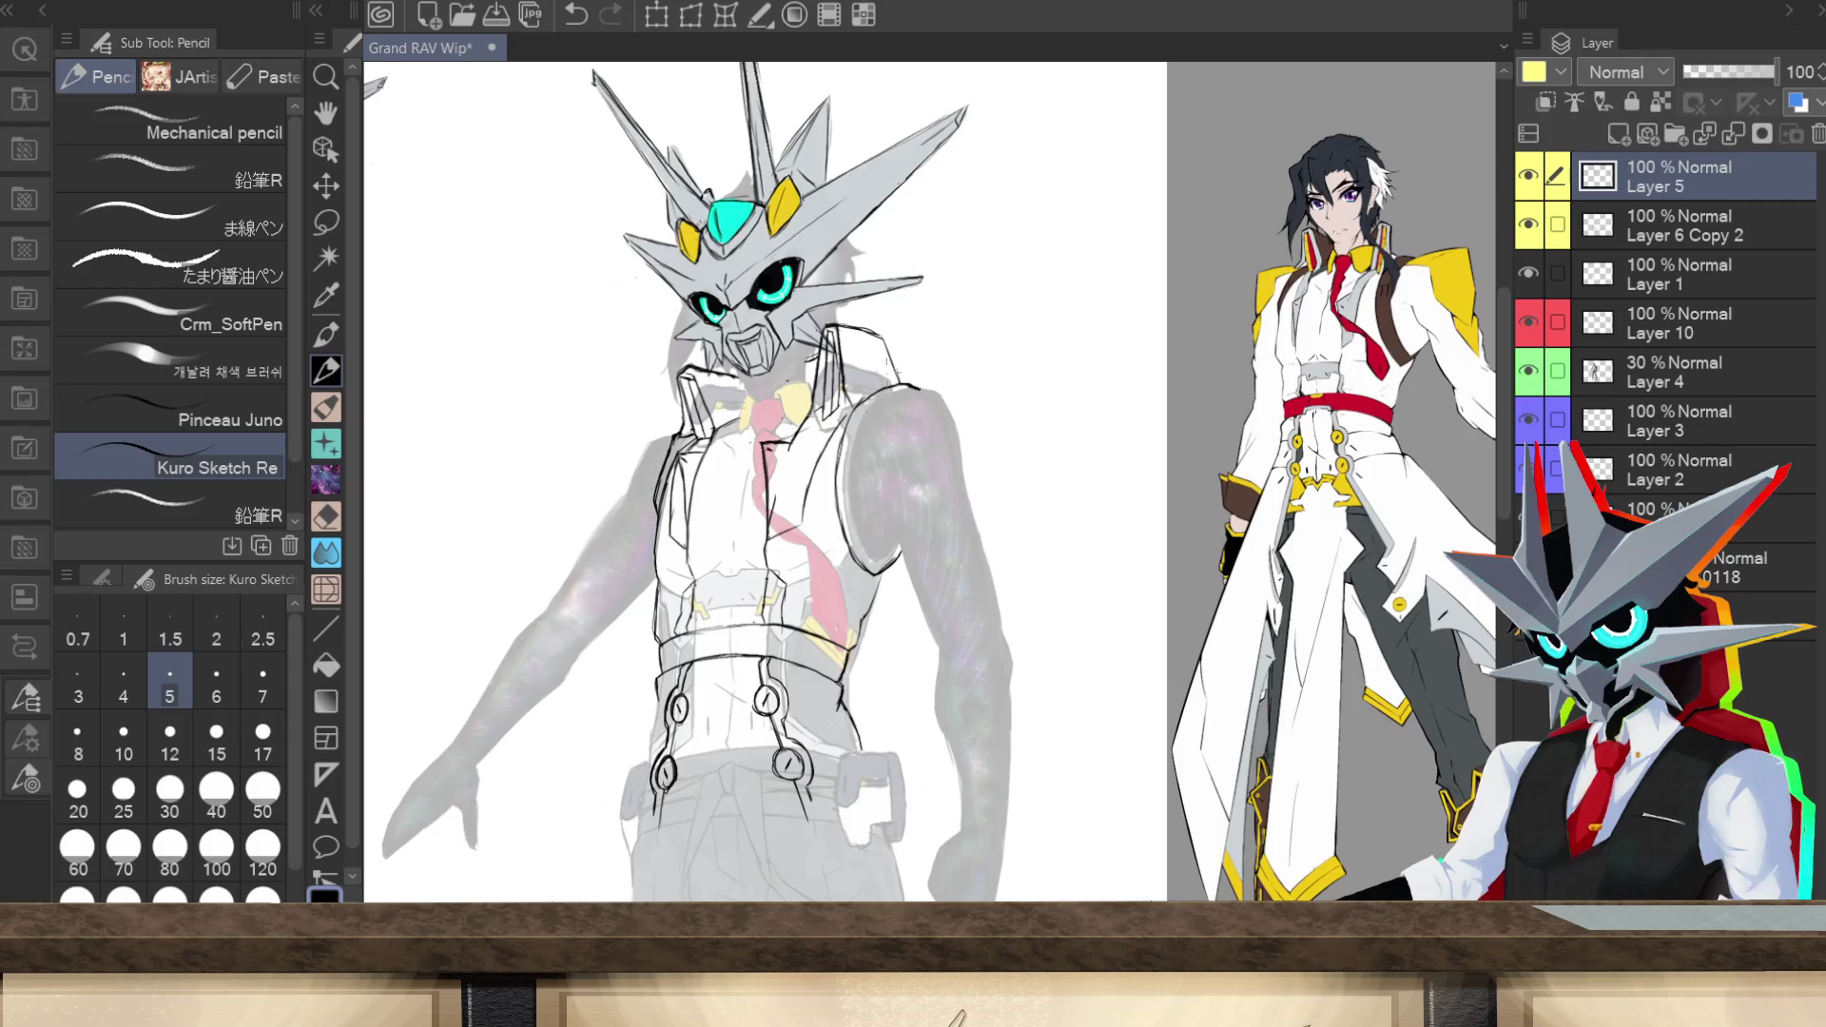
left_click_drag(910, 385, 866, 400)
left_click_drag(864, 386, 854, 416)
left_click_drag(865, 478, 910, 400)
left_click_drag(863, 476, 874, 541)
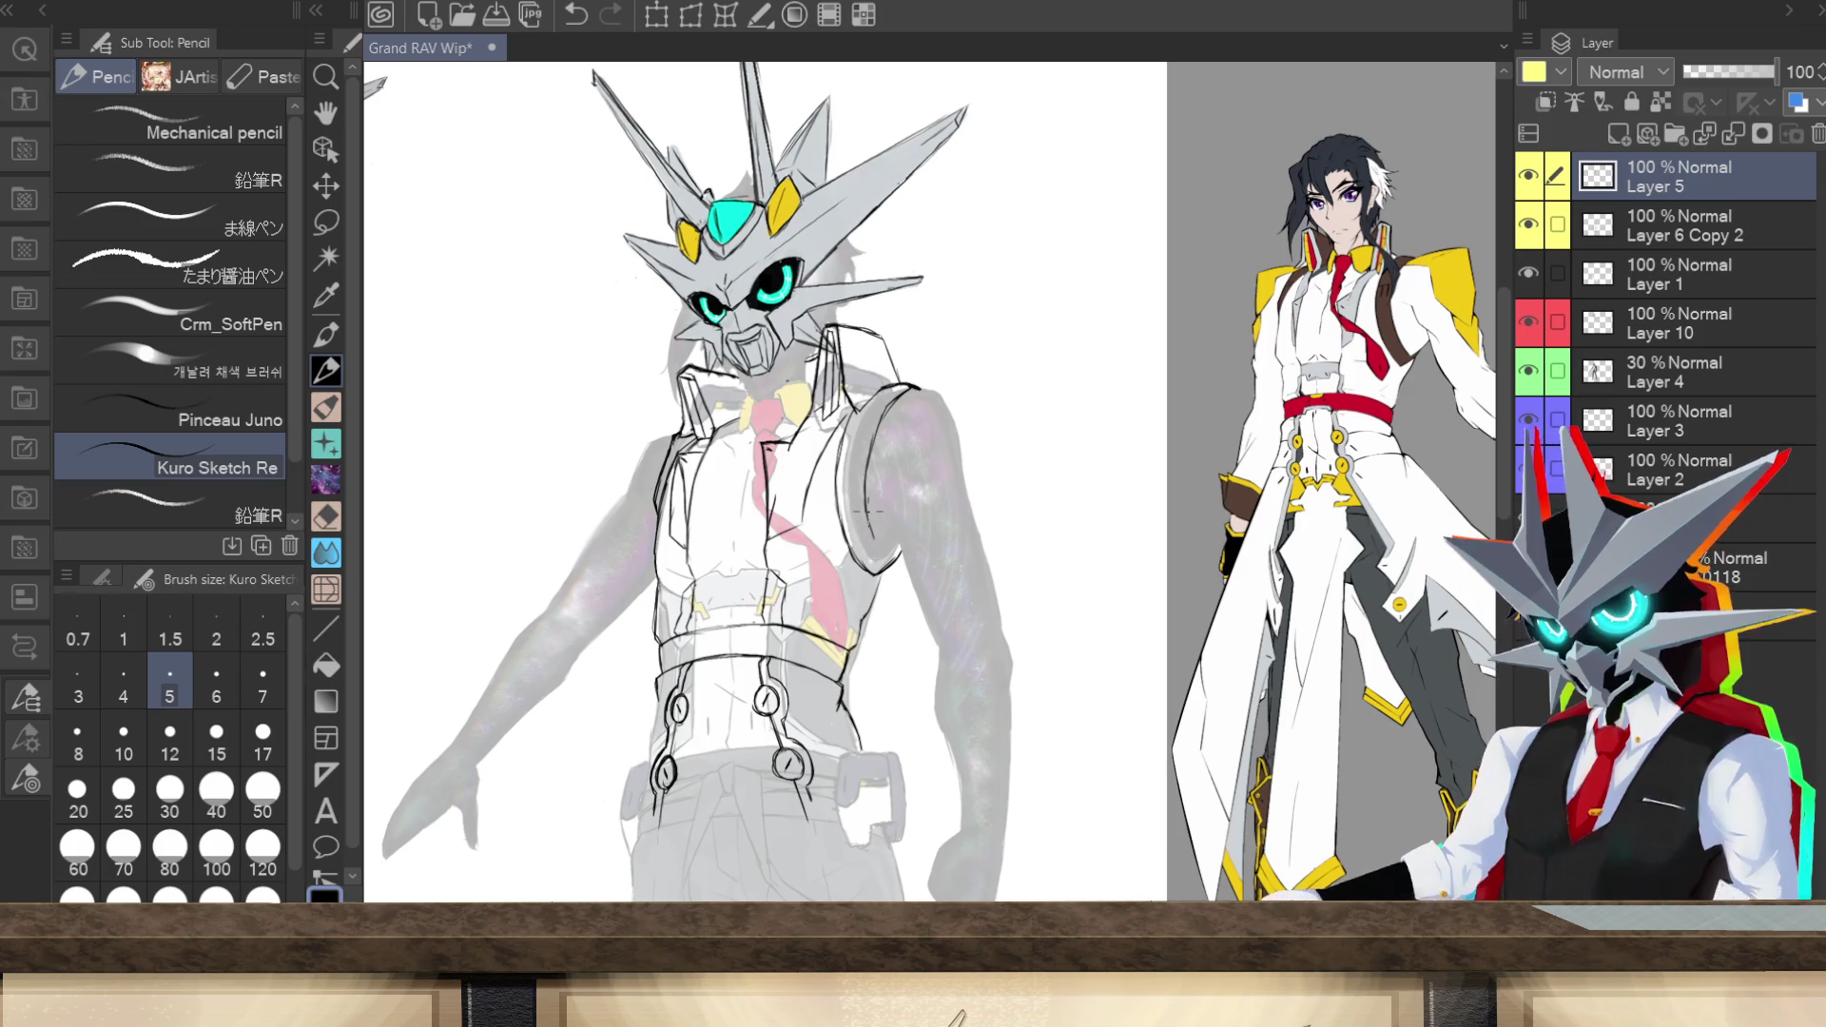
mouse_move(872, 544)
left_mouse_down()
mouse_move(890, 570)
mouse_move(871, 534)
left_mouse_up()
mouse_move(865, 452)
left_mouse_down()
mouse_move(871, 499)
mouse_move(844, 558)
mouse_move(897, 569)
left_mouse_up()
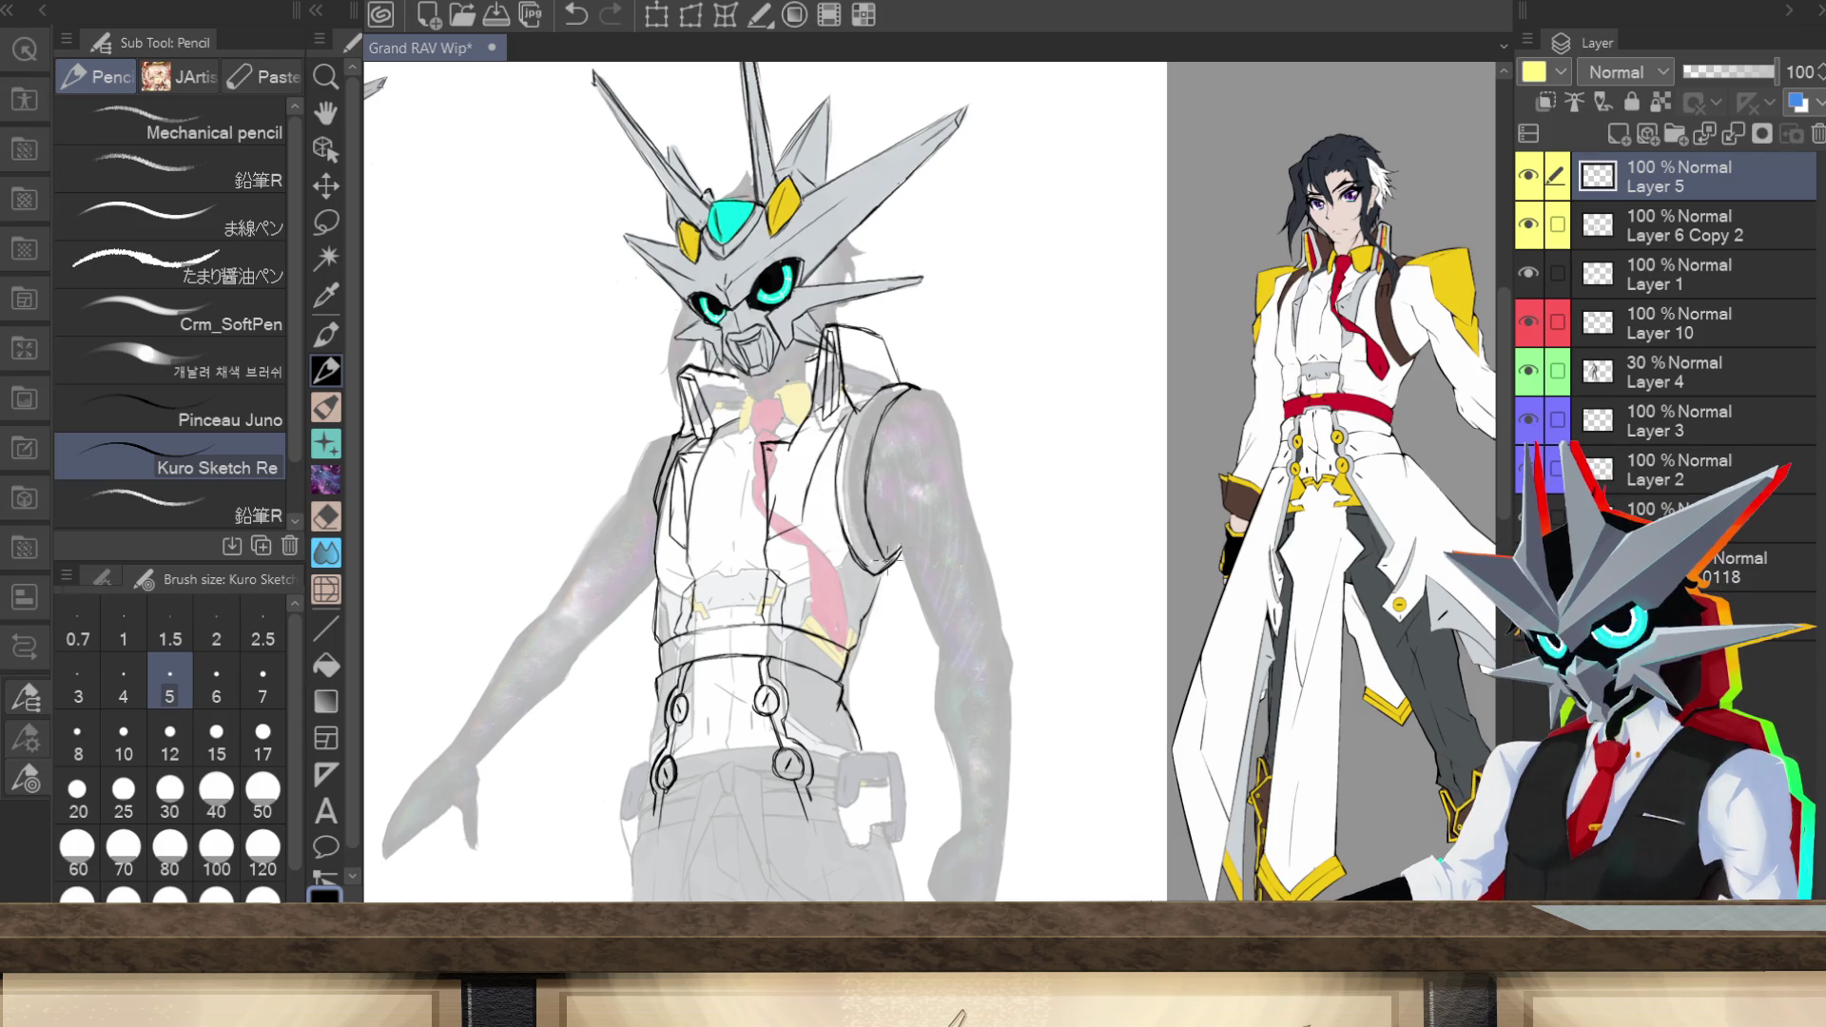
left_click_drag(872, 554, 882, 518)
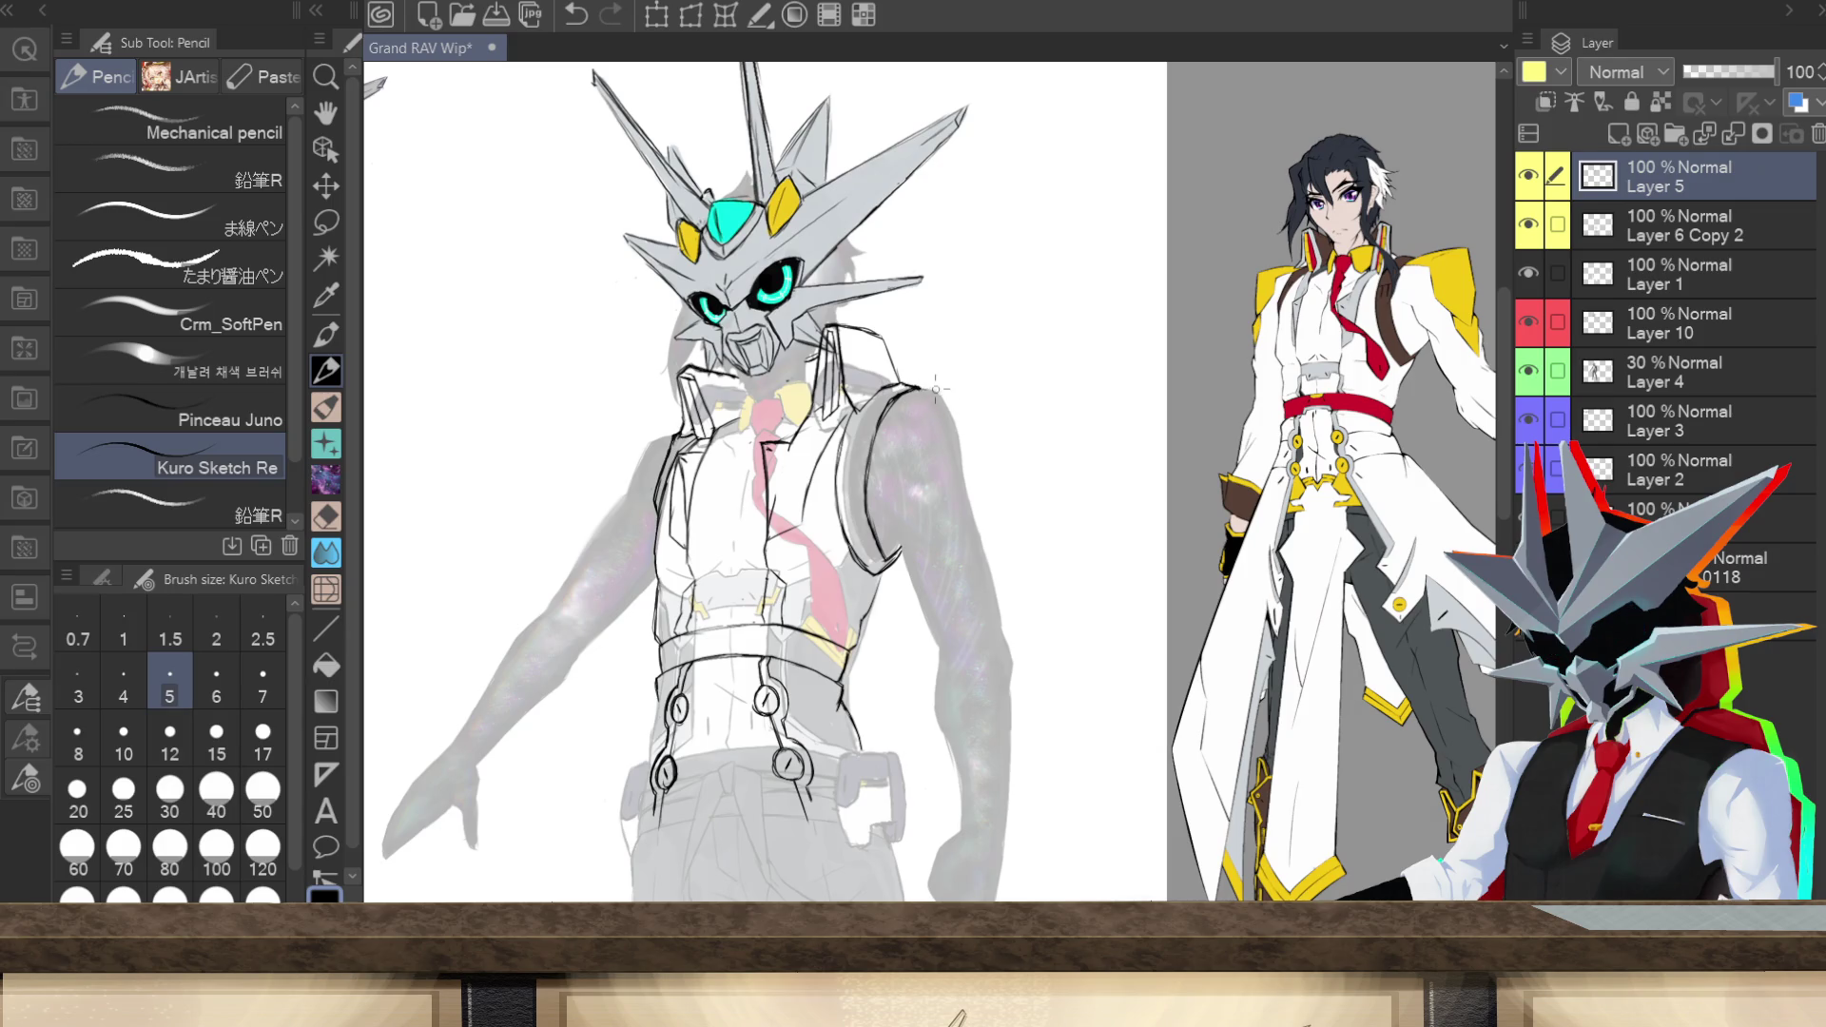
left_click_drag(923, 388, 908, 384)
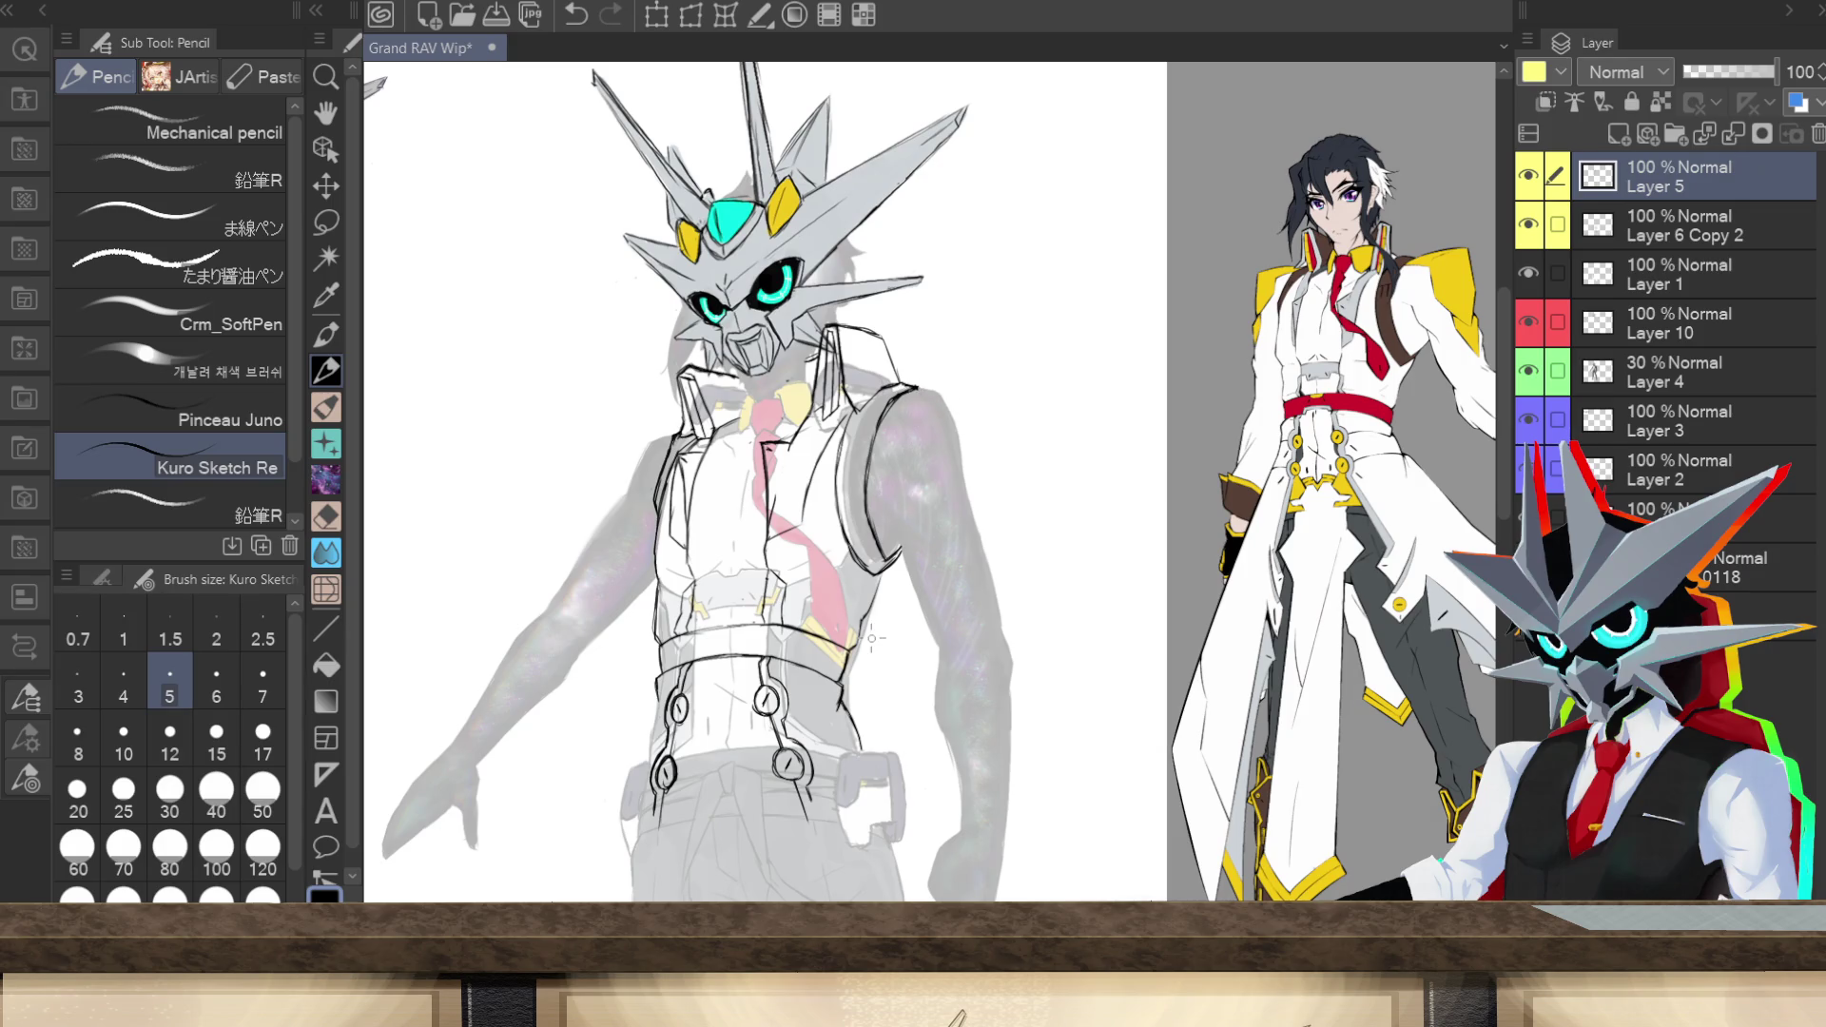
Step: Touch up the vest's armhole edge and mark a short line at the waistband
mouse_move(827, 458)
left_mouse_down()
mouse_move(874, 442)
mouse_move(842, 449)
mouse_move(843, 476)
mouse_move(846, 444)
left_mouse_up()
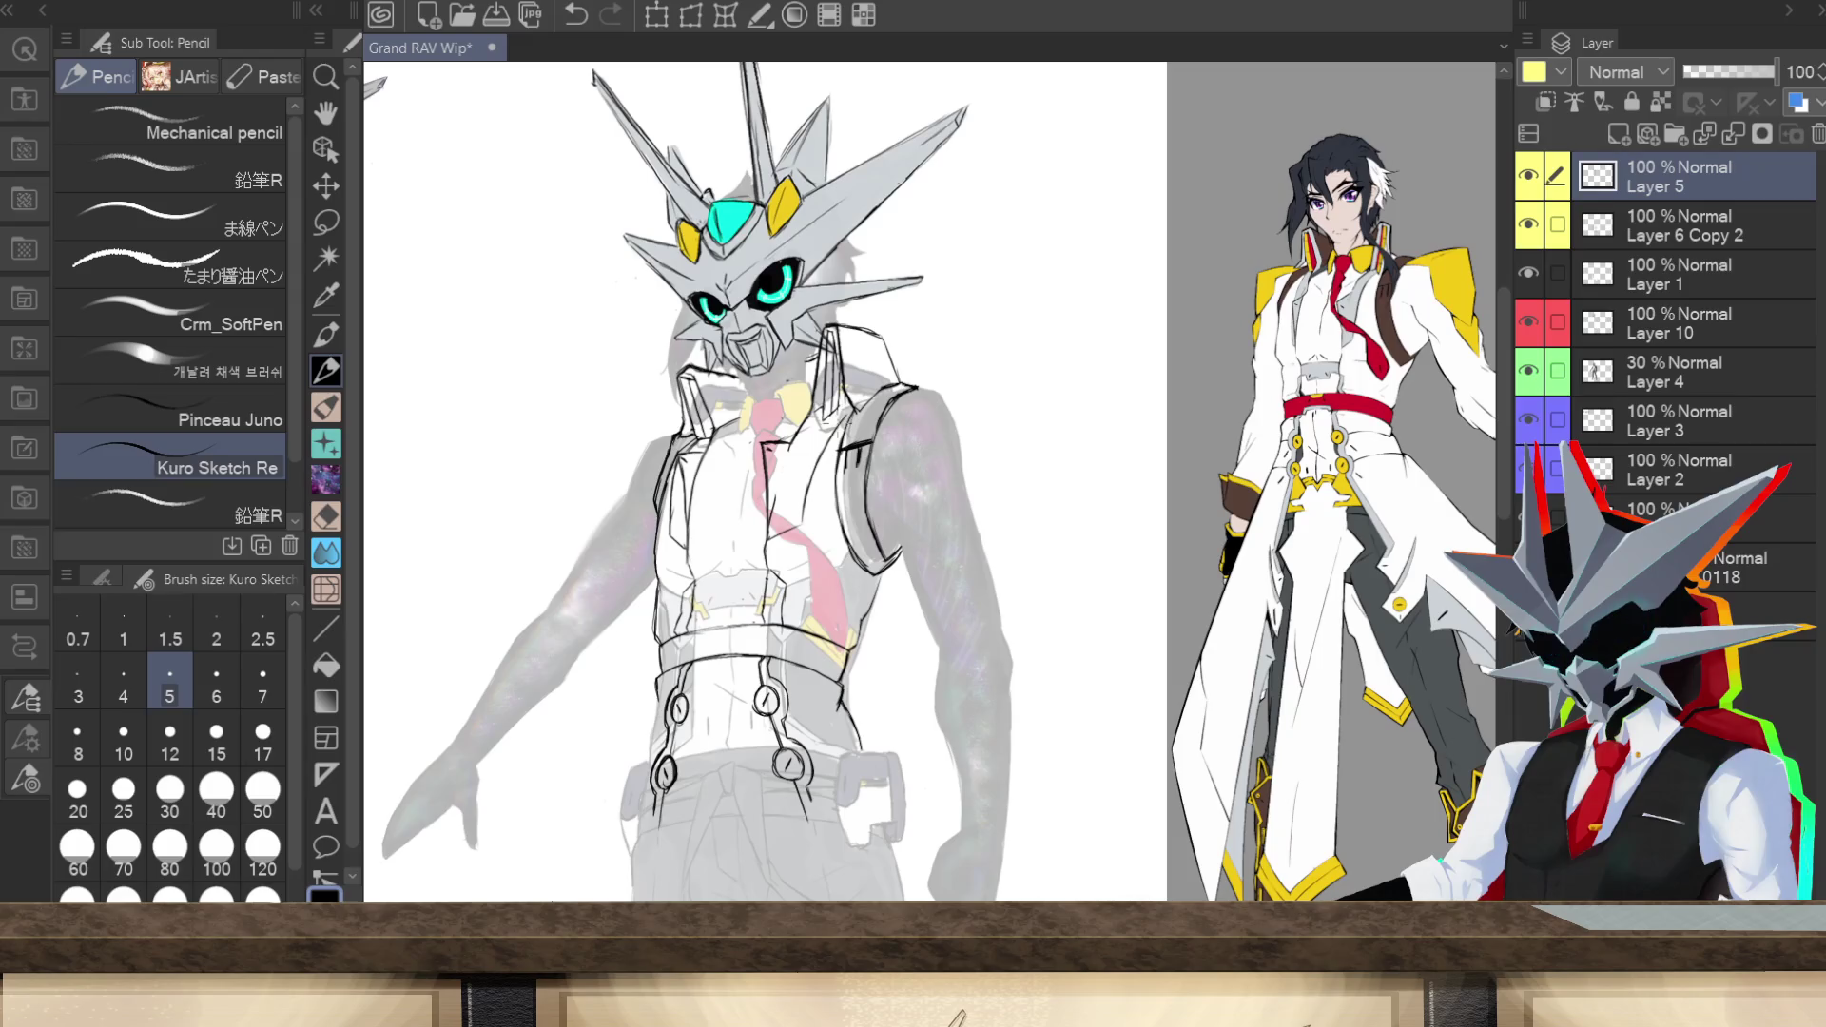
left_click_drag(849, 392, 837, 409)
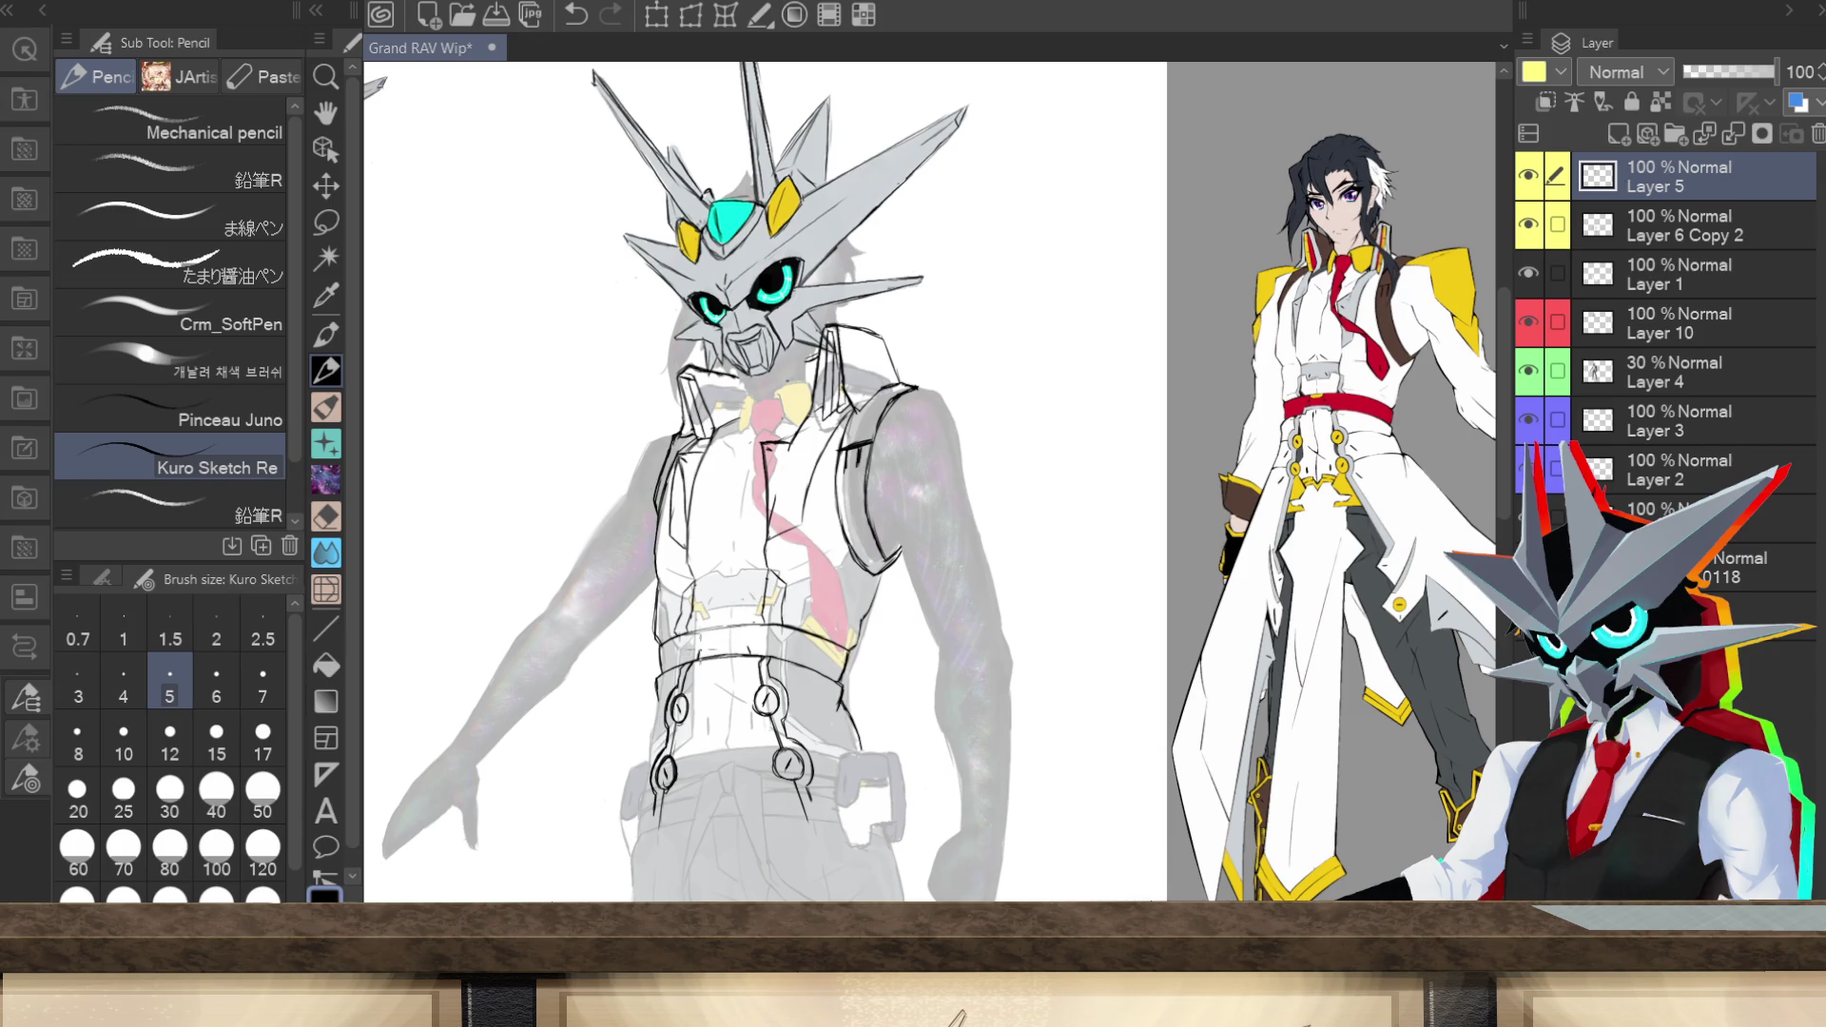
left_click_drag(705, 648, 731, 648)
Step: Save the Grand RAV Wip drawing with Ctrl+S
key("ctrl+s")
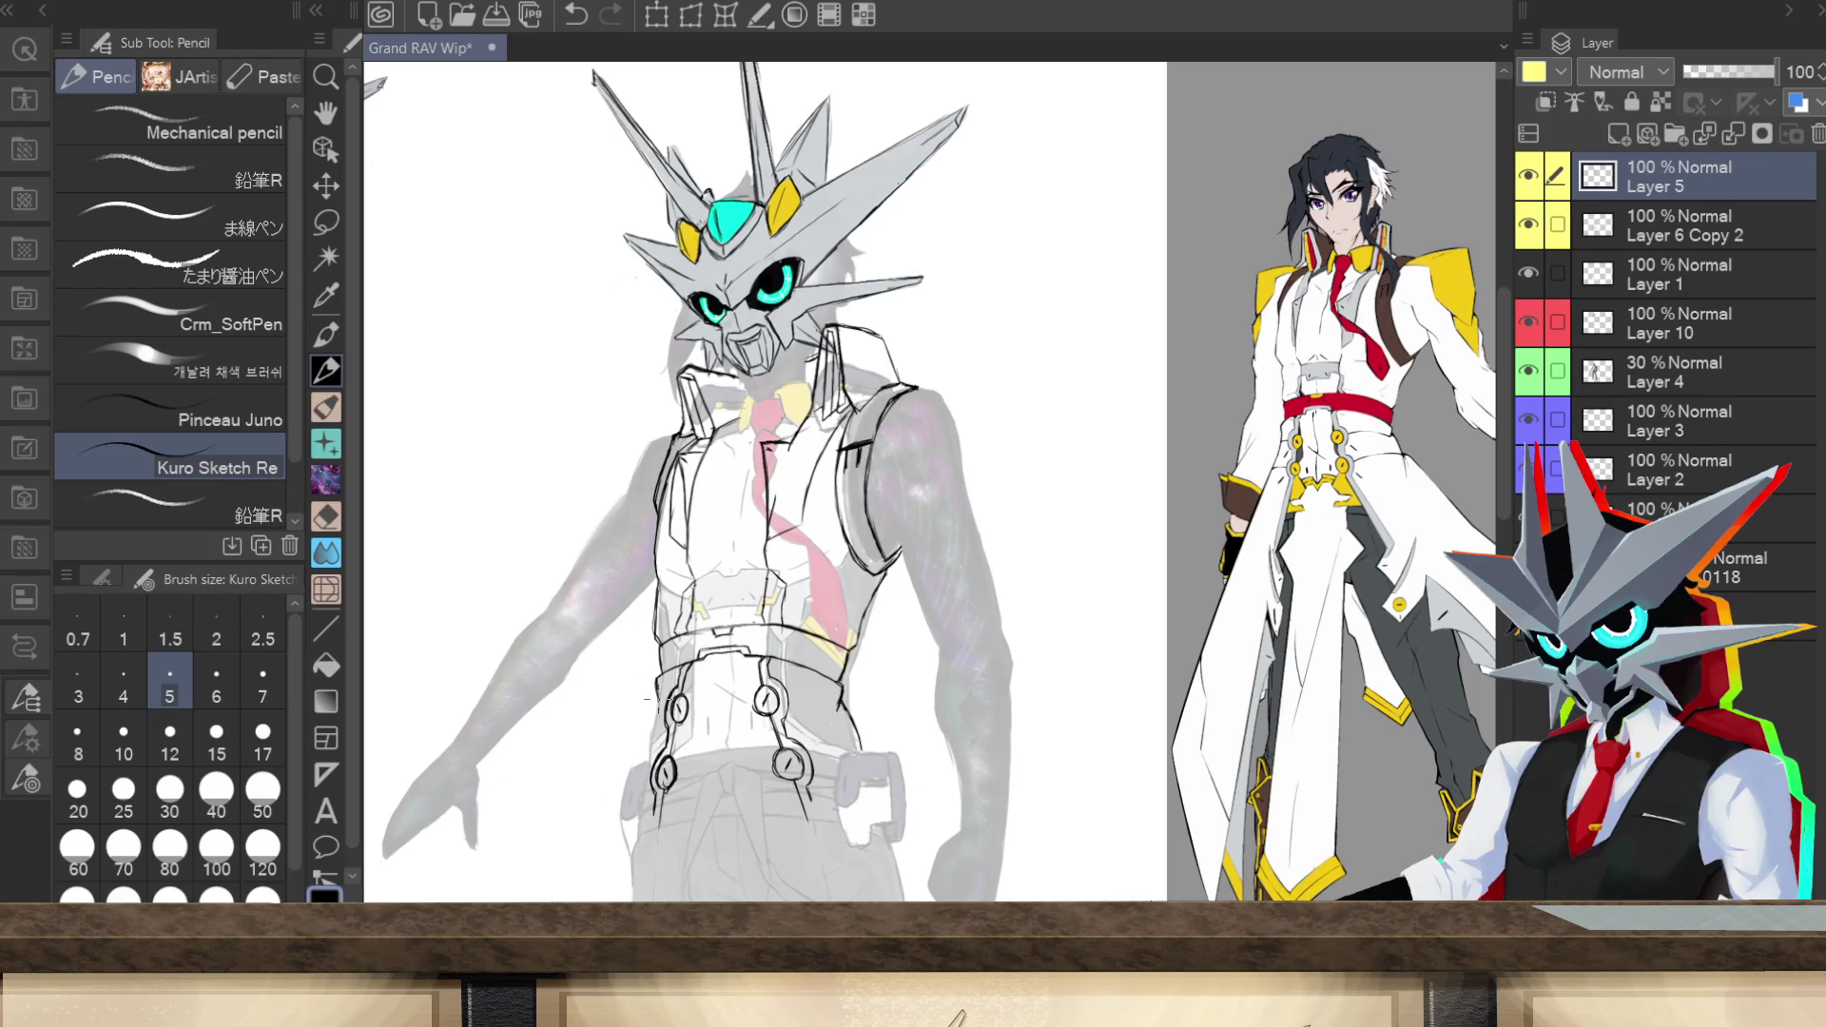
Step: Draw Kuro Sketch pencil strokes on the left suspender strap and the right shoulder's top and outer edge
left_click_drag(657, 716, 647, 764)
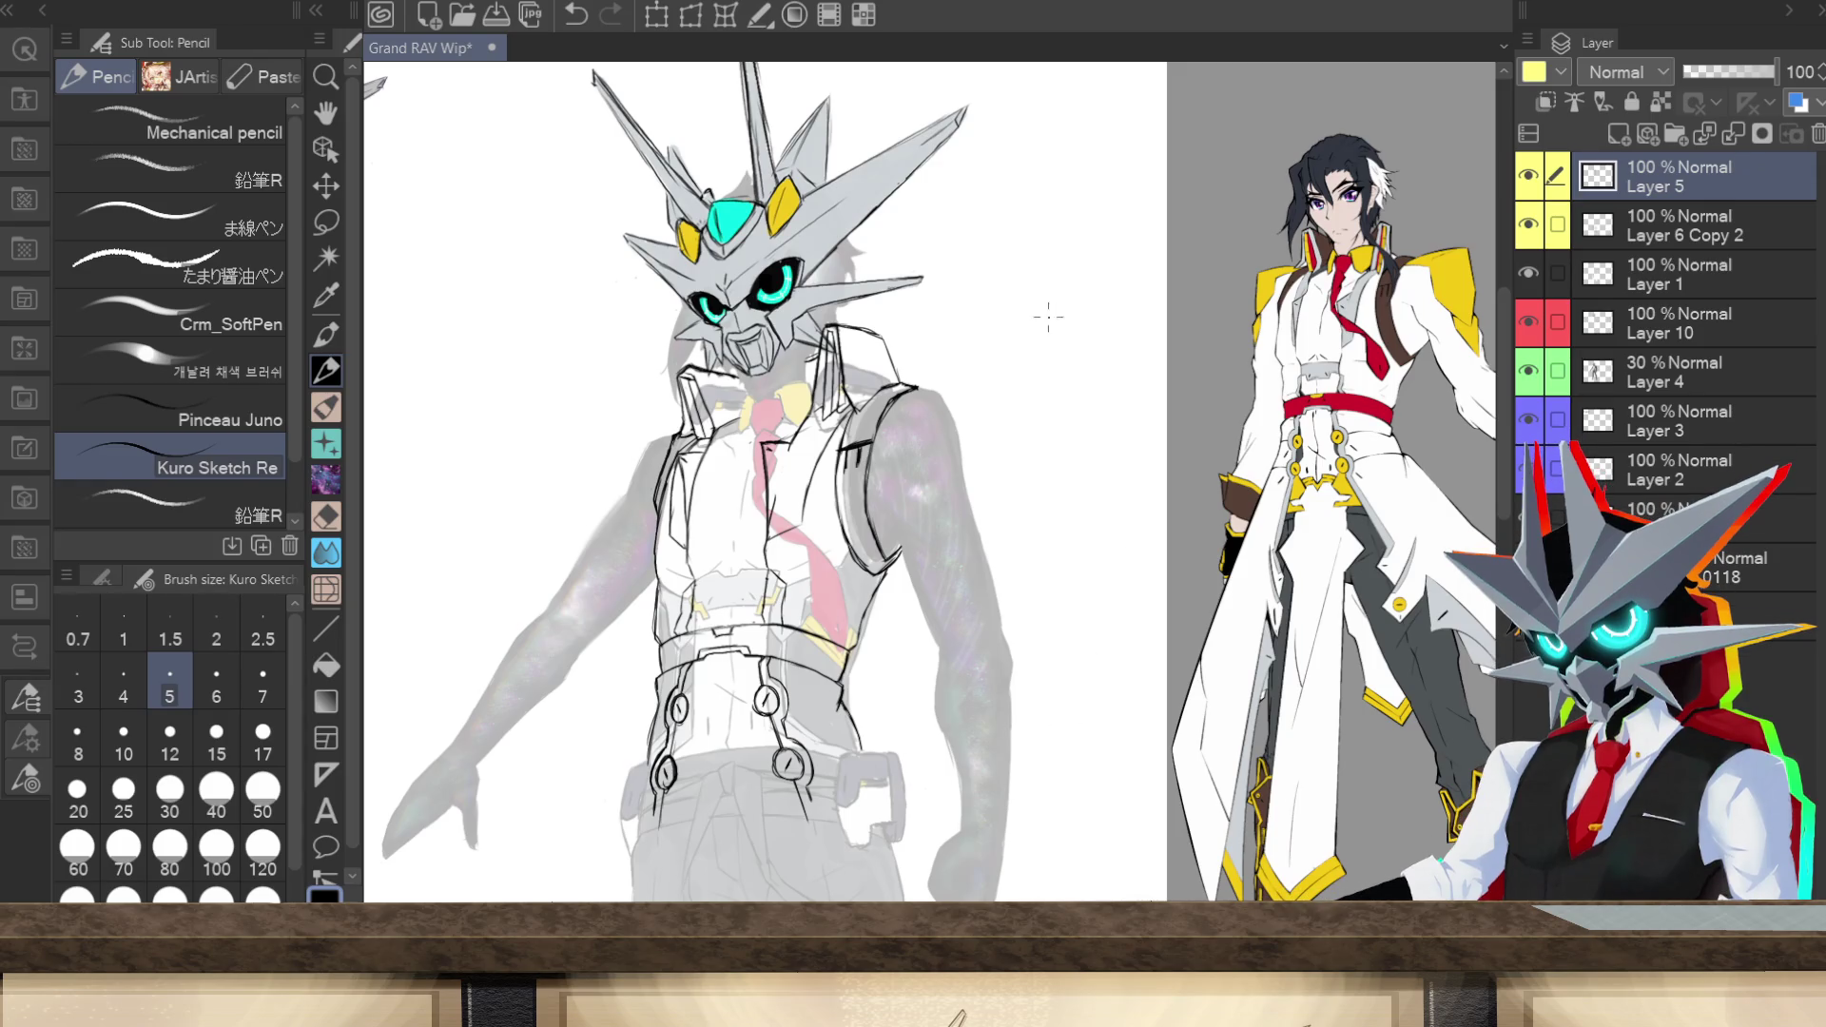
left_click_drag(887, 406, 916, 404)
left_click_drag(956, 385, 983, 466)
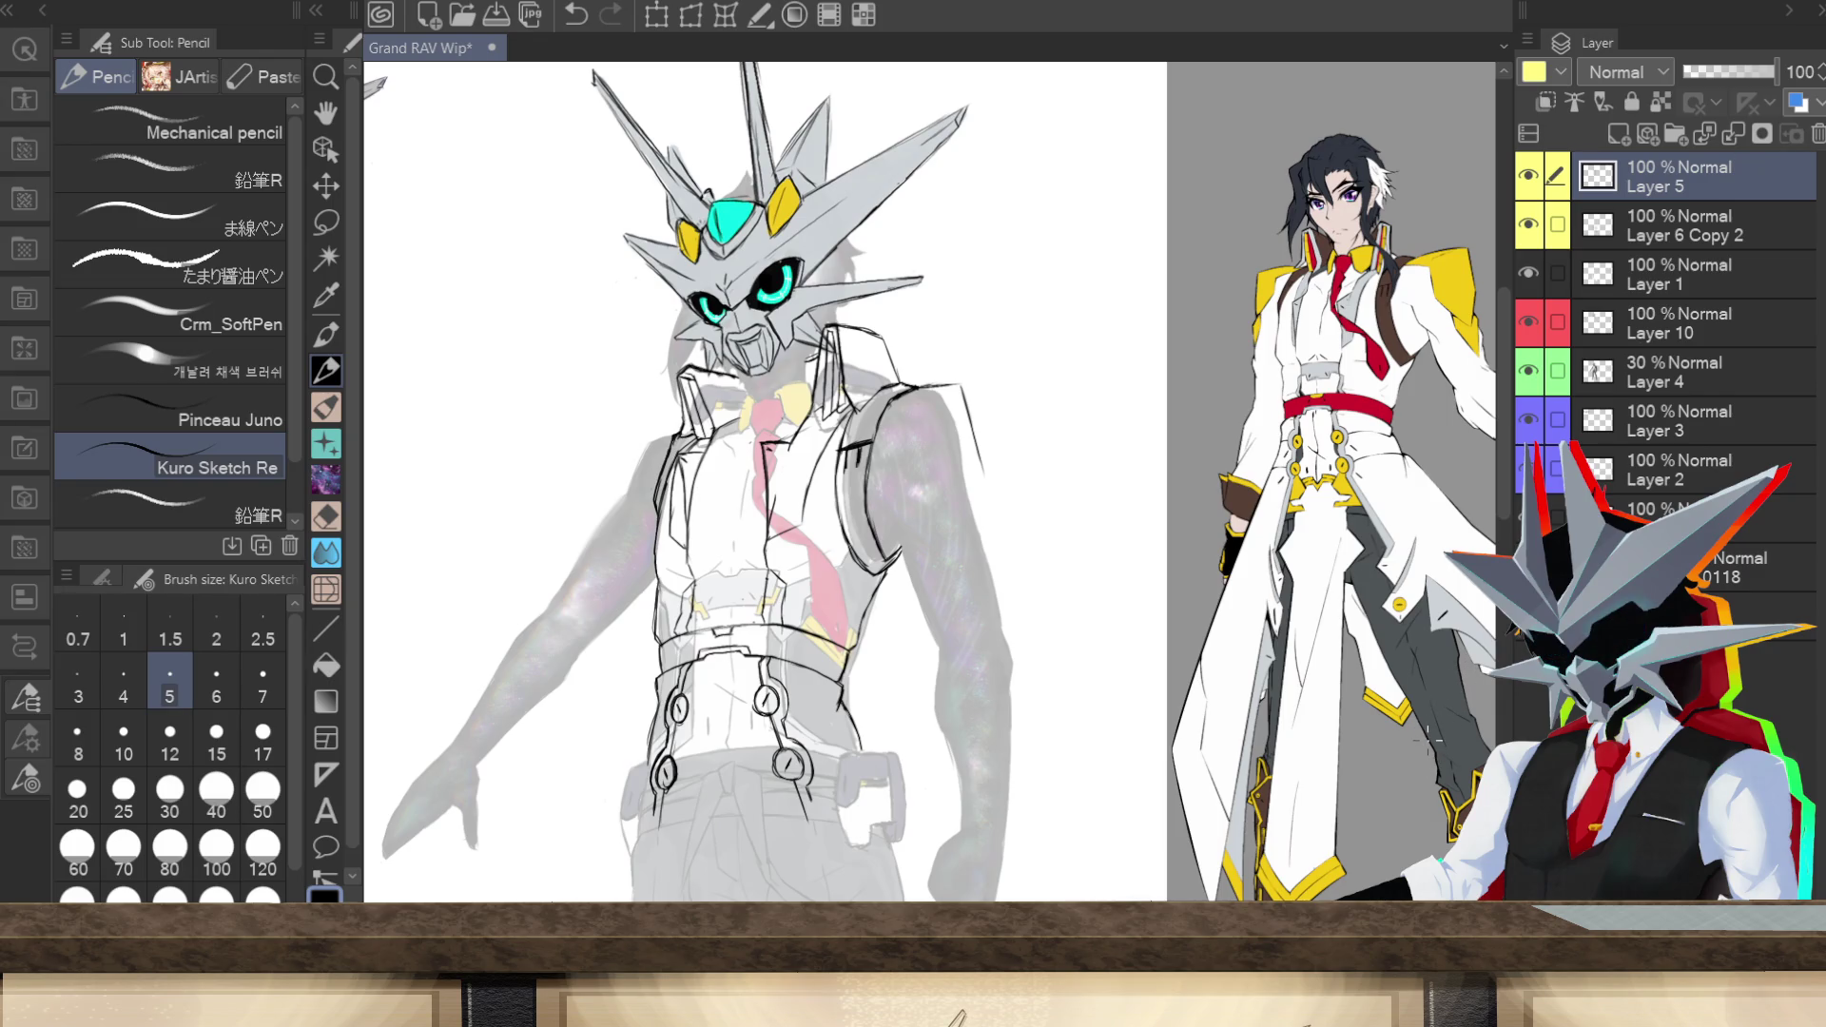
scroll(1488, 705, "down", 10)
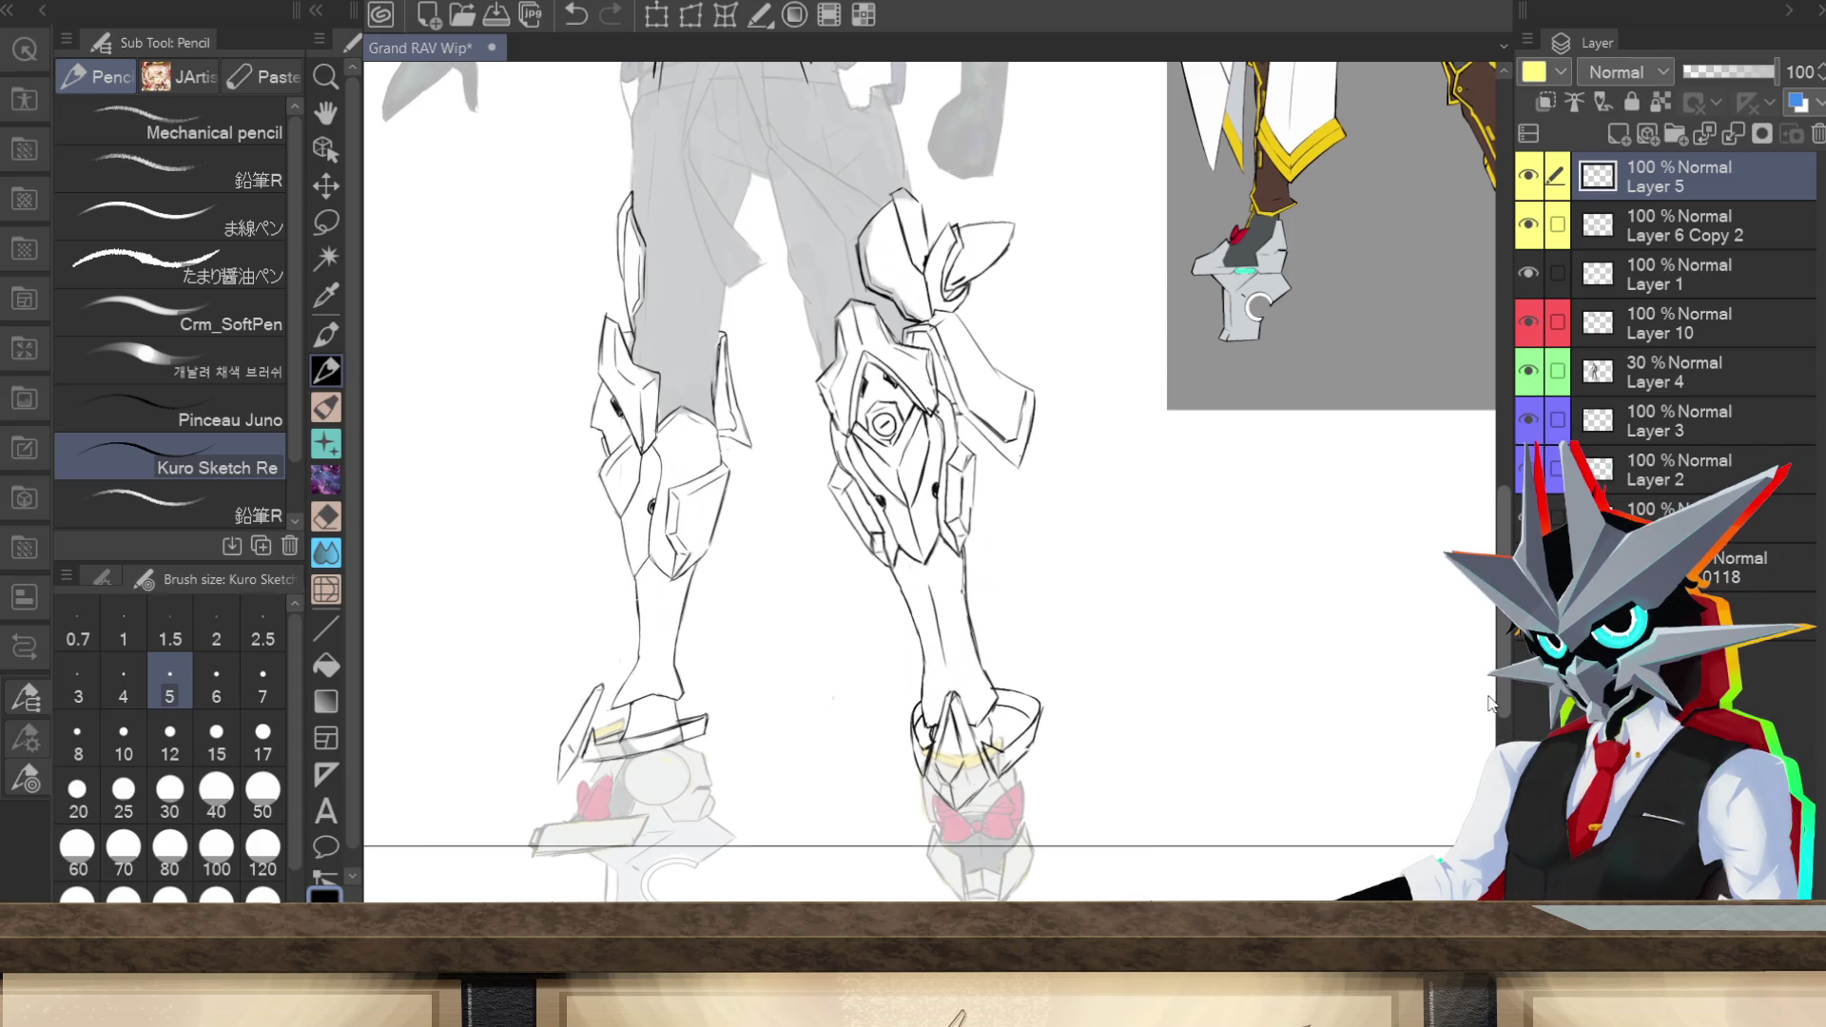
Step: Fit the whole sheet in view and select Layers 1, 4, 10 and 6 Copy 2 together
scroll(1488, 706, "up", 10)
scroll(1474, 499, "down", 8)
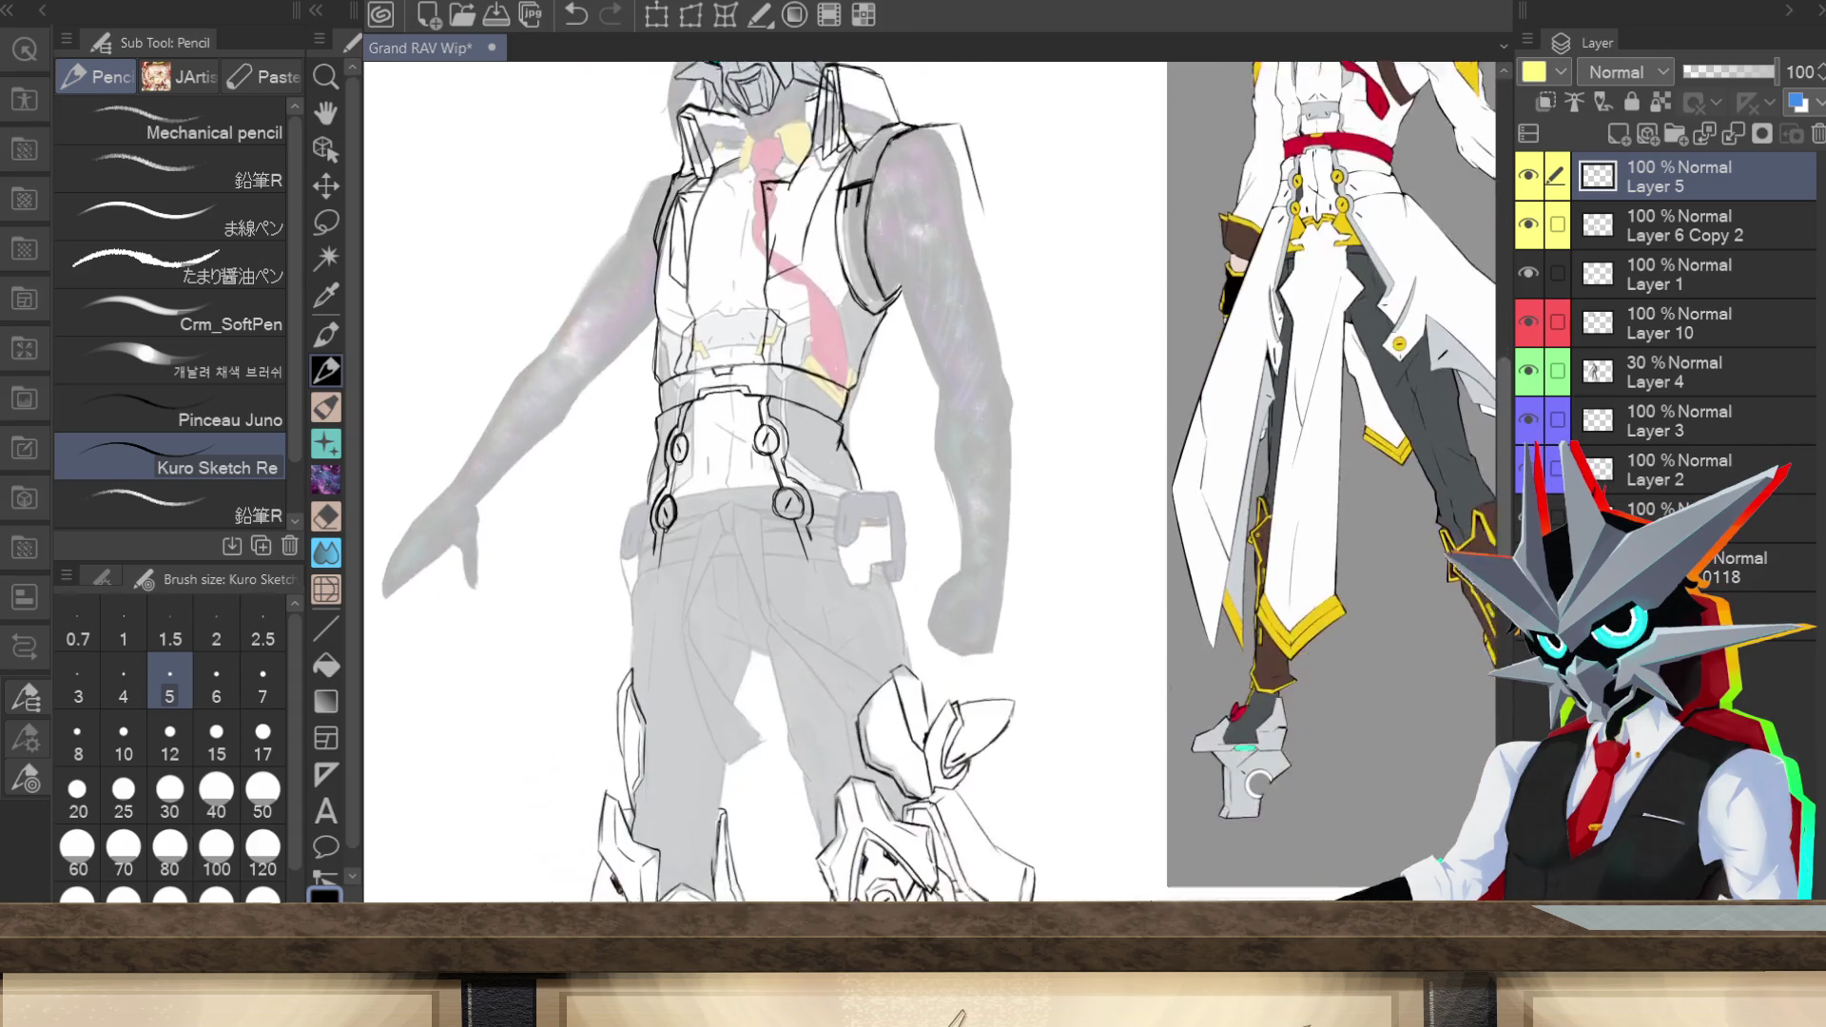
key("ctrl+0")
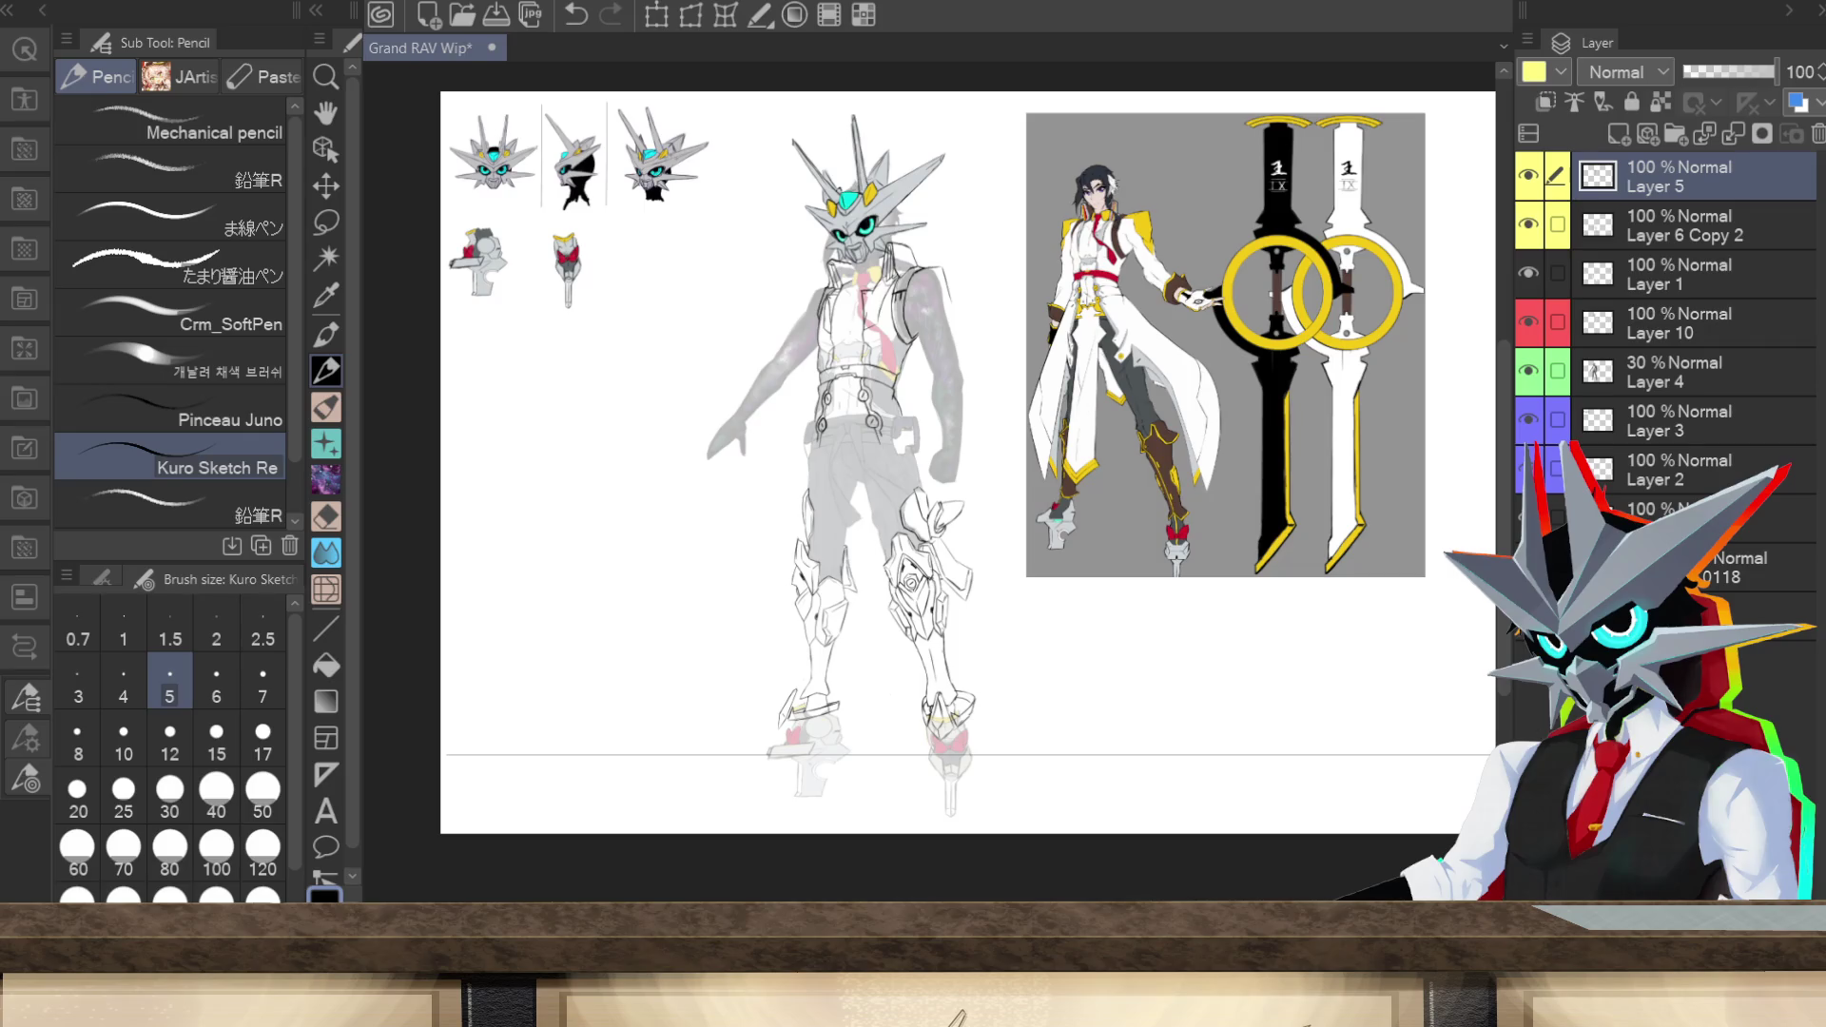
left_click_drag(1556, 373, 1553, 255)
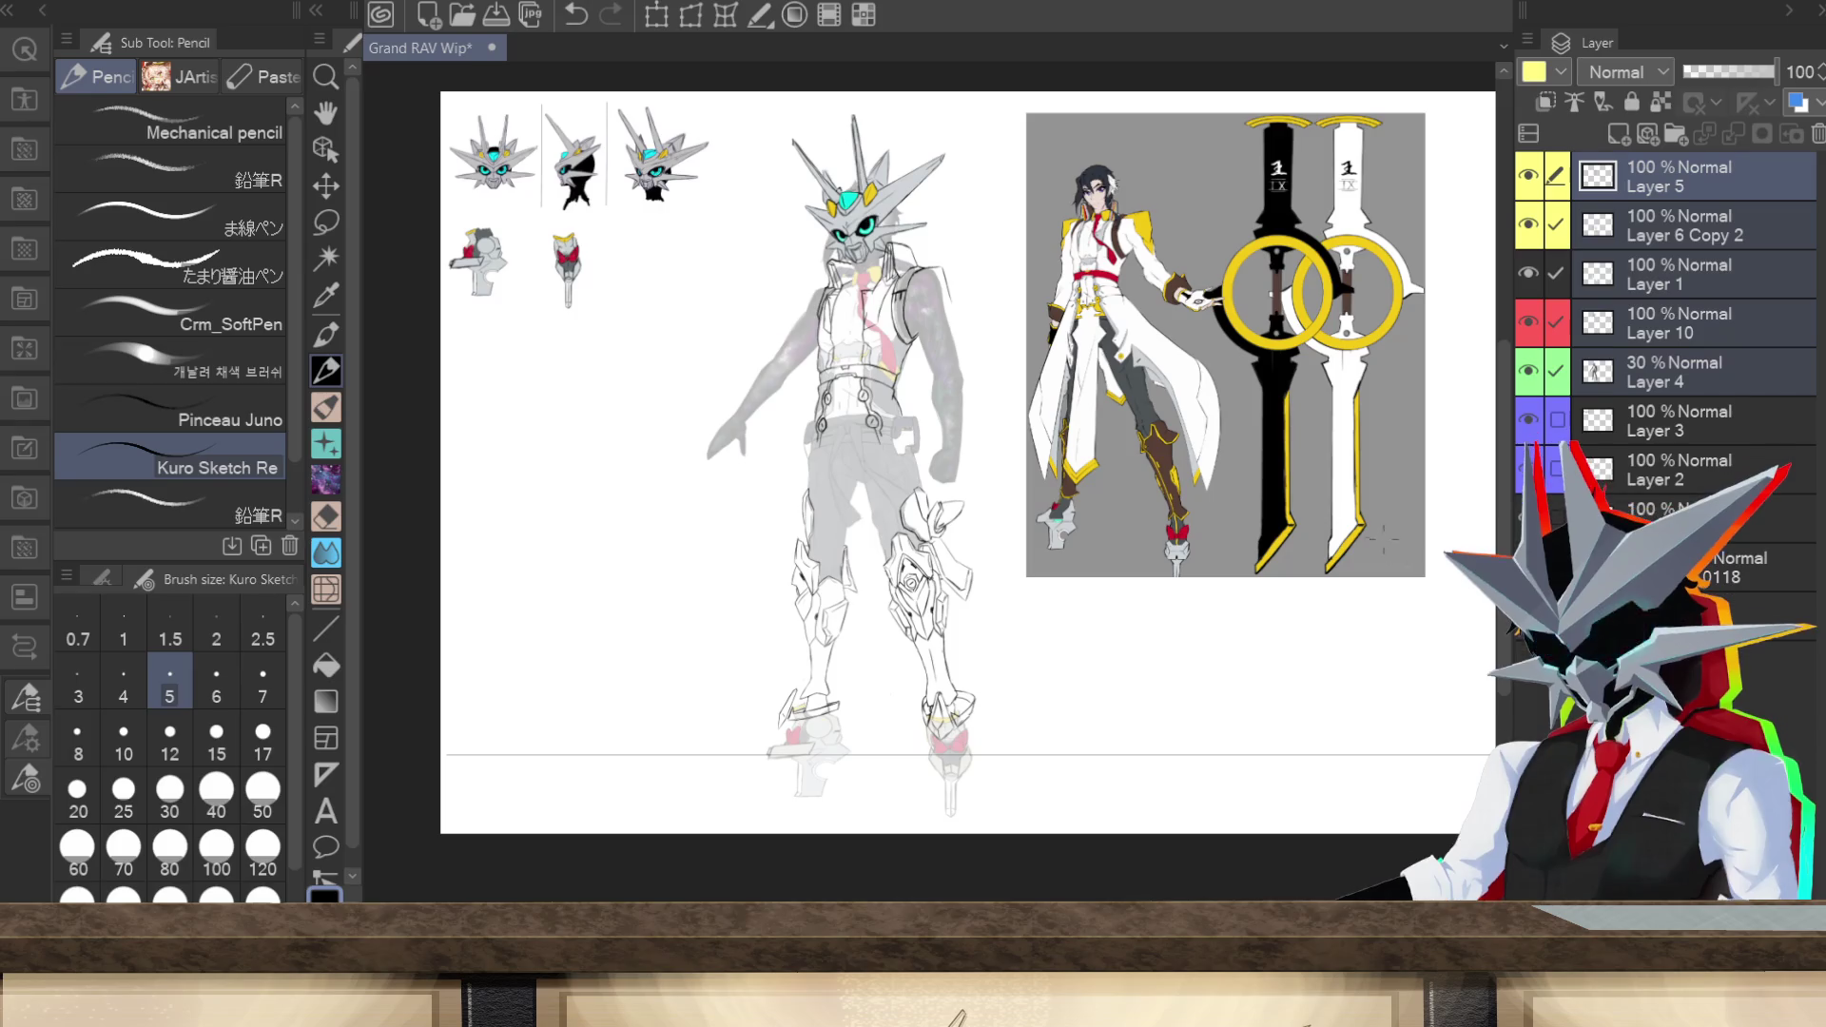
Step: Scale the figure layers slightly narrower from the right and taller from the bottom, then commit
left_click(657, 14)
left_click_drag(980, 465, 969, 465)
left_click_drag(836, 816, 837, 840)
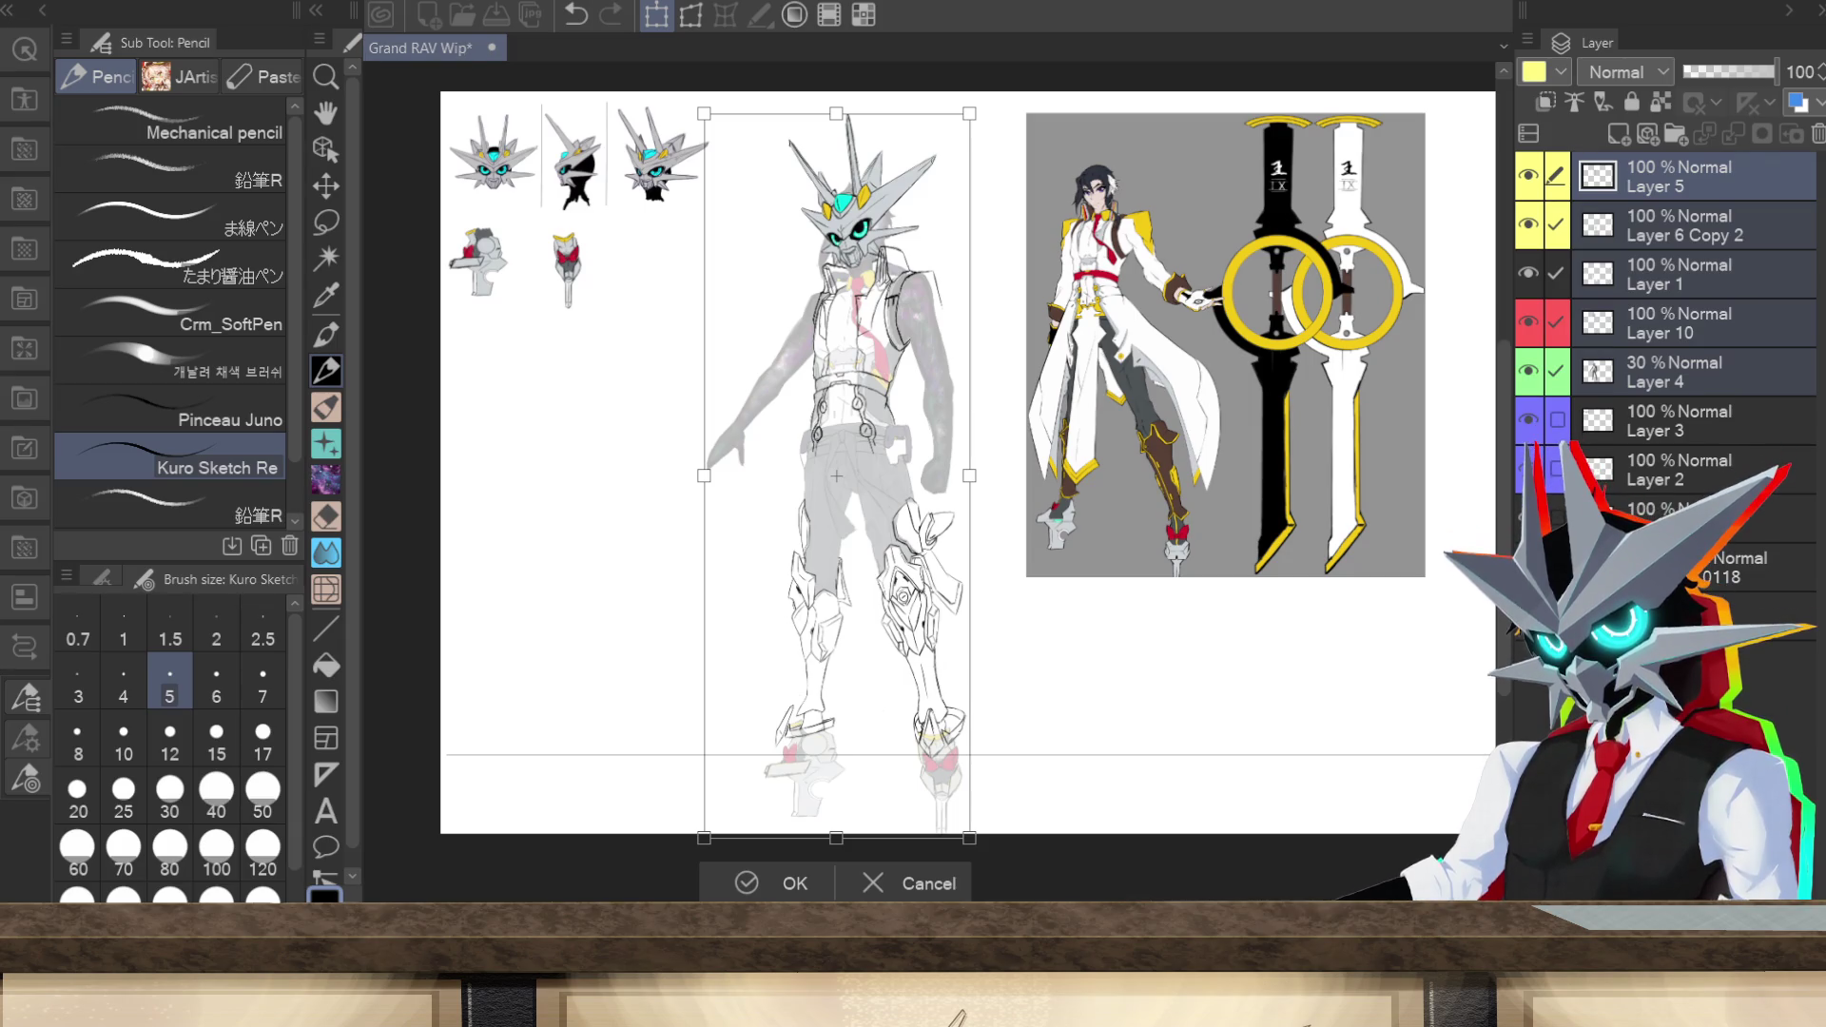
key("ctrl+plus")
key("Return")
key("m")
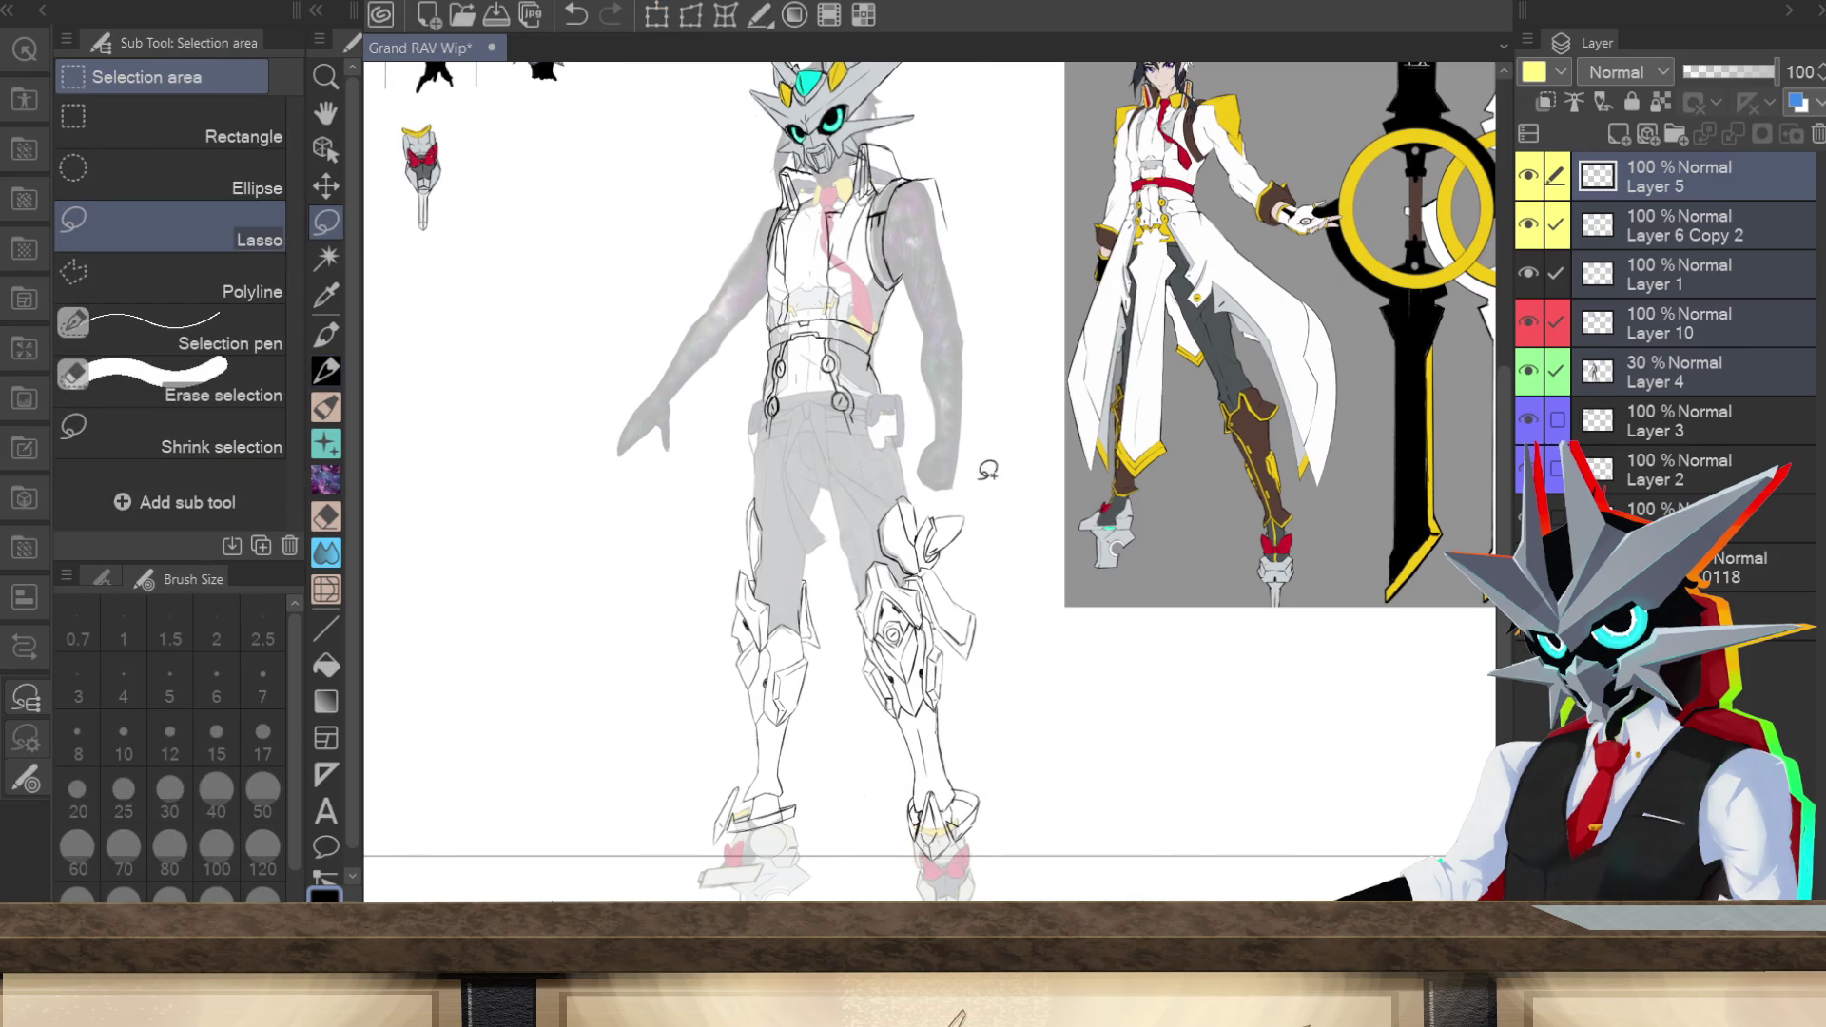
mouse_move(650, 528)
left_mouse_down()
mouse_move(747, 409)
mouse_move(904, 378)
mouse_move(925, 414)
mouse_move(921, 480)
mouse_move(994, 521)
mouse_move(1054, 742)
mouse_move(1052, 960)
mouse_move(1046, 893)
mouse_move(909, 879)
mouse_move(583, 780)
mouse_move(742, 271)
left_mouse_up()
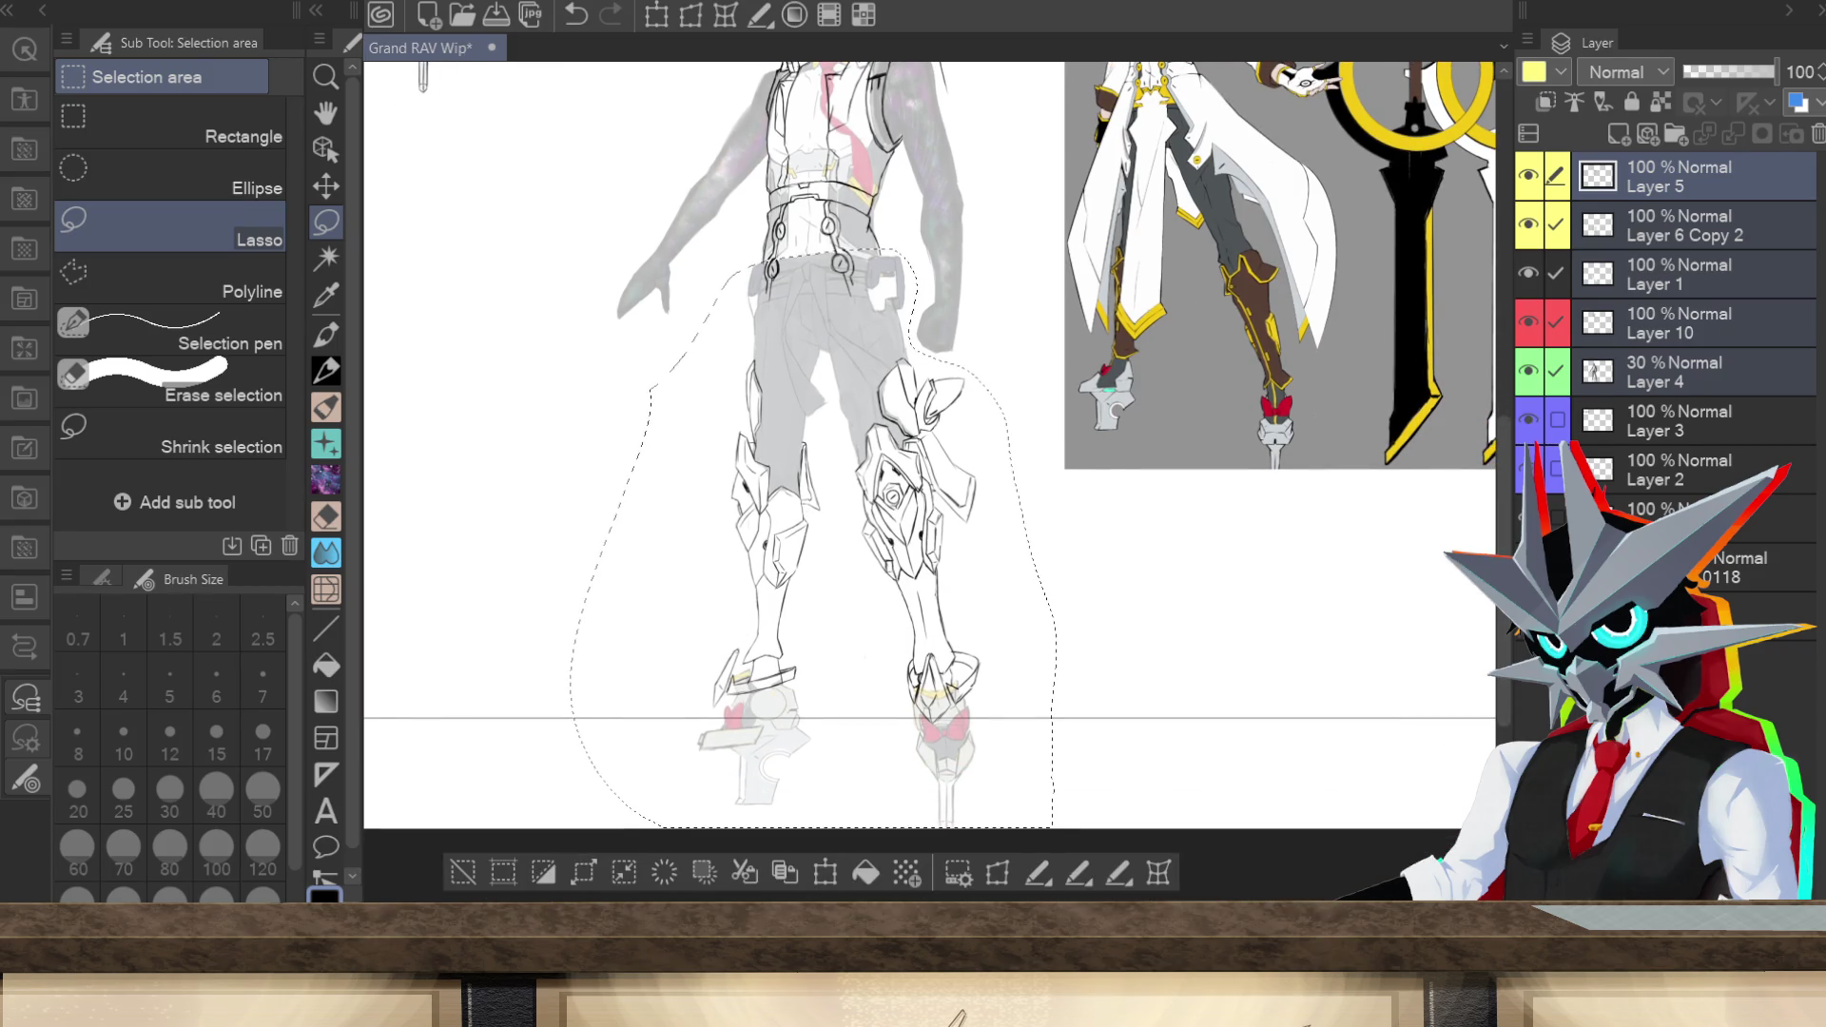
scroll(1394, 596, "up", 2)
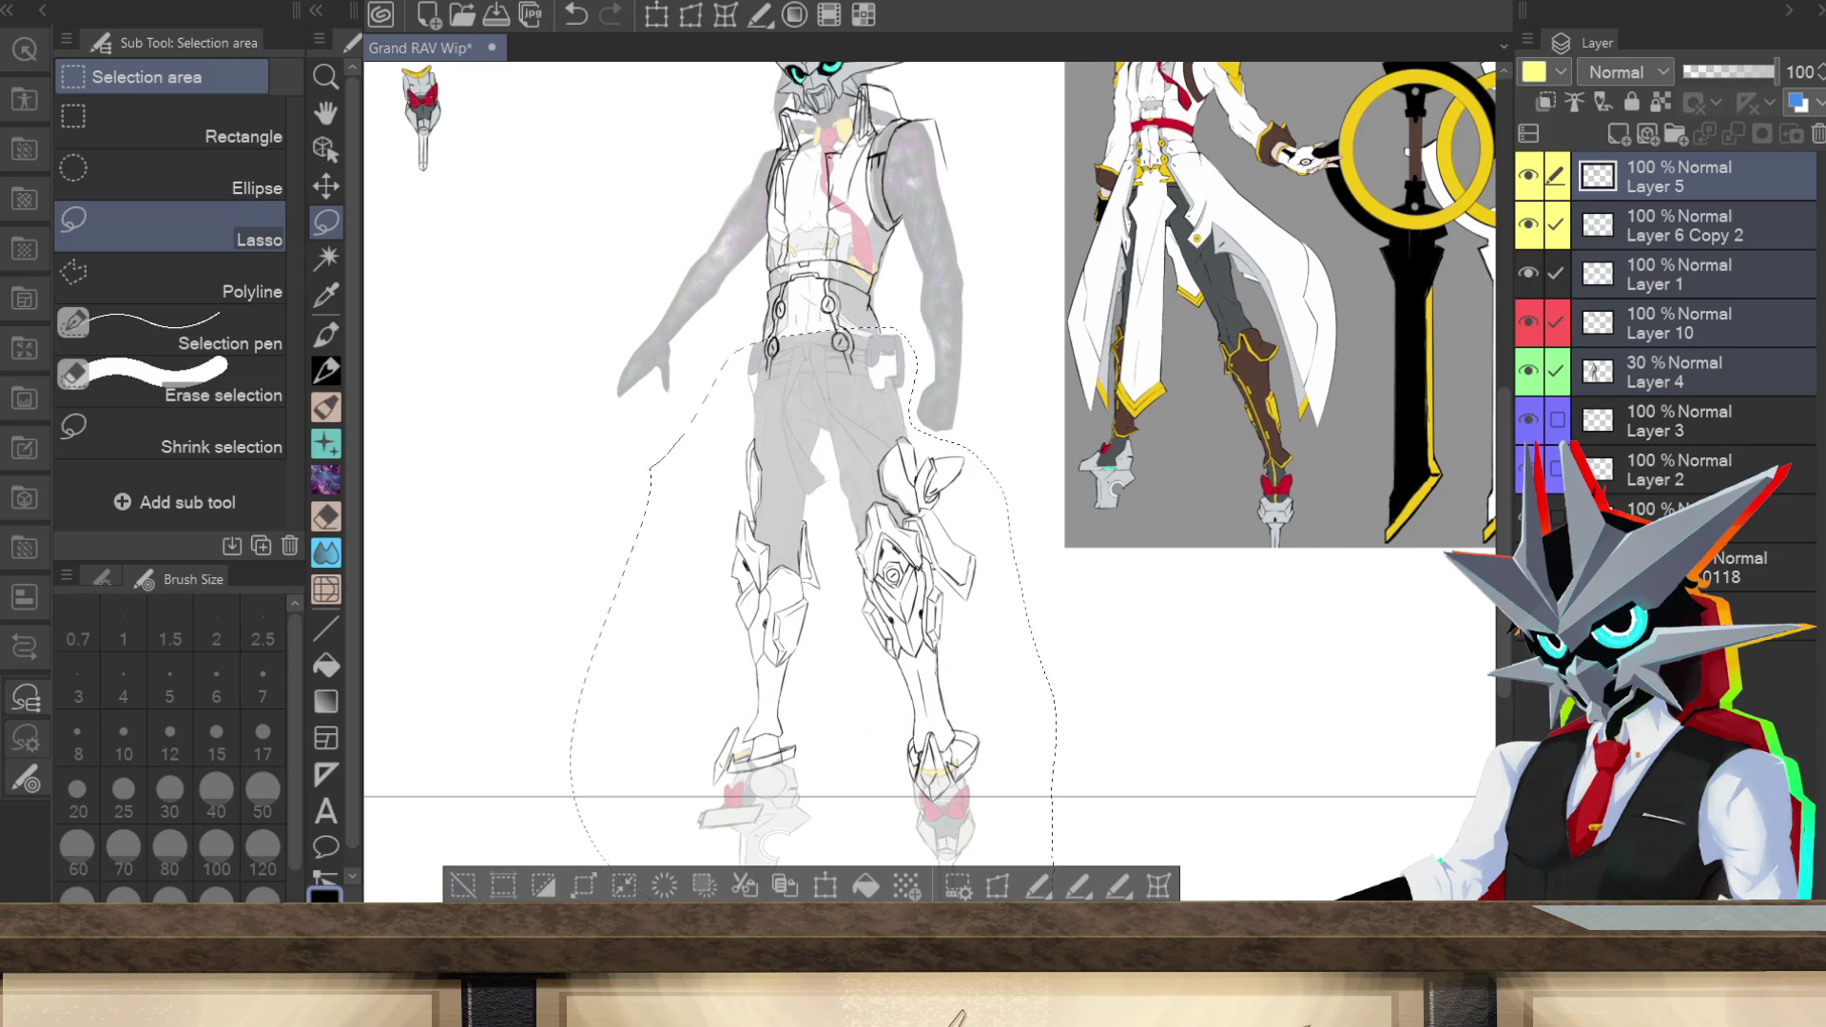
key("ctrl+minus")
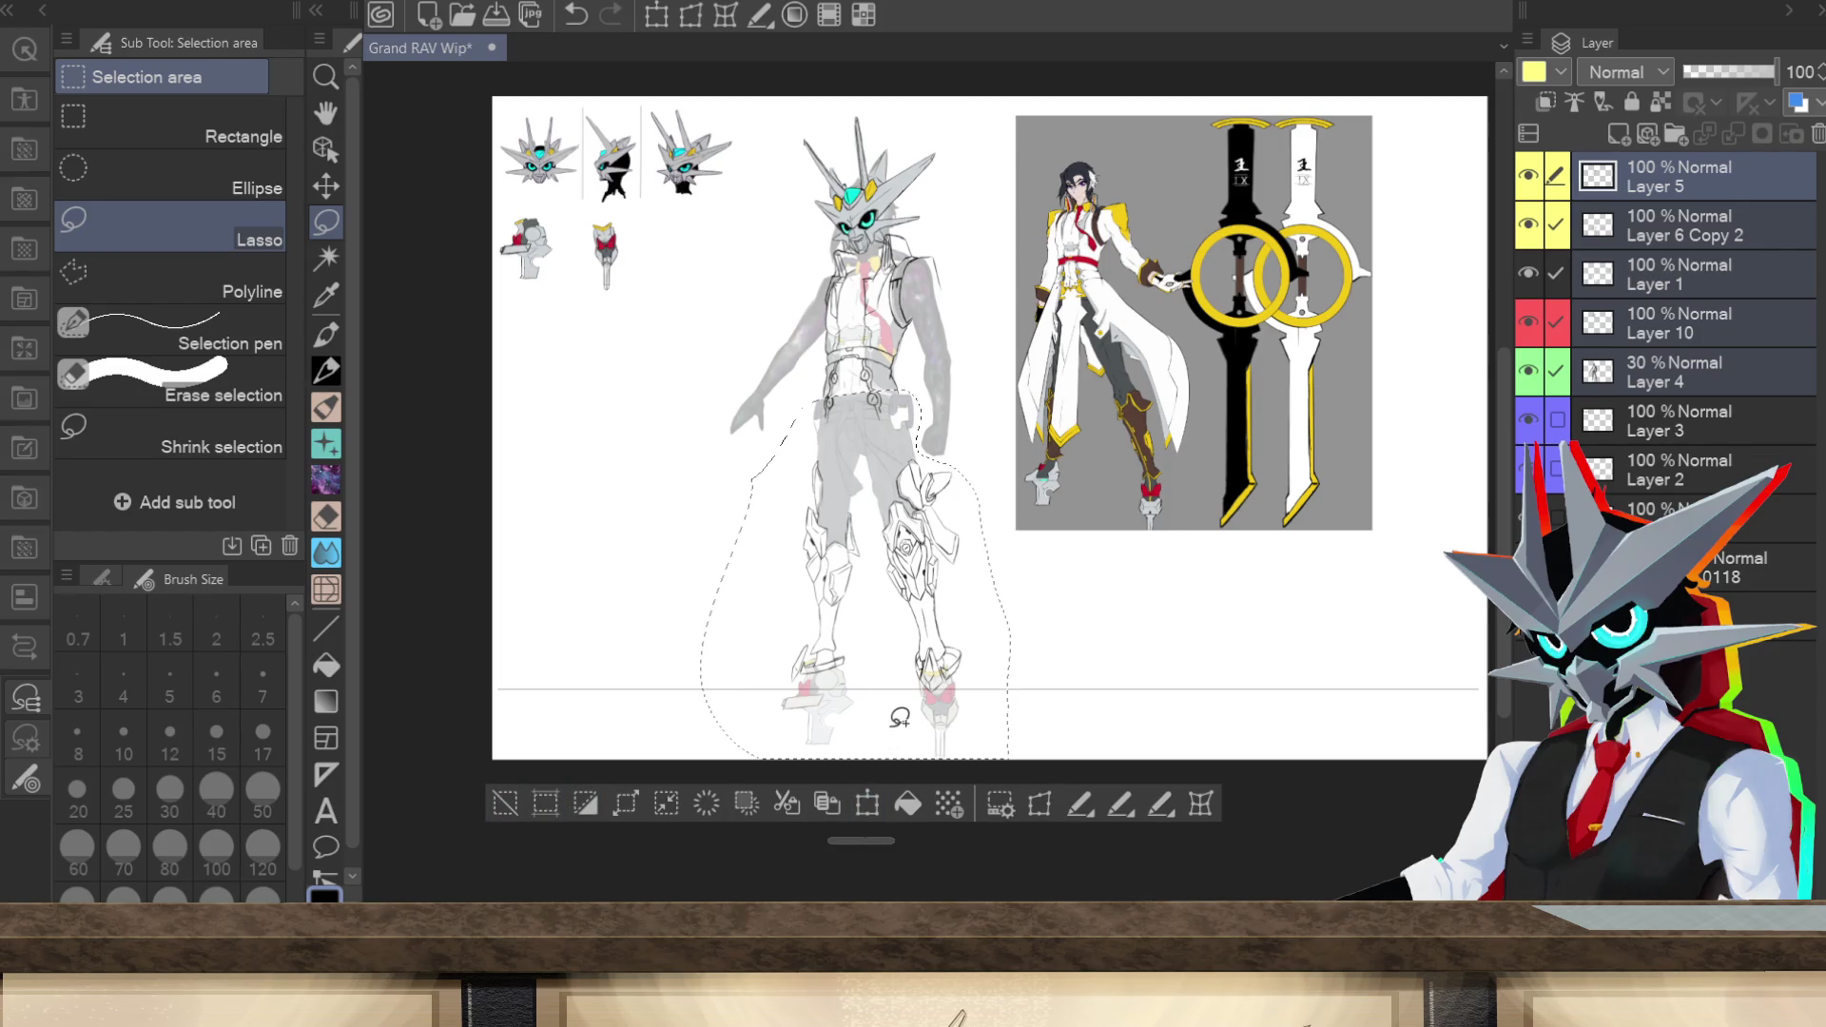
left_click(505, 804)
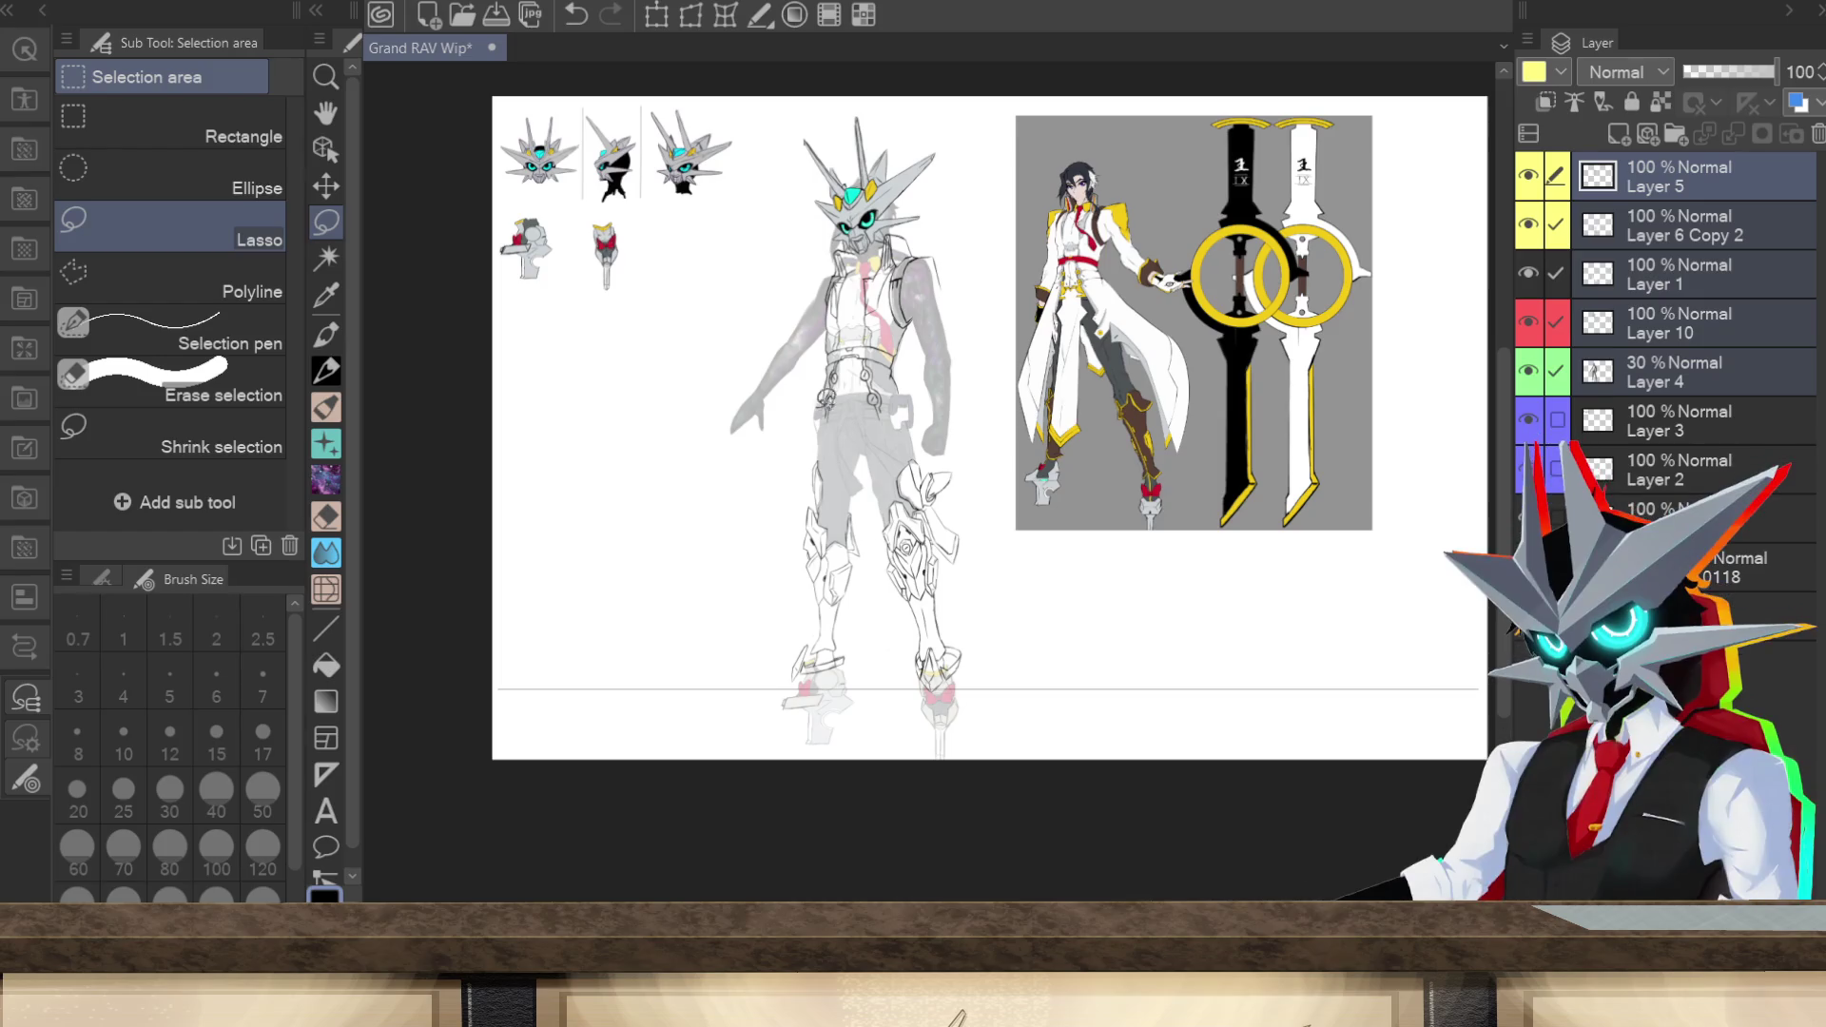
Step: Lasso the head and upper body and squash it shorter from top and bottom, then deselect
mouse_move(790, 430)
left_mouse_down()
mouse_move(828, 393)
mouse_move(923, 417)
mouse_move(932, 451)
mouse_move(979, 171)
mouse_move(804, 100)
mouse_move(690, 404)
mouse_move(784, 468)
left_mouse_up()
left_click(849, 552)
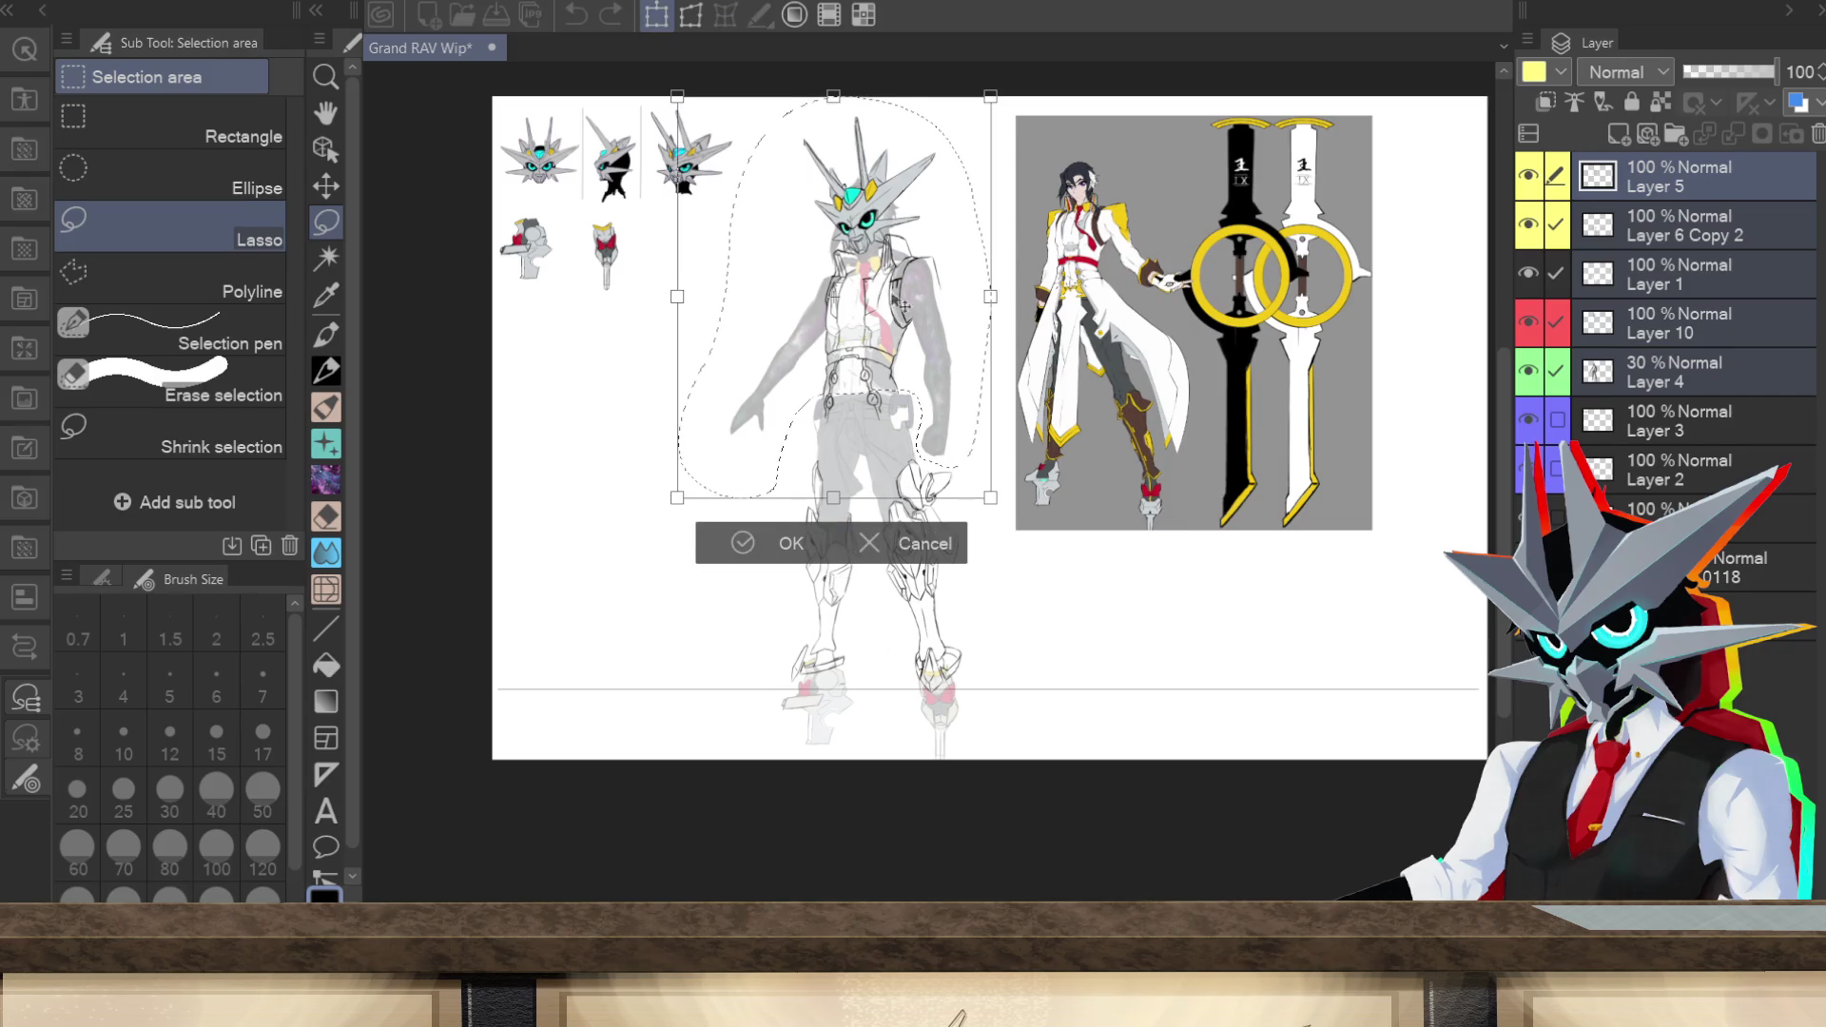
left_click_drag(833, 498, 836, 499)
left_click_drag(834, 96, 836, 129)
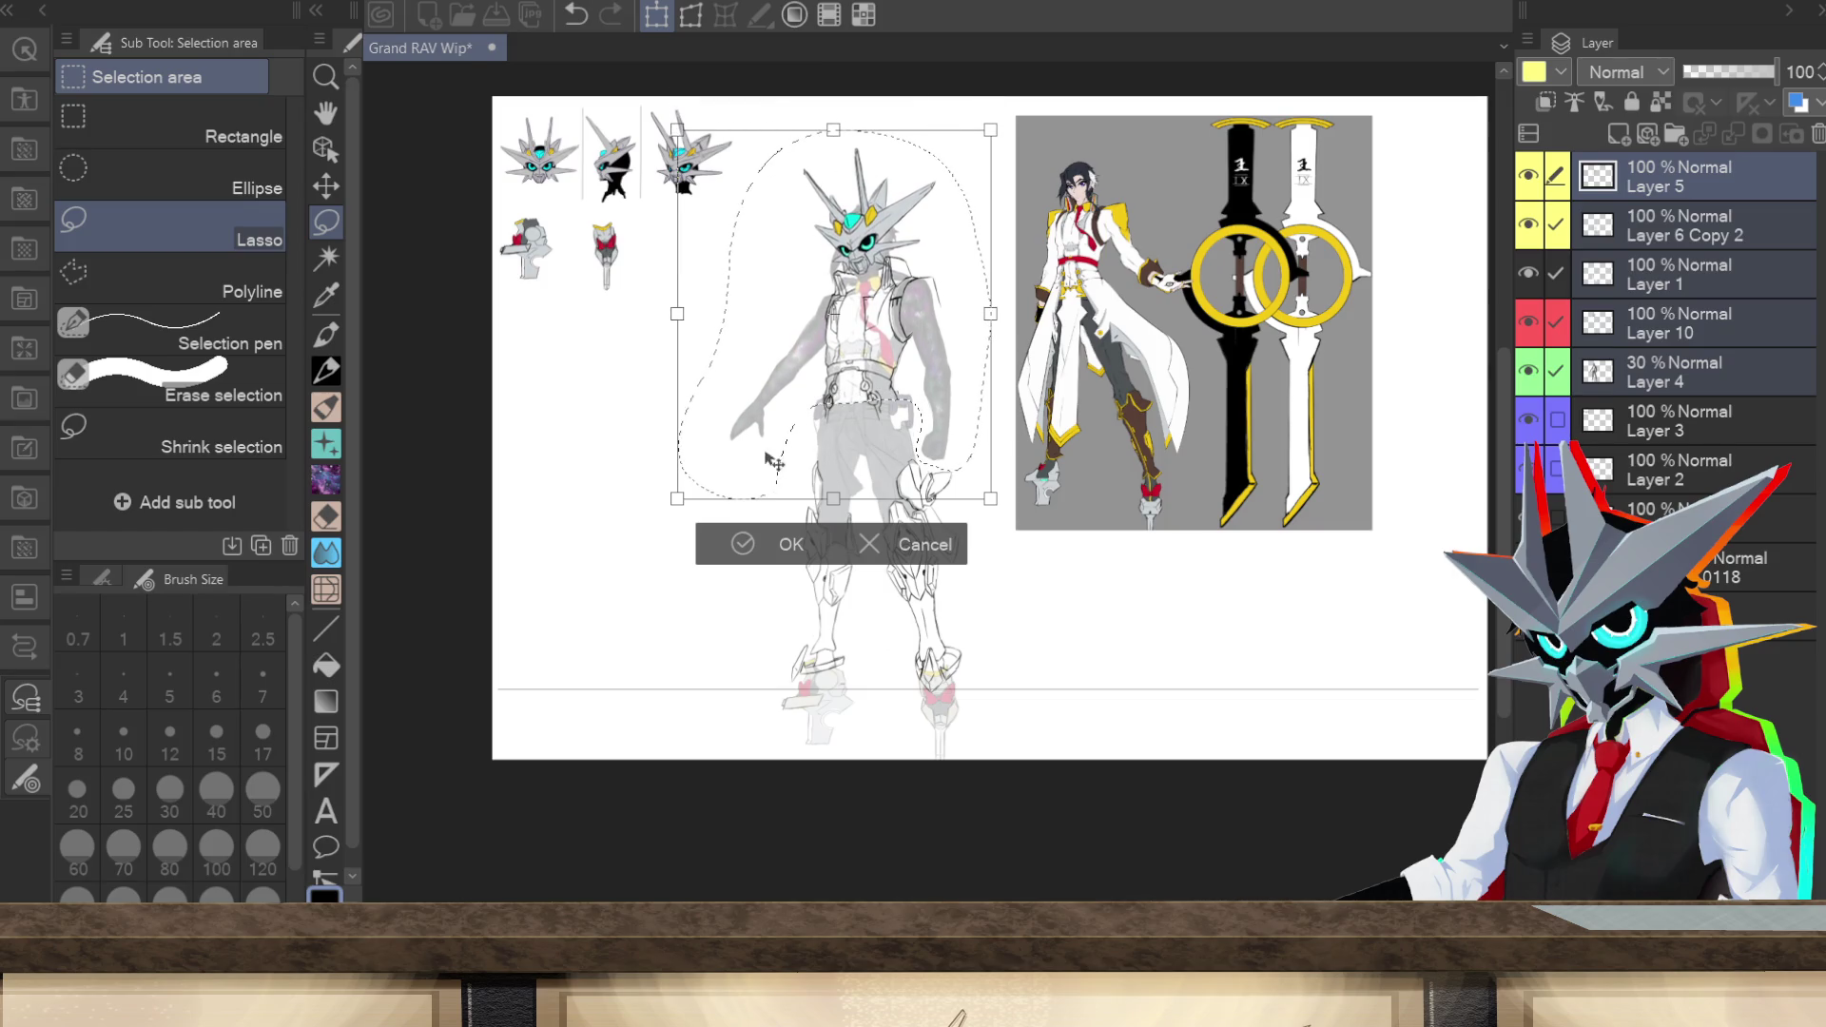
left_click(765, 542)
left_click(656, 13)
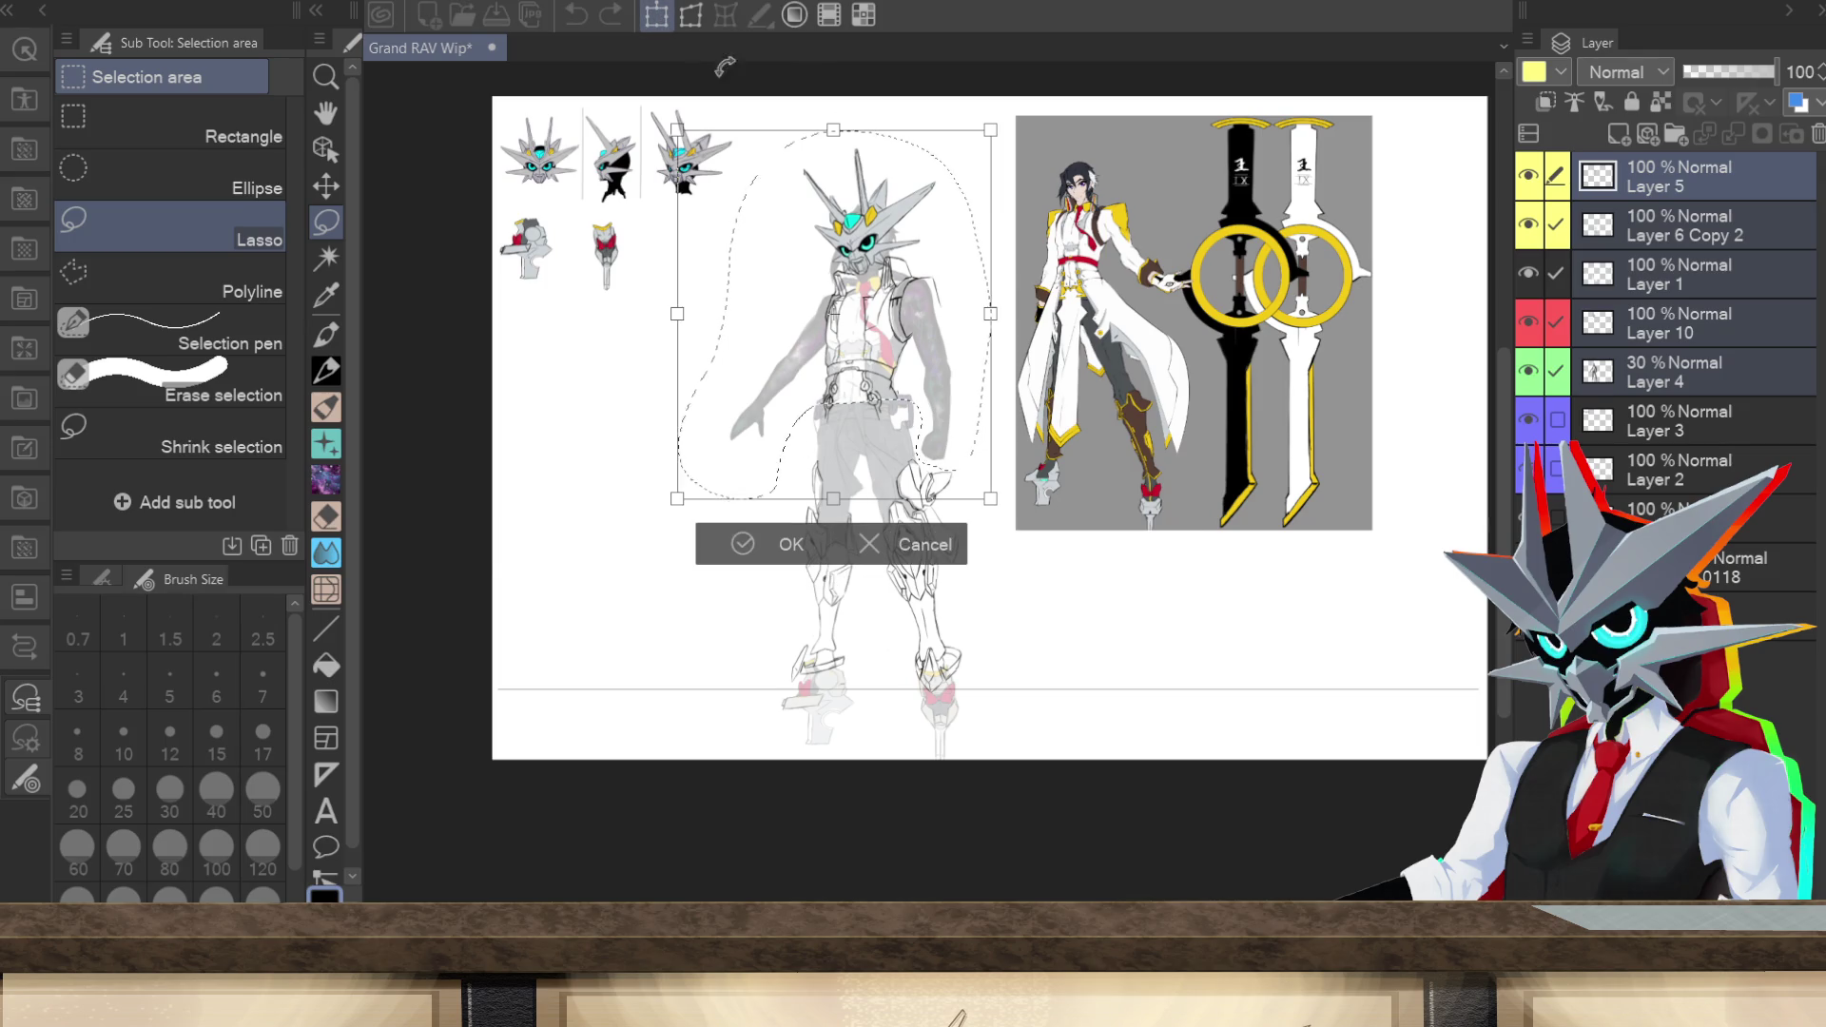
left_click(797, 545)
left_click(485, 542)
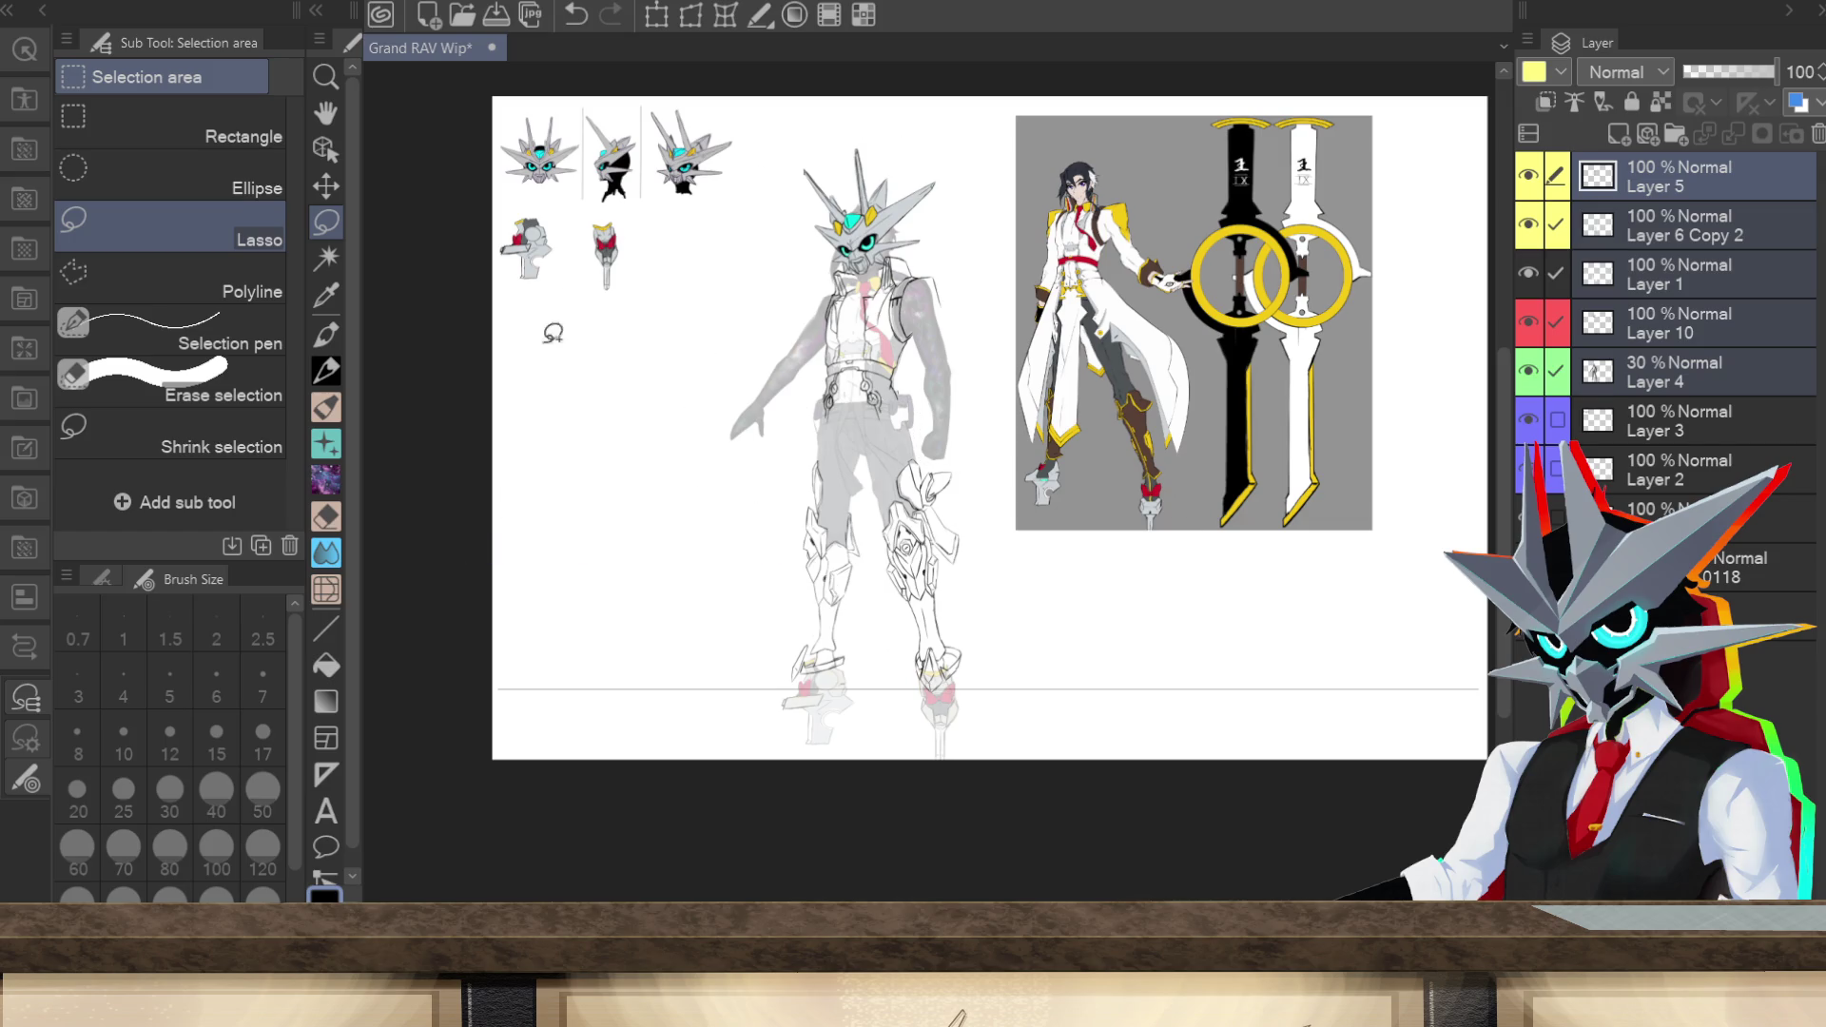
Step: Stretch the whole figure taller by dragging its top handle up and commit
left_click(656, 14)
left_click_drag(847, 140, 848, 121)
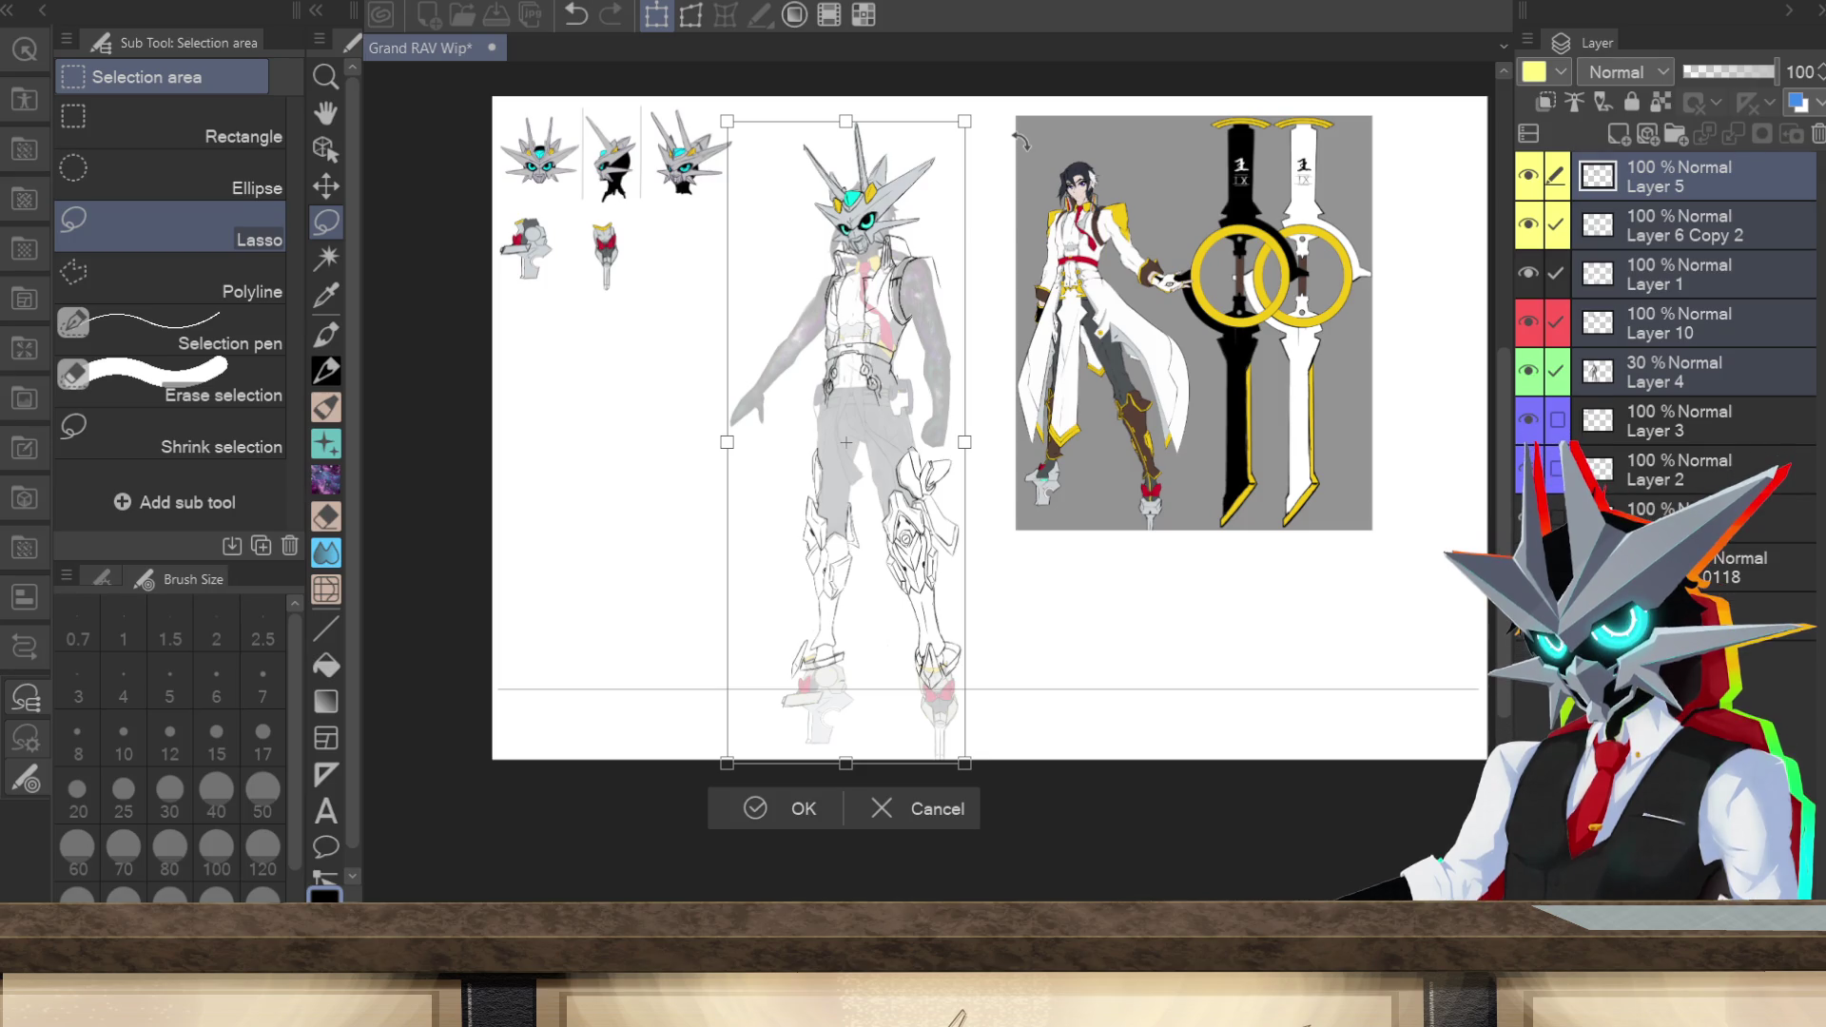
scroll(1502, 544, "up", 1)
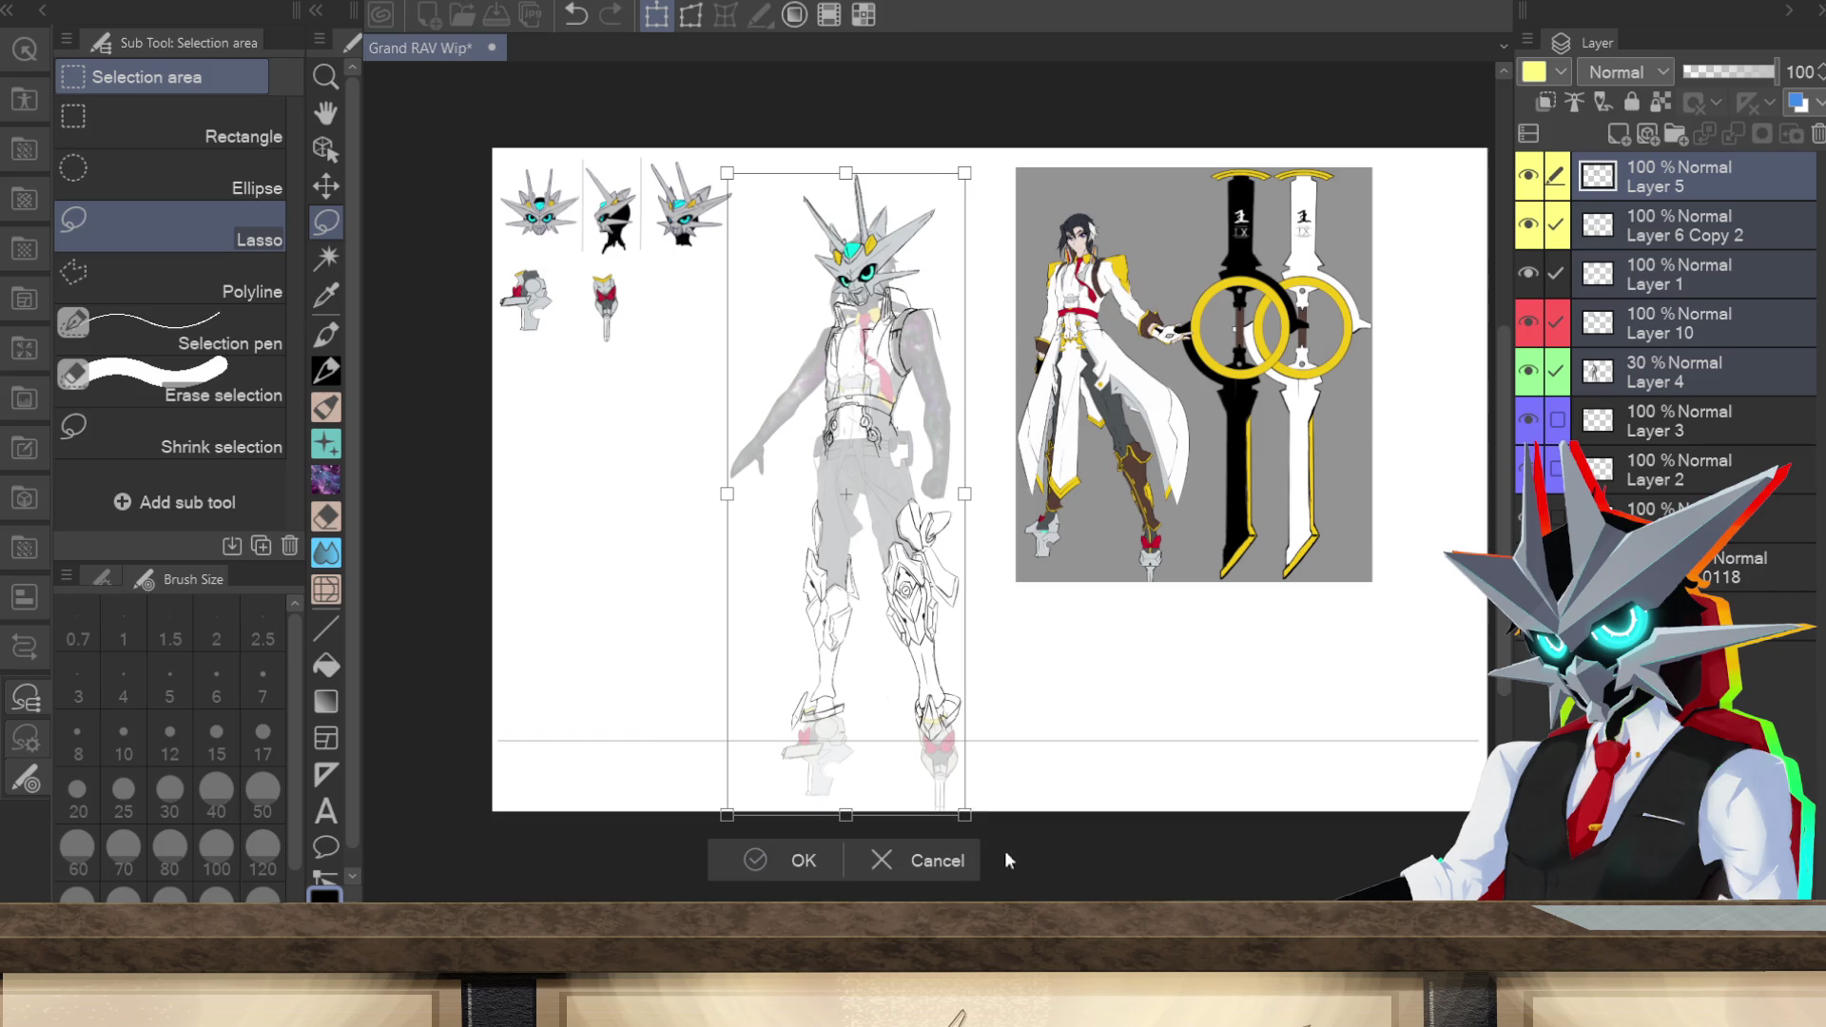
key("Return")
scroll(1502, 571, "up", 2)
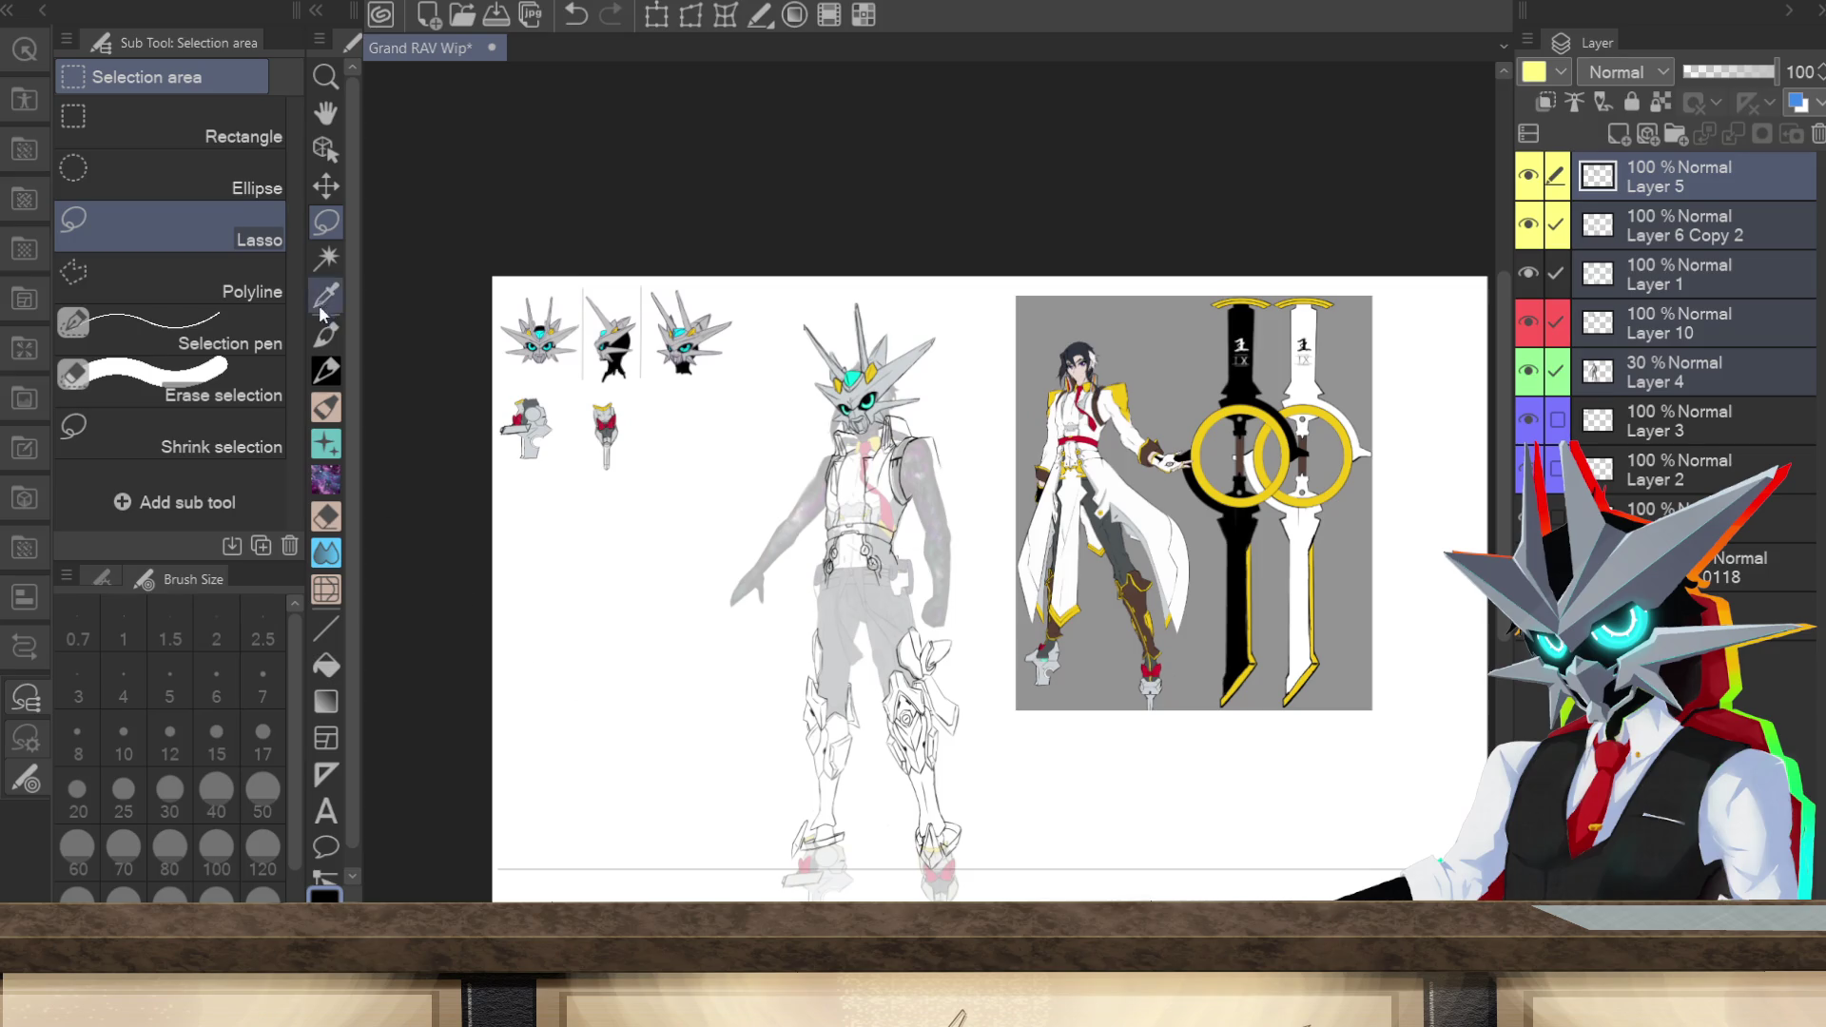
Step: Return to the Pencil, zoom in on the upper body, and sketch a short arm line
left_click(325, 370)
scroll(934, 502, "up", 5)
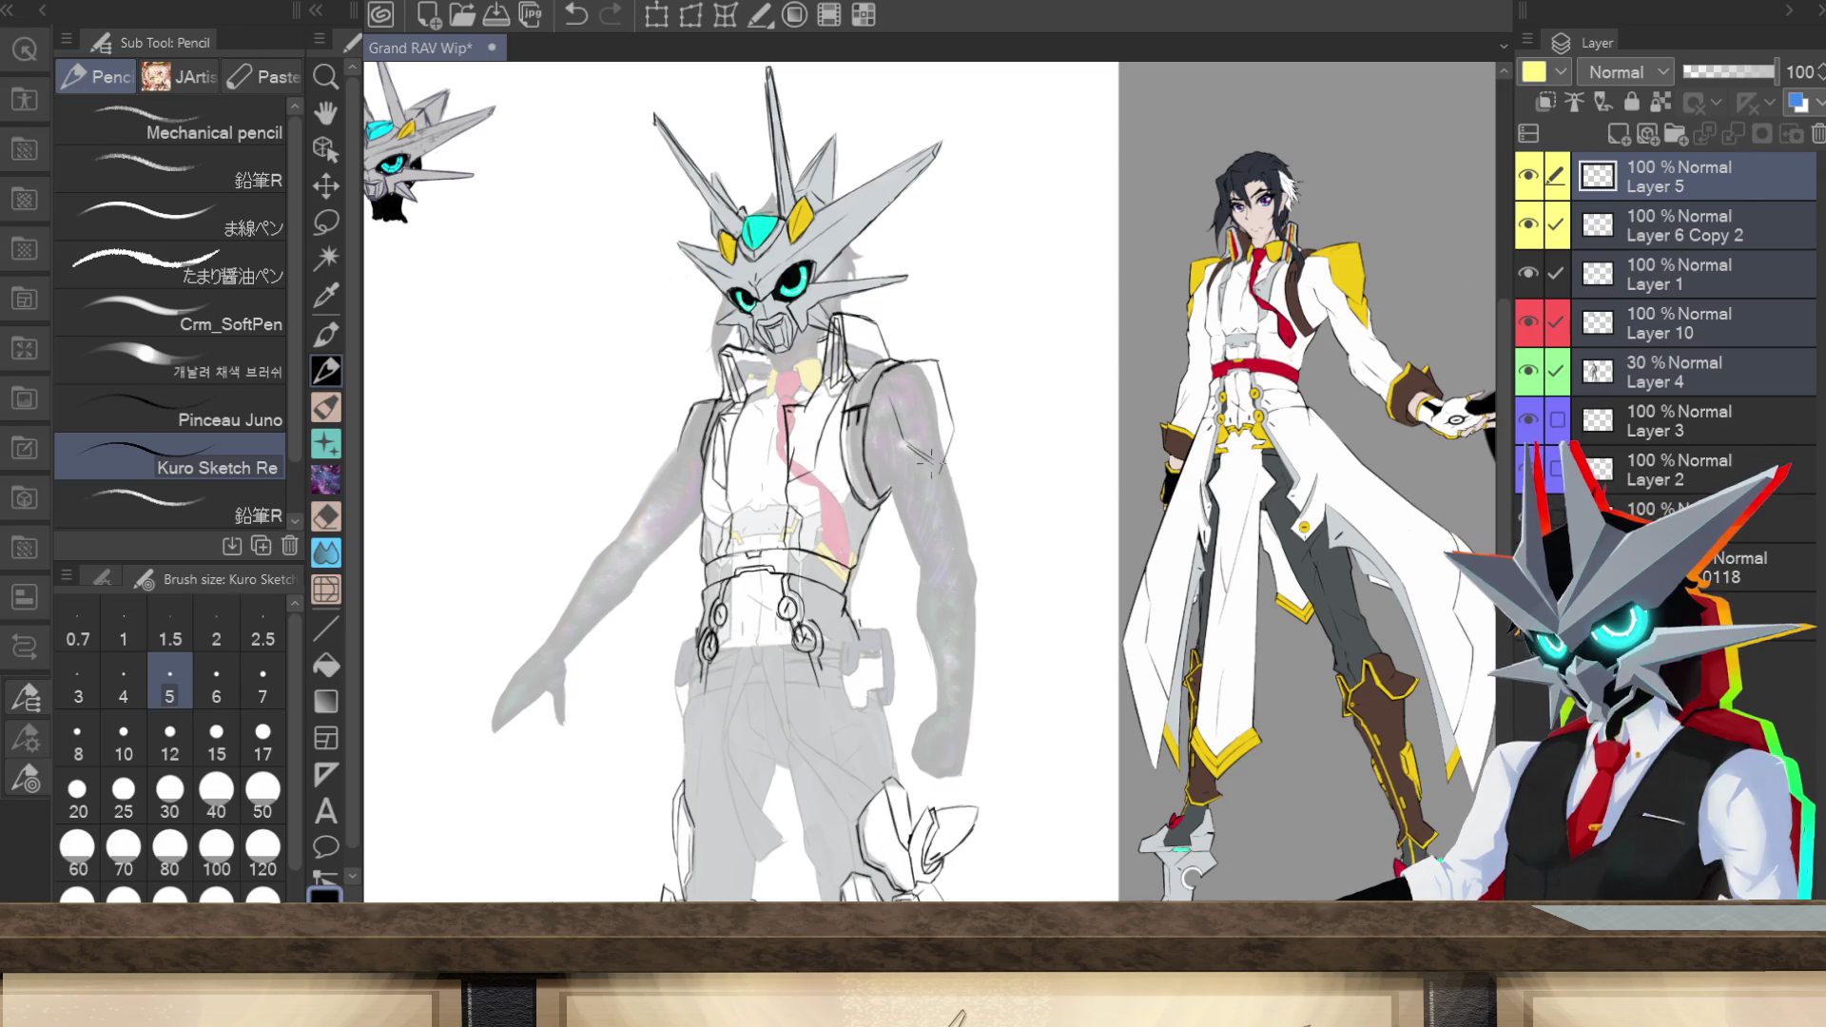
left_click_drag(906, 445, 941, 467)
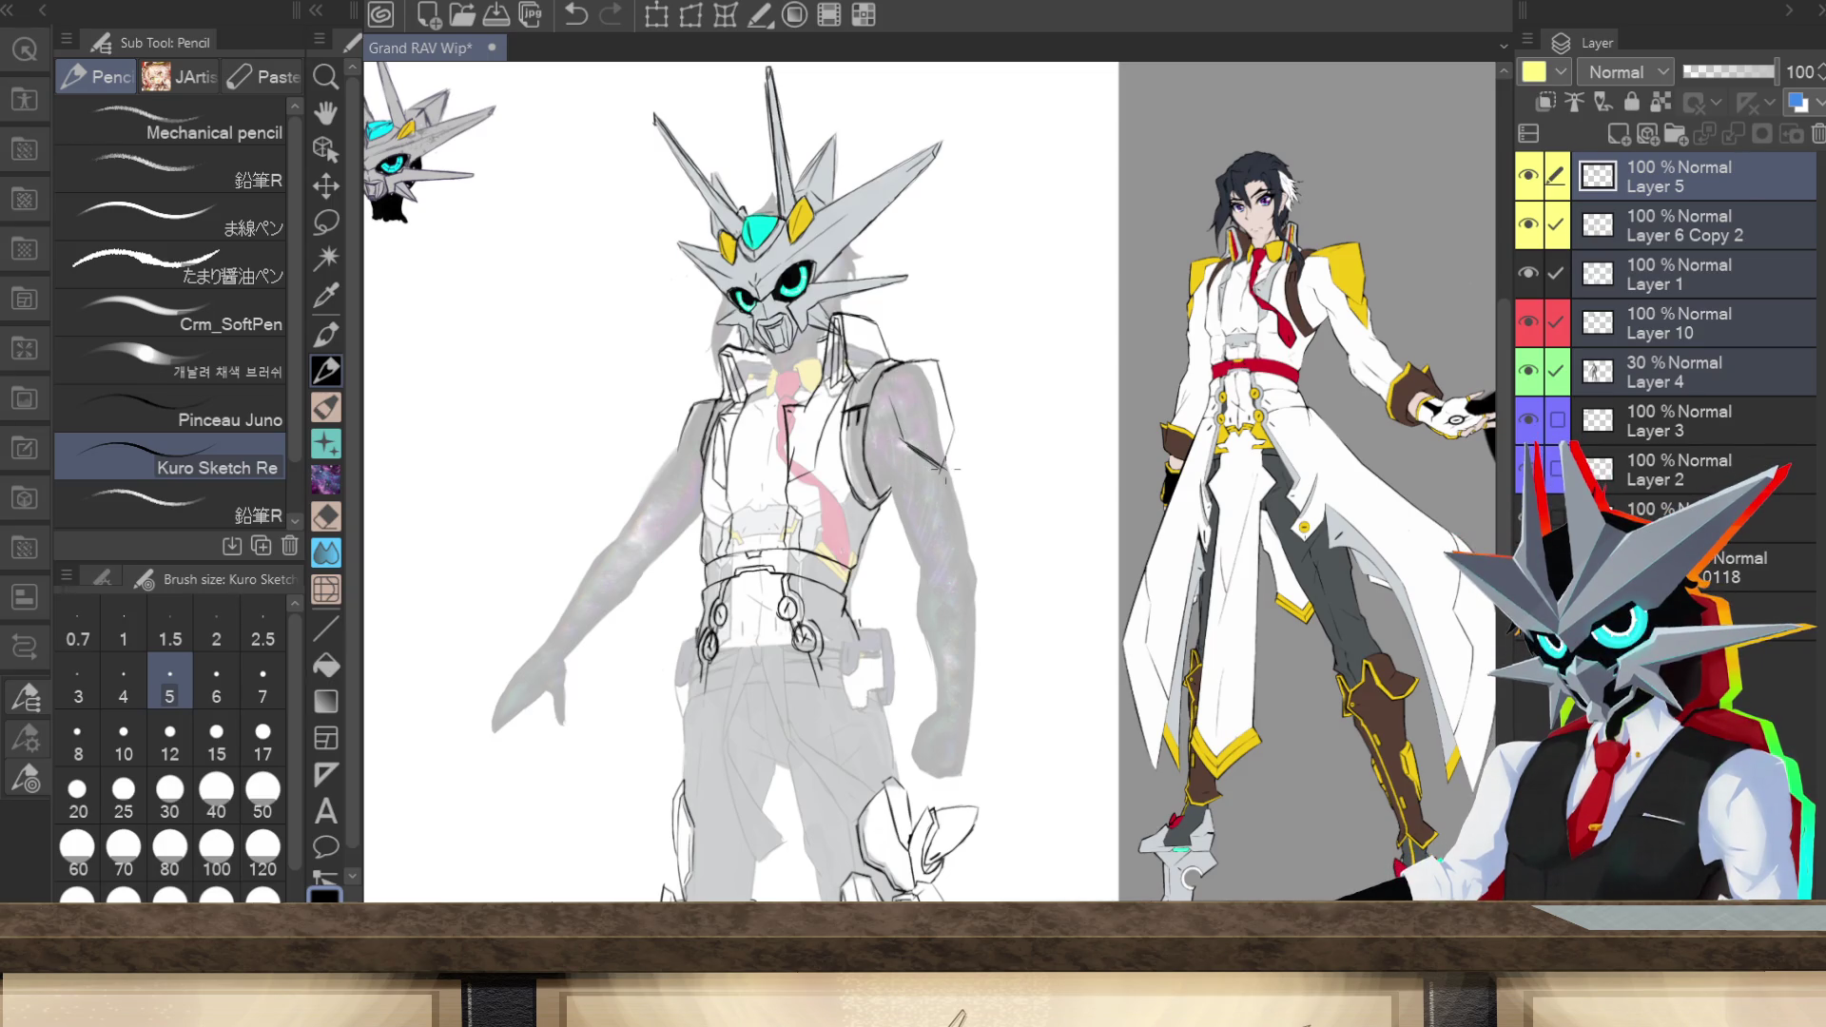
Step: Undo the stray arm stroke and sketch a line on the right shoulder plate
key("ctrl+z")
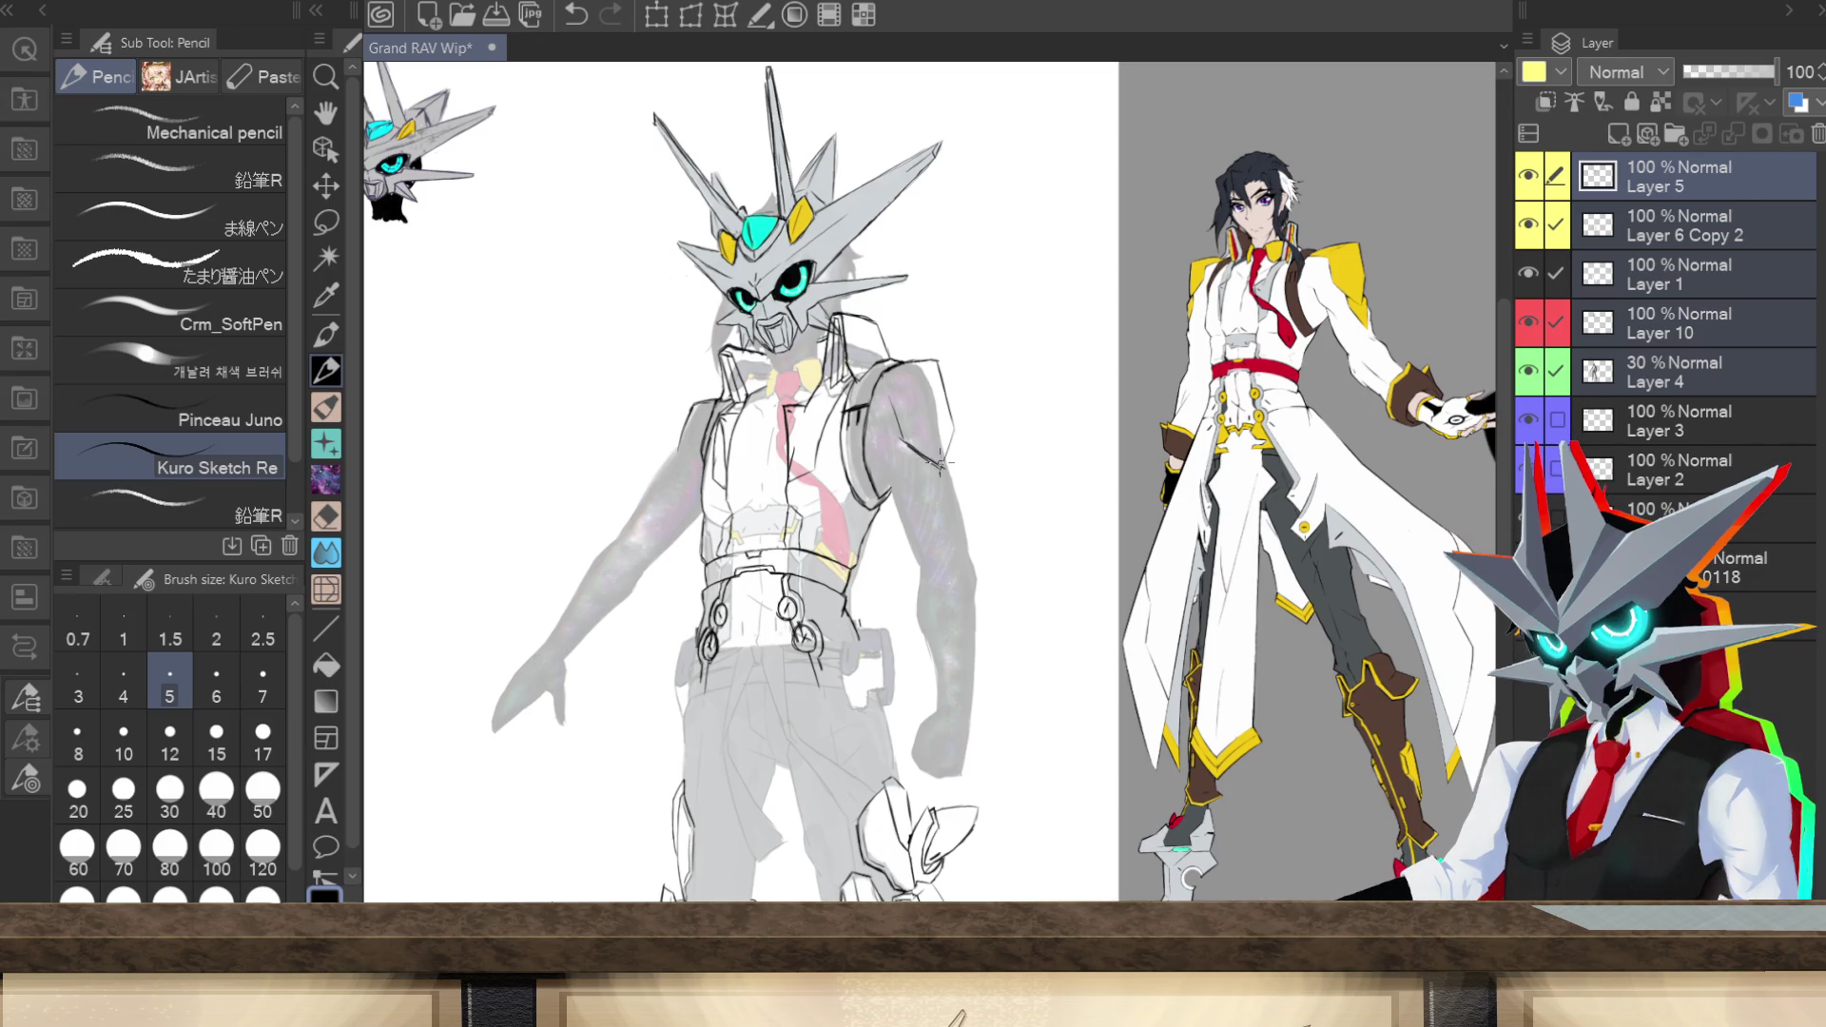
key("ctrl+z")
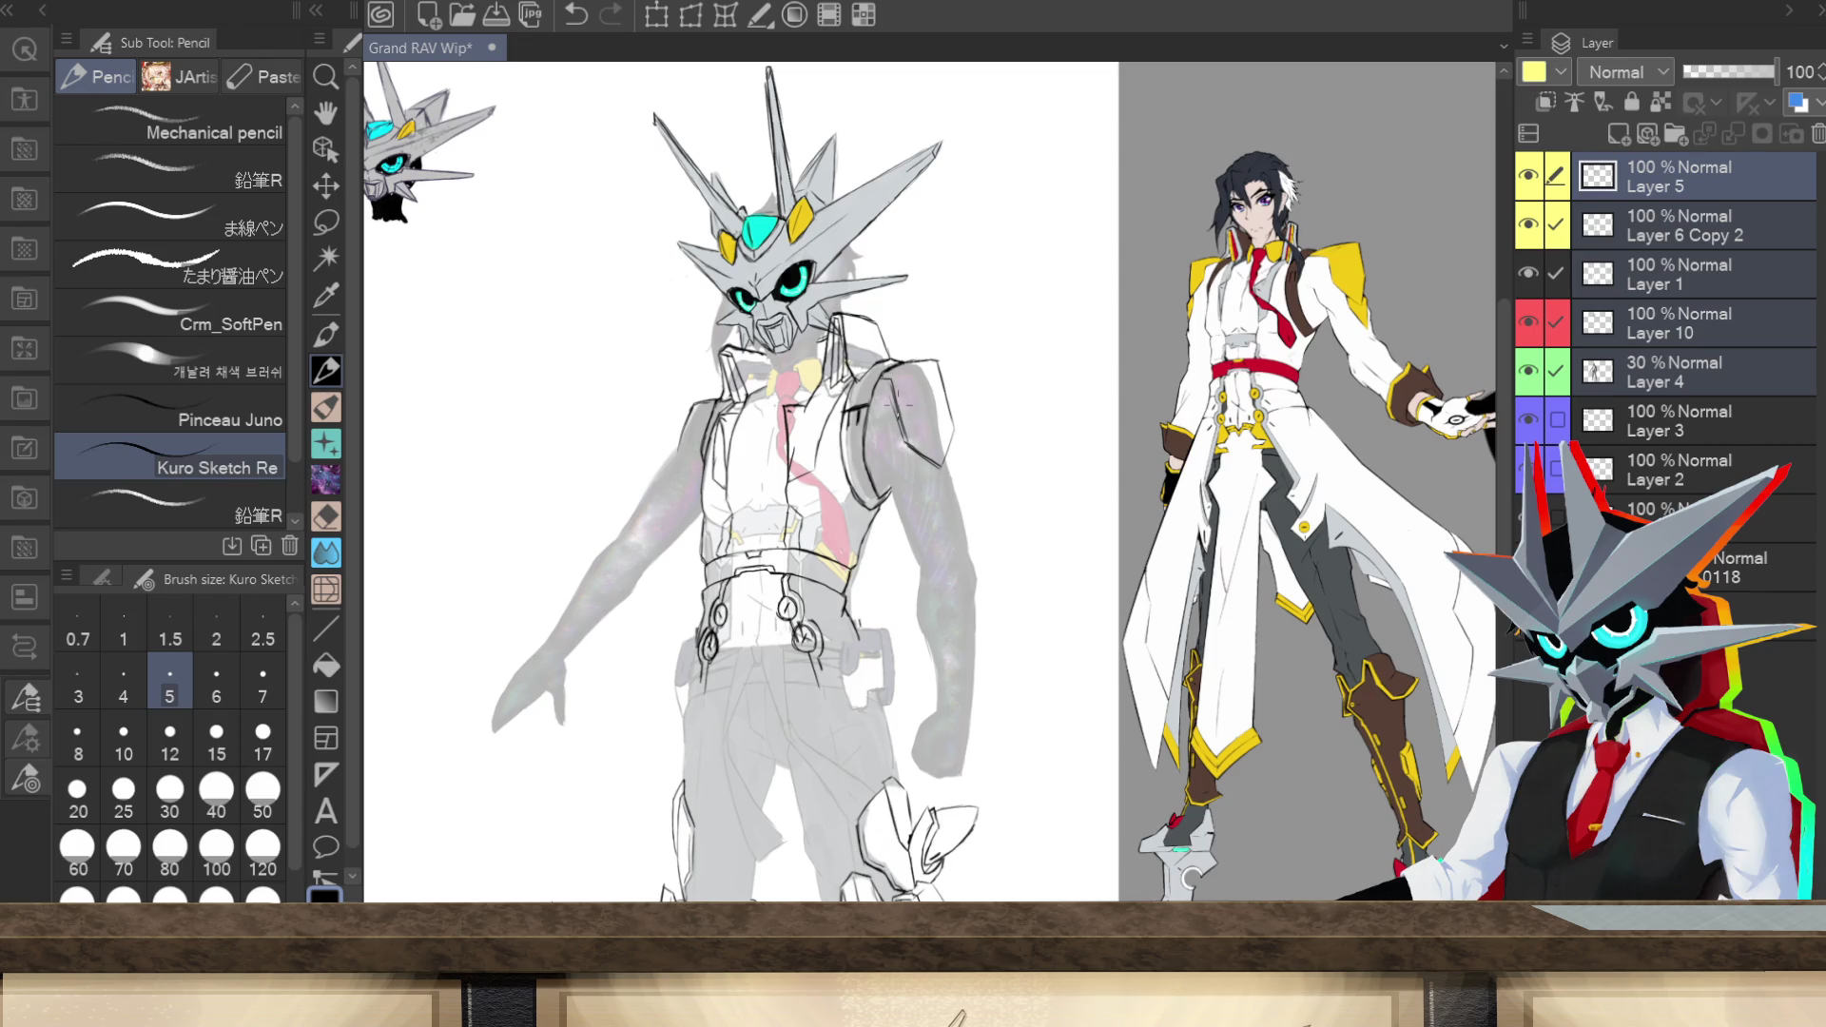
left_click_drag(896, 381, 899, 421)
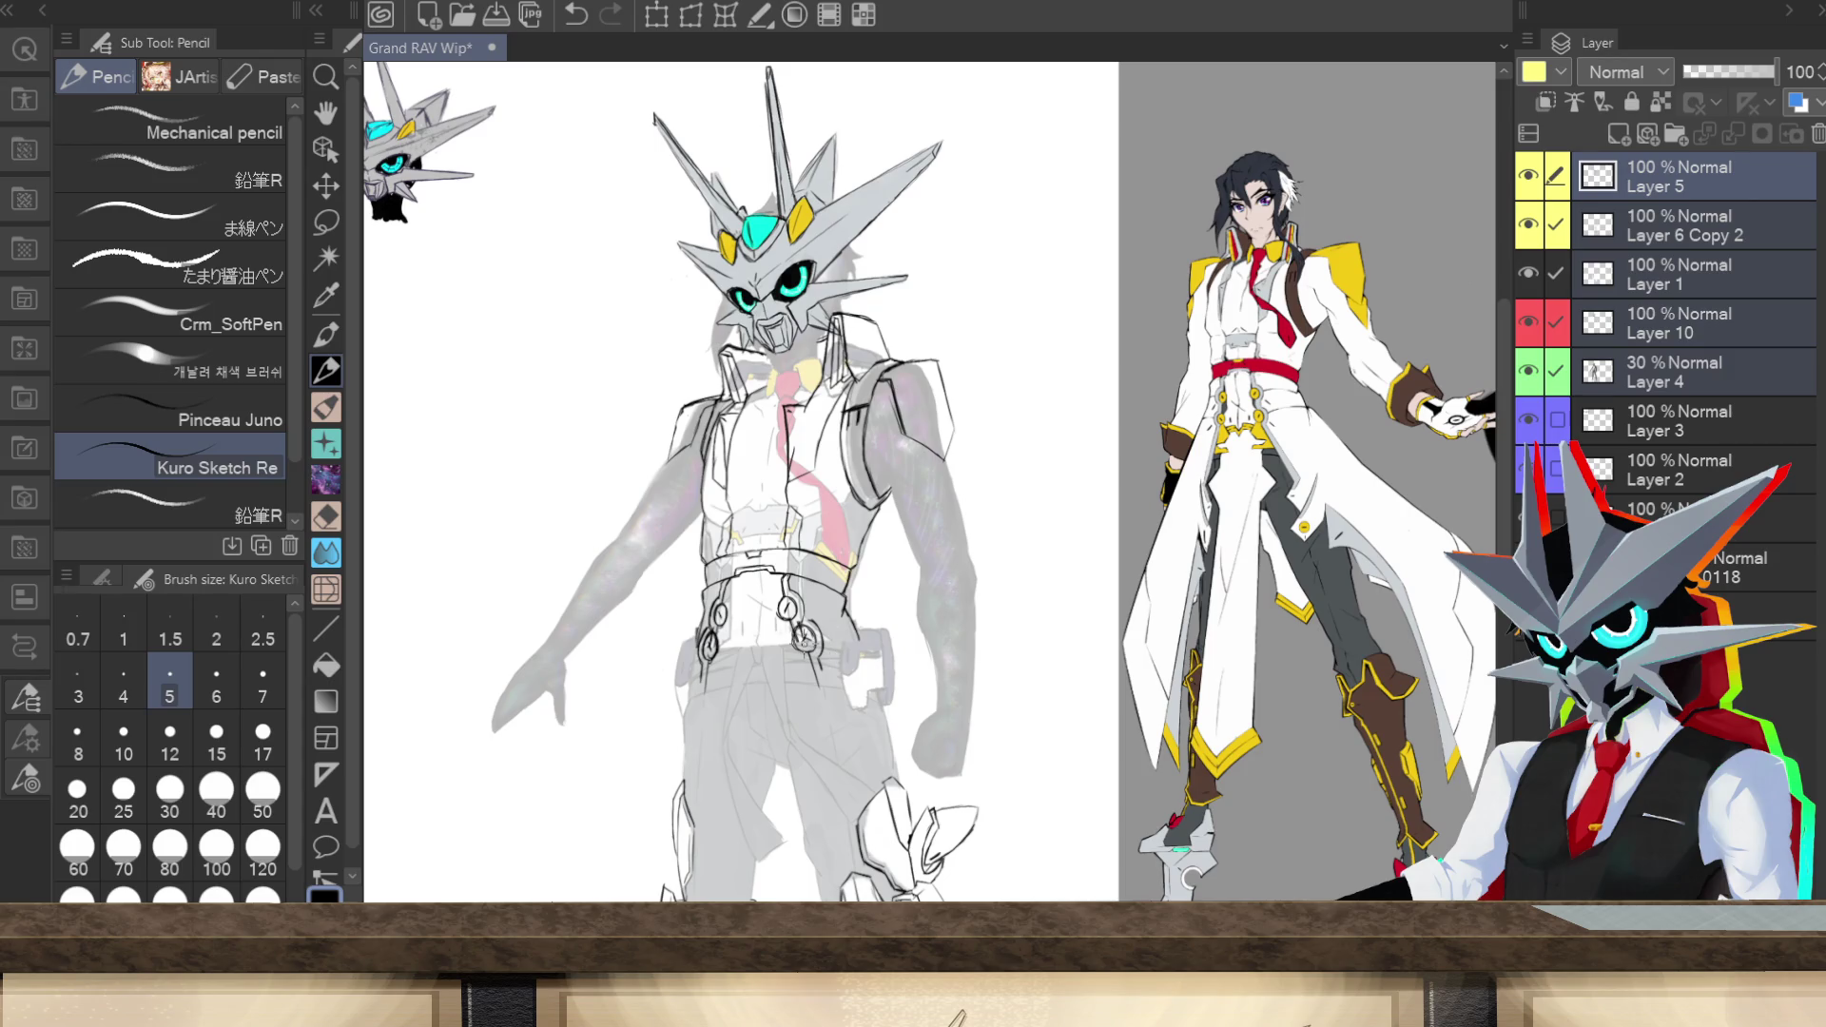
Step: Sketch the belt rings, a small oval ring, and detail lines around the buckle and side rings
left_click_drag(806, 636, 803, 620)
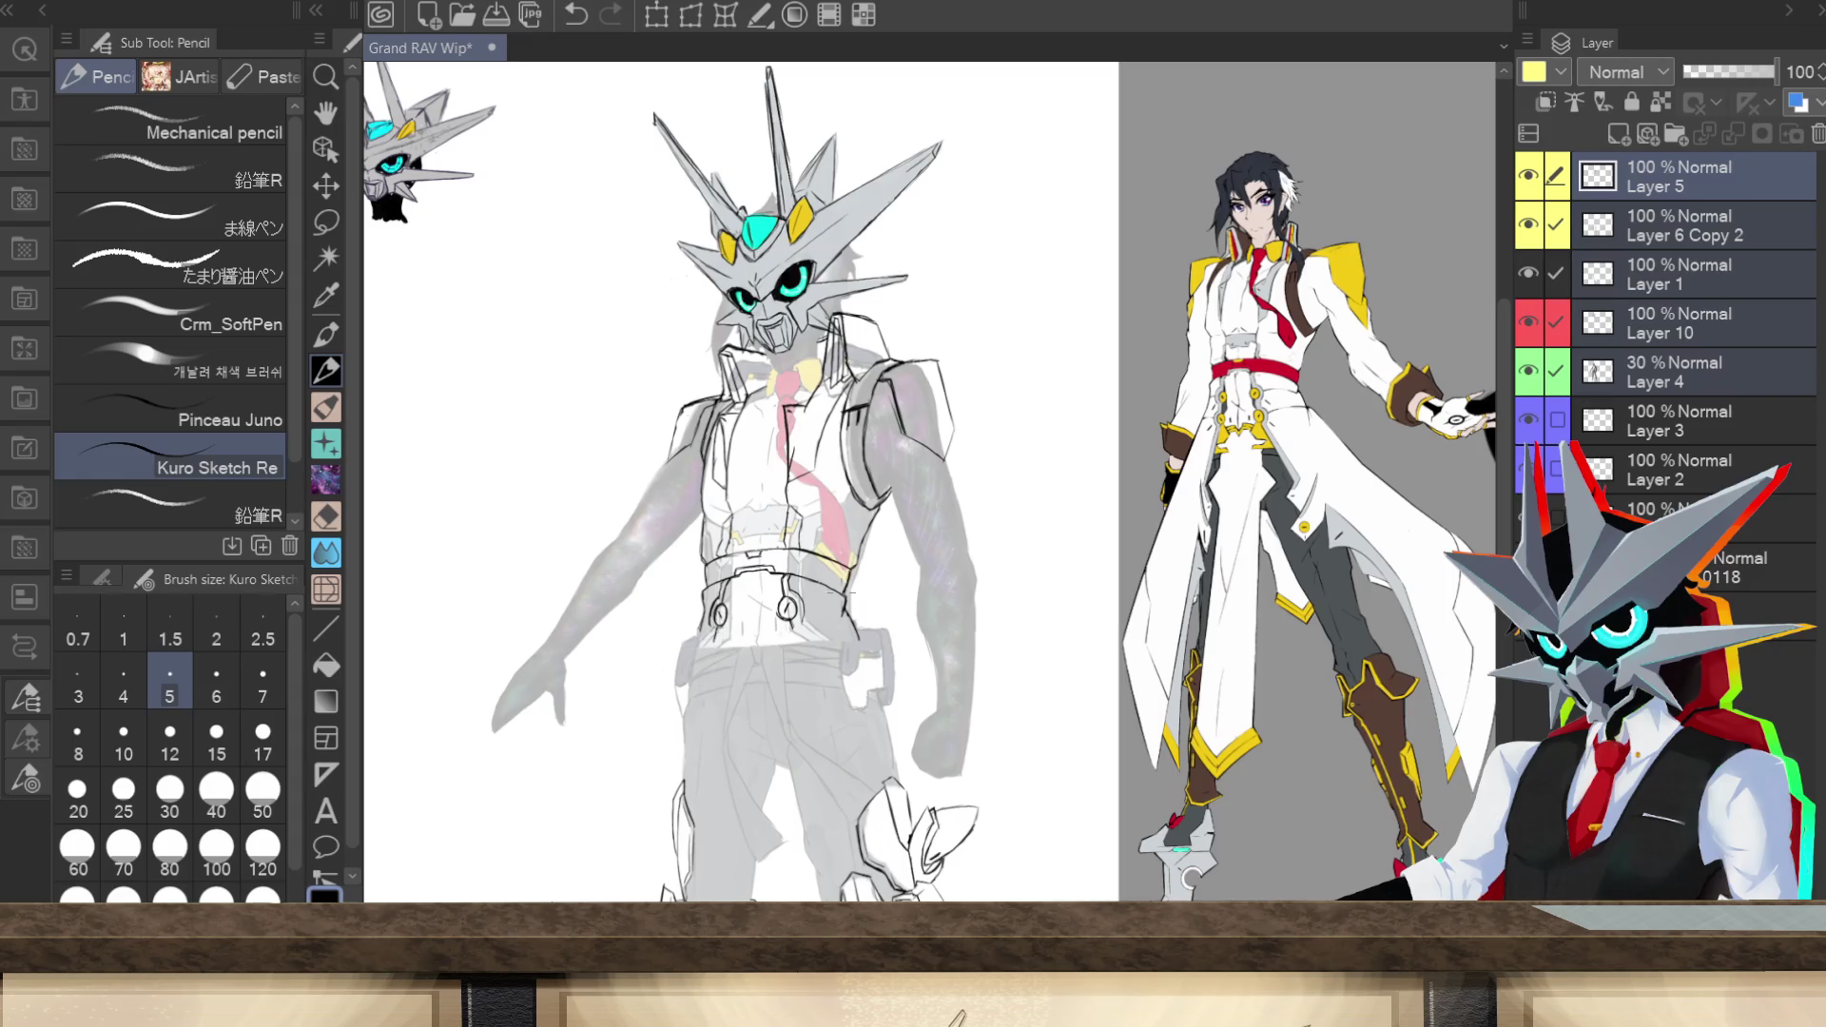
mouse_move(797, 634)
left_mouse_down()
mouse_move(808, 649)
mouse_move(790, 645)
left_mouse_up()
key("ctrl+z")
key("ctrl+y")
key("ctrl+z")
key("ctrl+y")
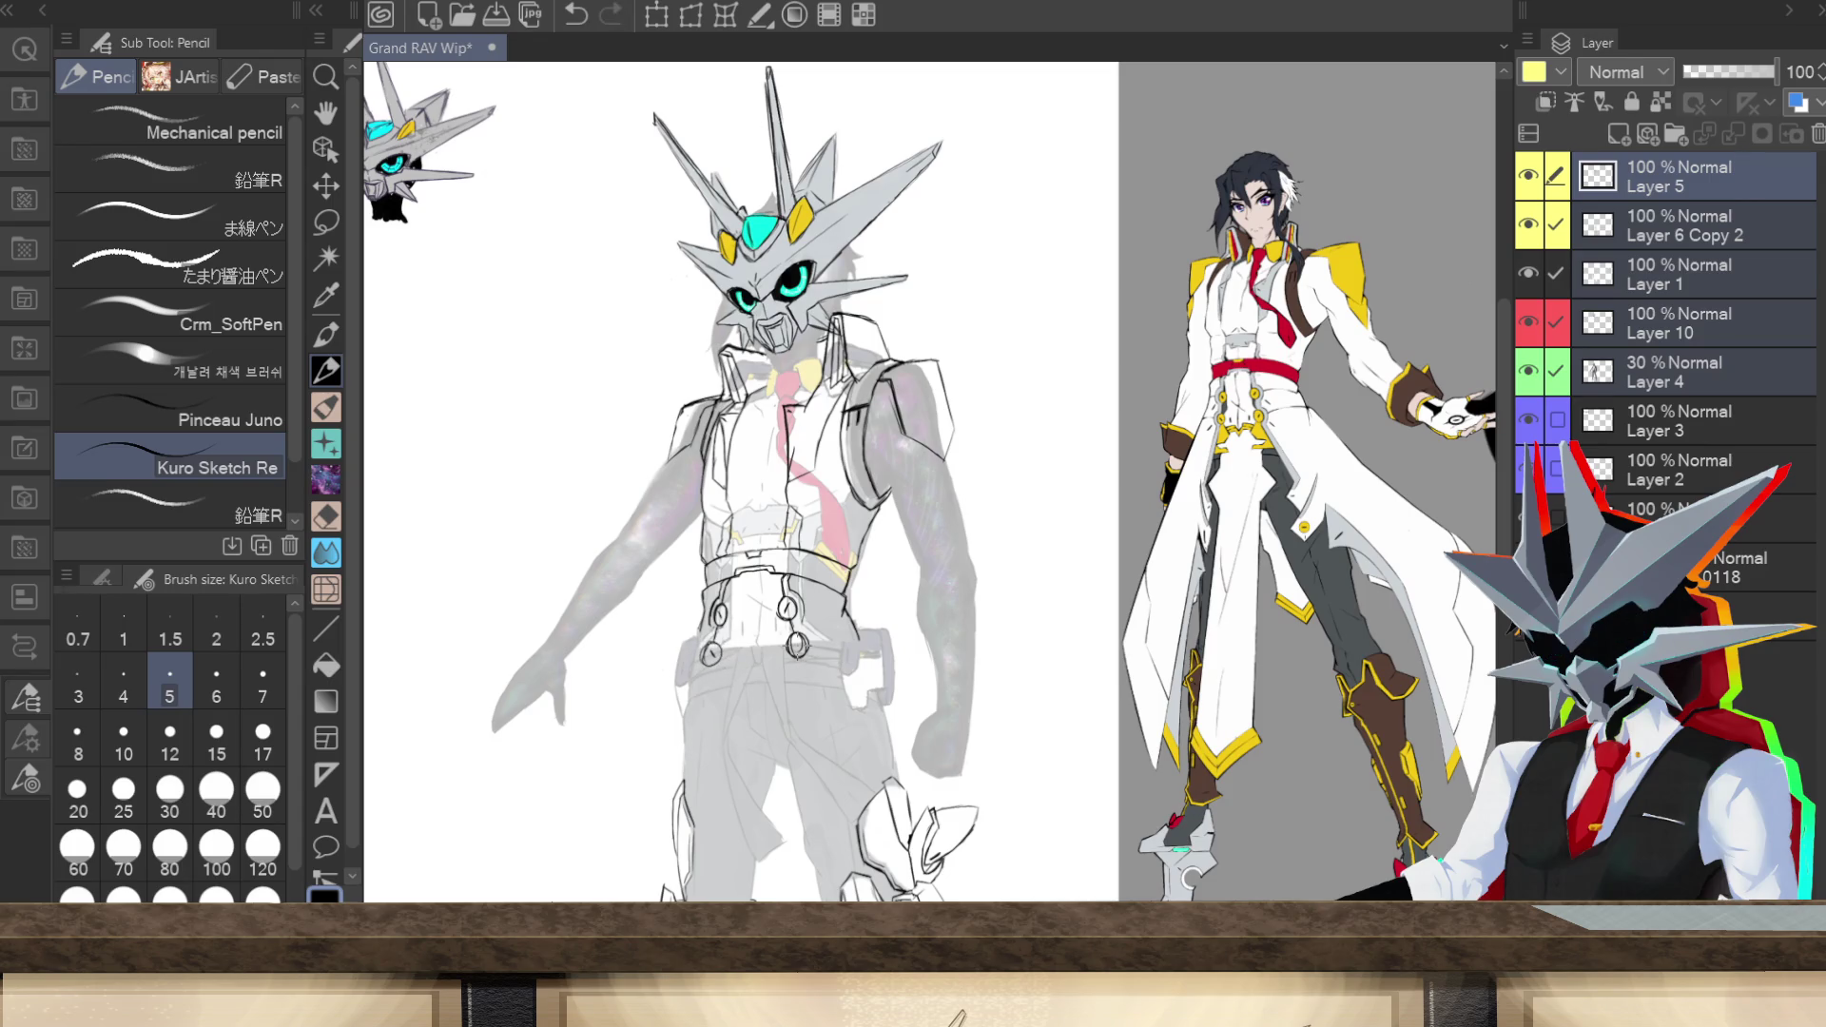
left_click_drag(813, 623, 805, 685)
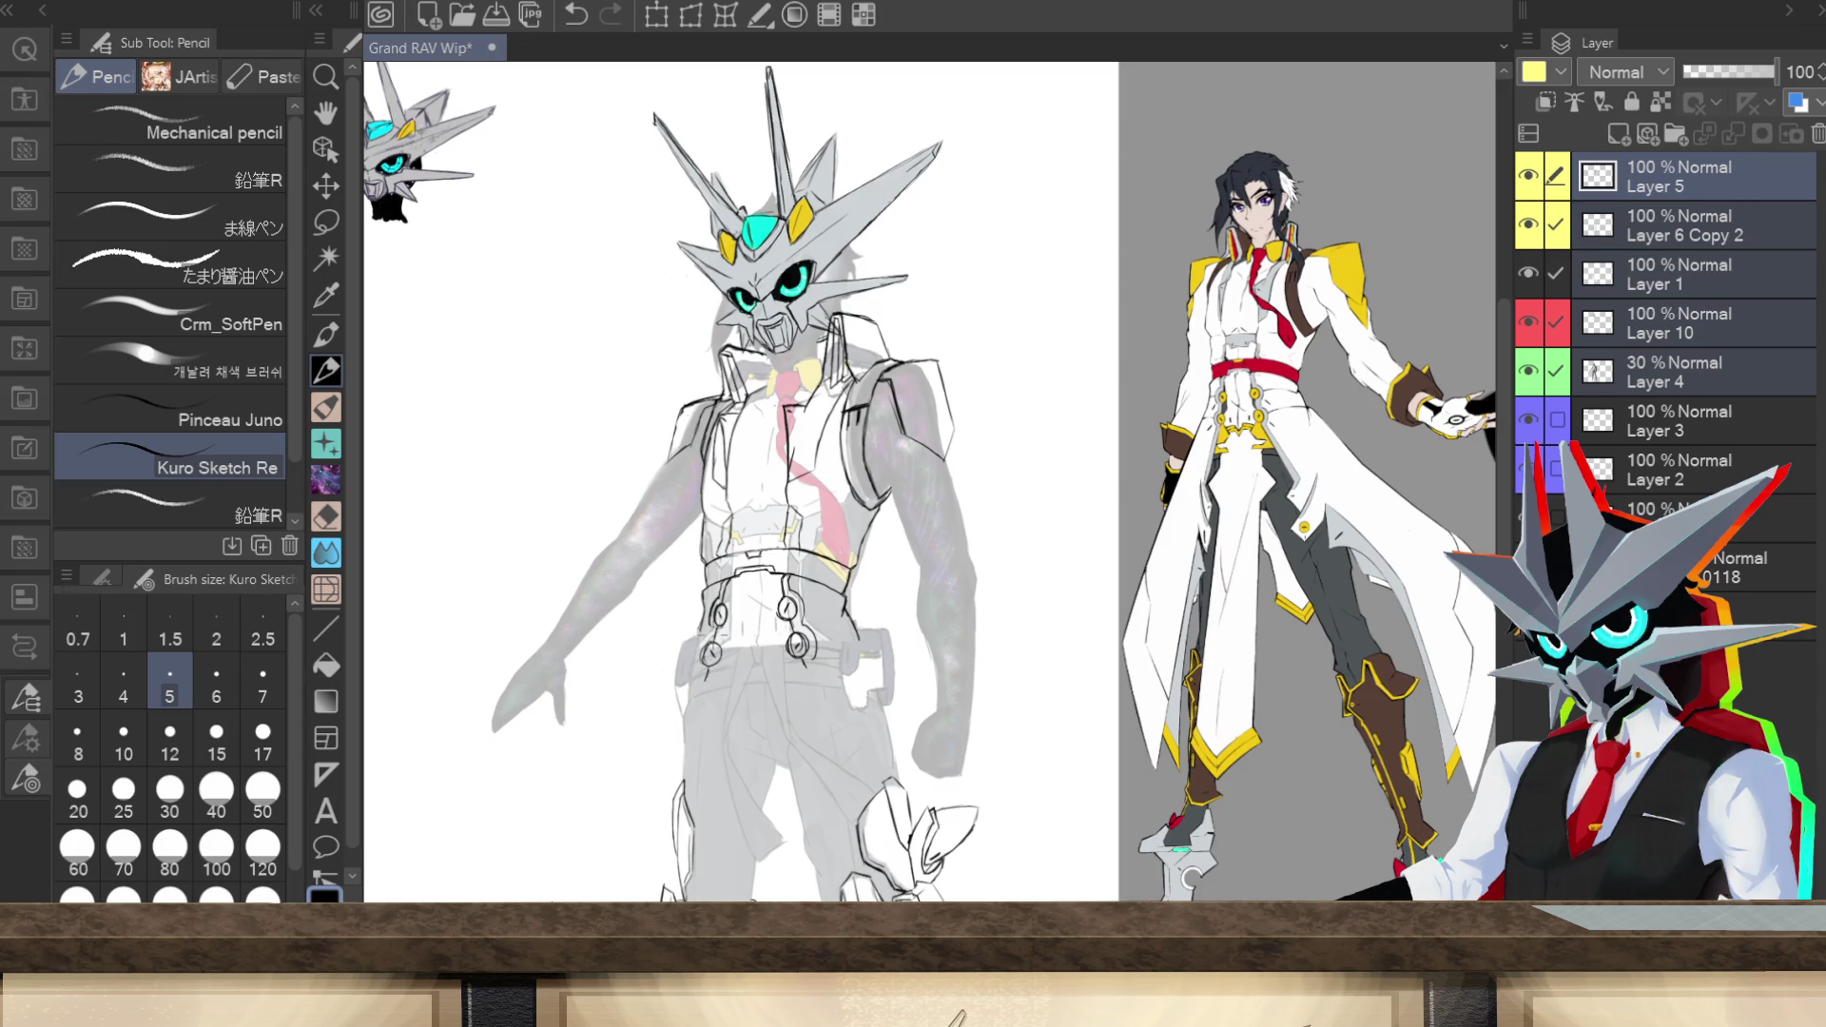
mouse_move(712, 636)
left_mouse_down()
mouse_move(690, 653)
mouse_move(705, 630)
left_mouse_up()
left_click_drag(793, 627, 825, 629)
scroll(1426, 623, "down", 3)
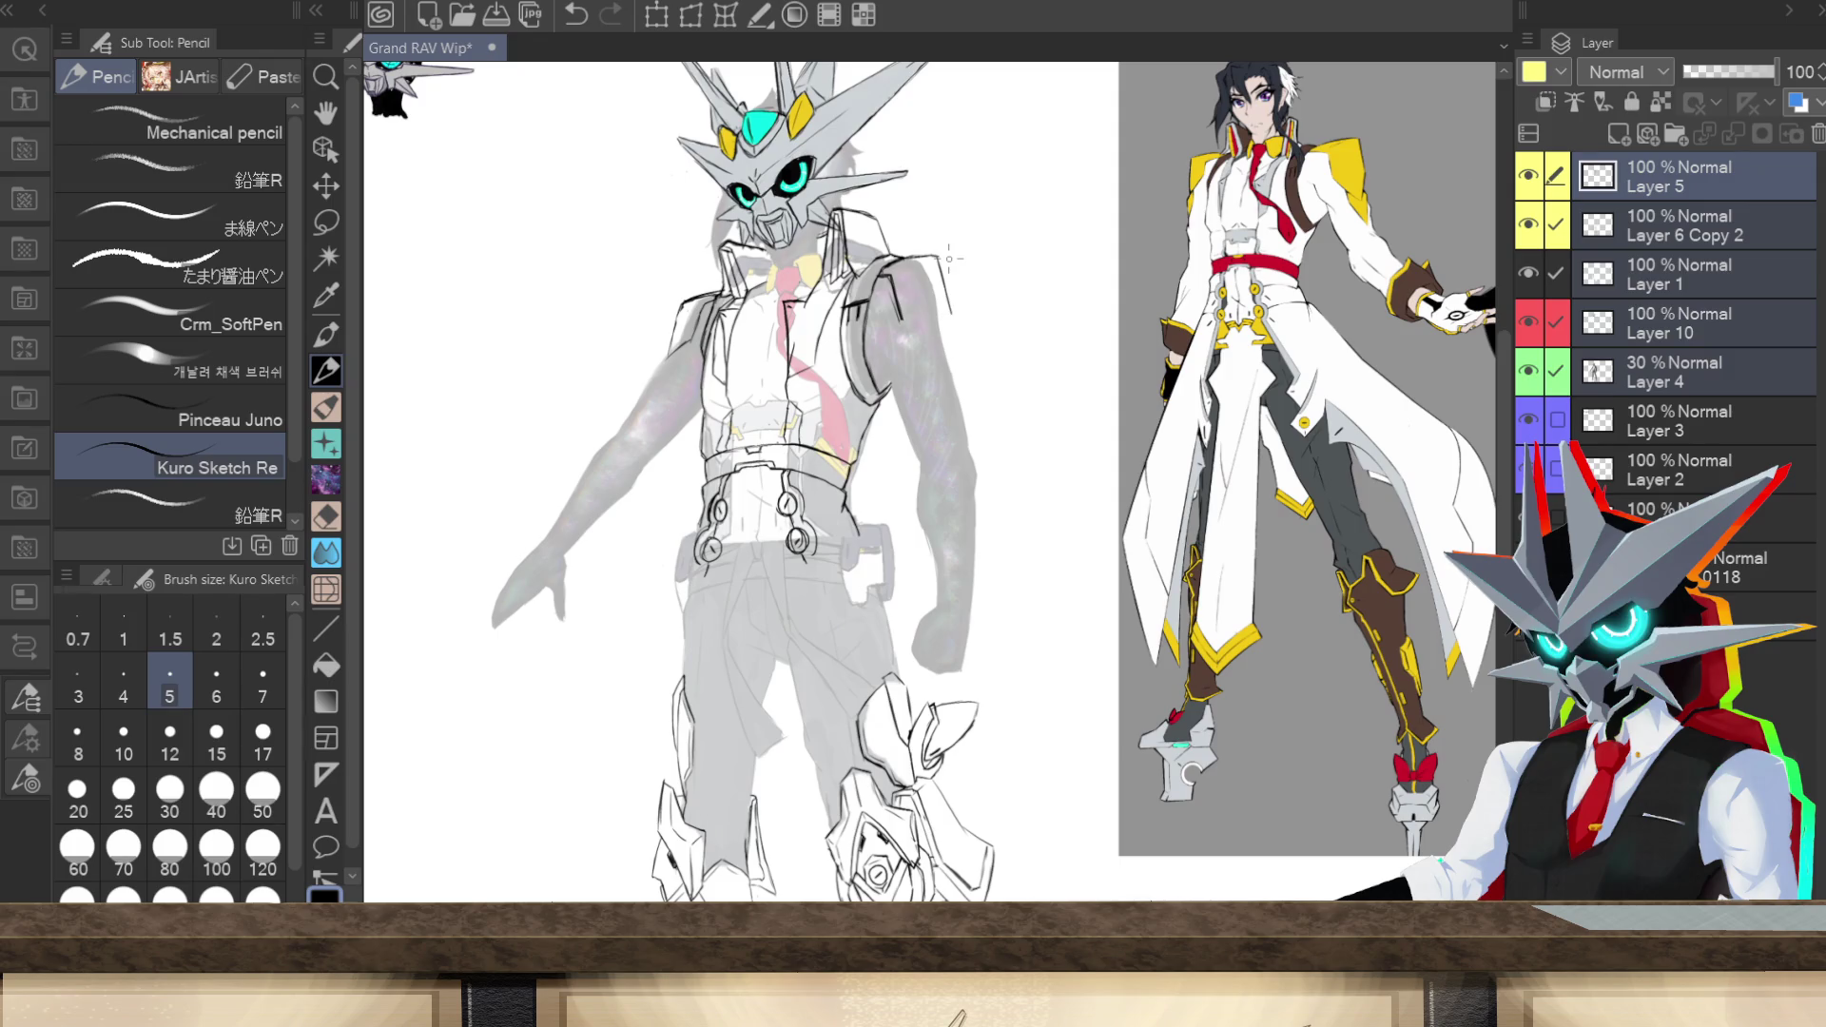
Step: Extend the shoulder armour outlines, remove a stray mark, and begin a double-line left wrist band
left_click_drag(951, 309, 946, 350)
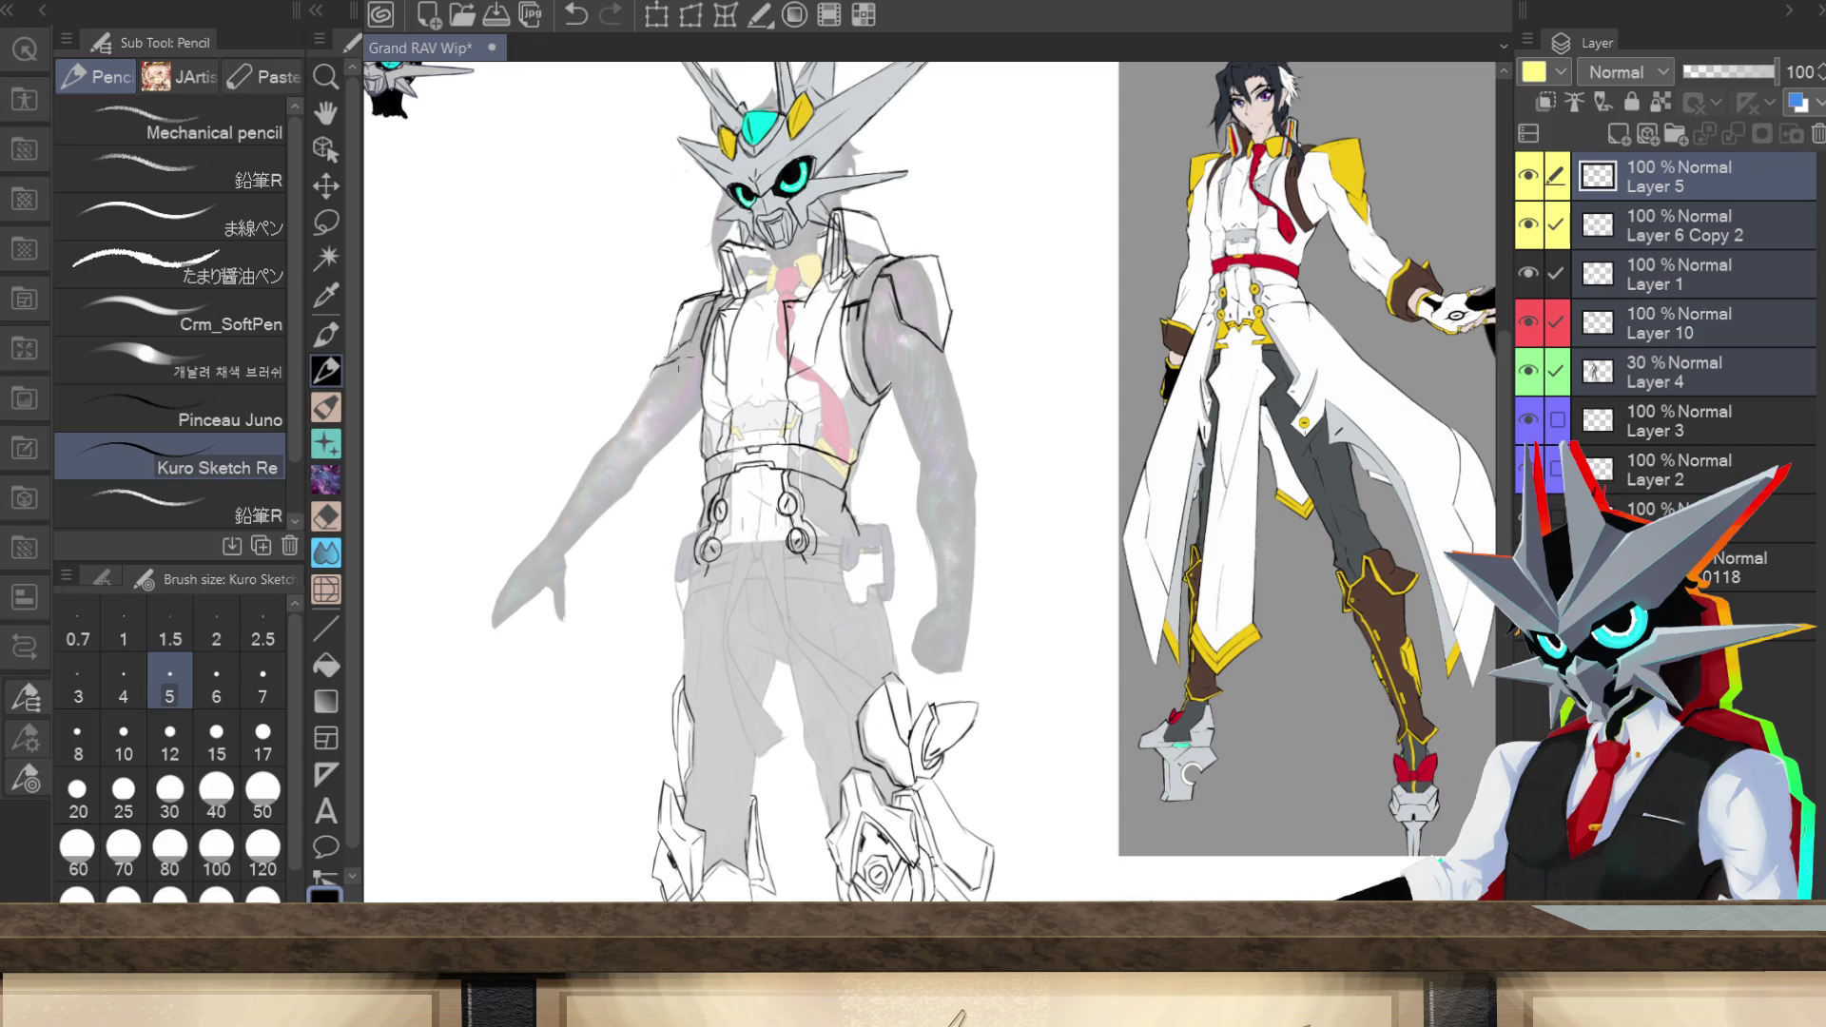
left_click_drag(649, 376, 667, 369)
left_click_drag(651, 369, 671, 335)
key("ctrl+z")
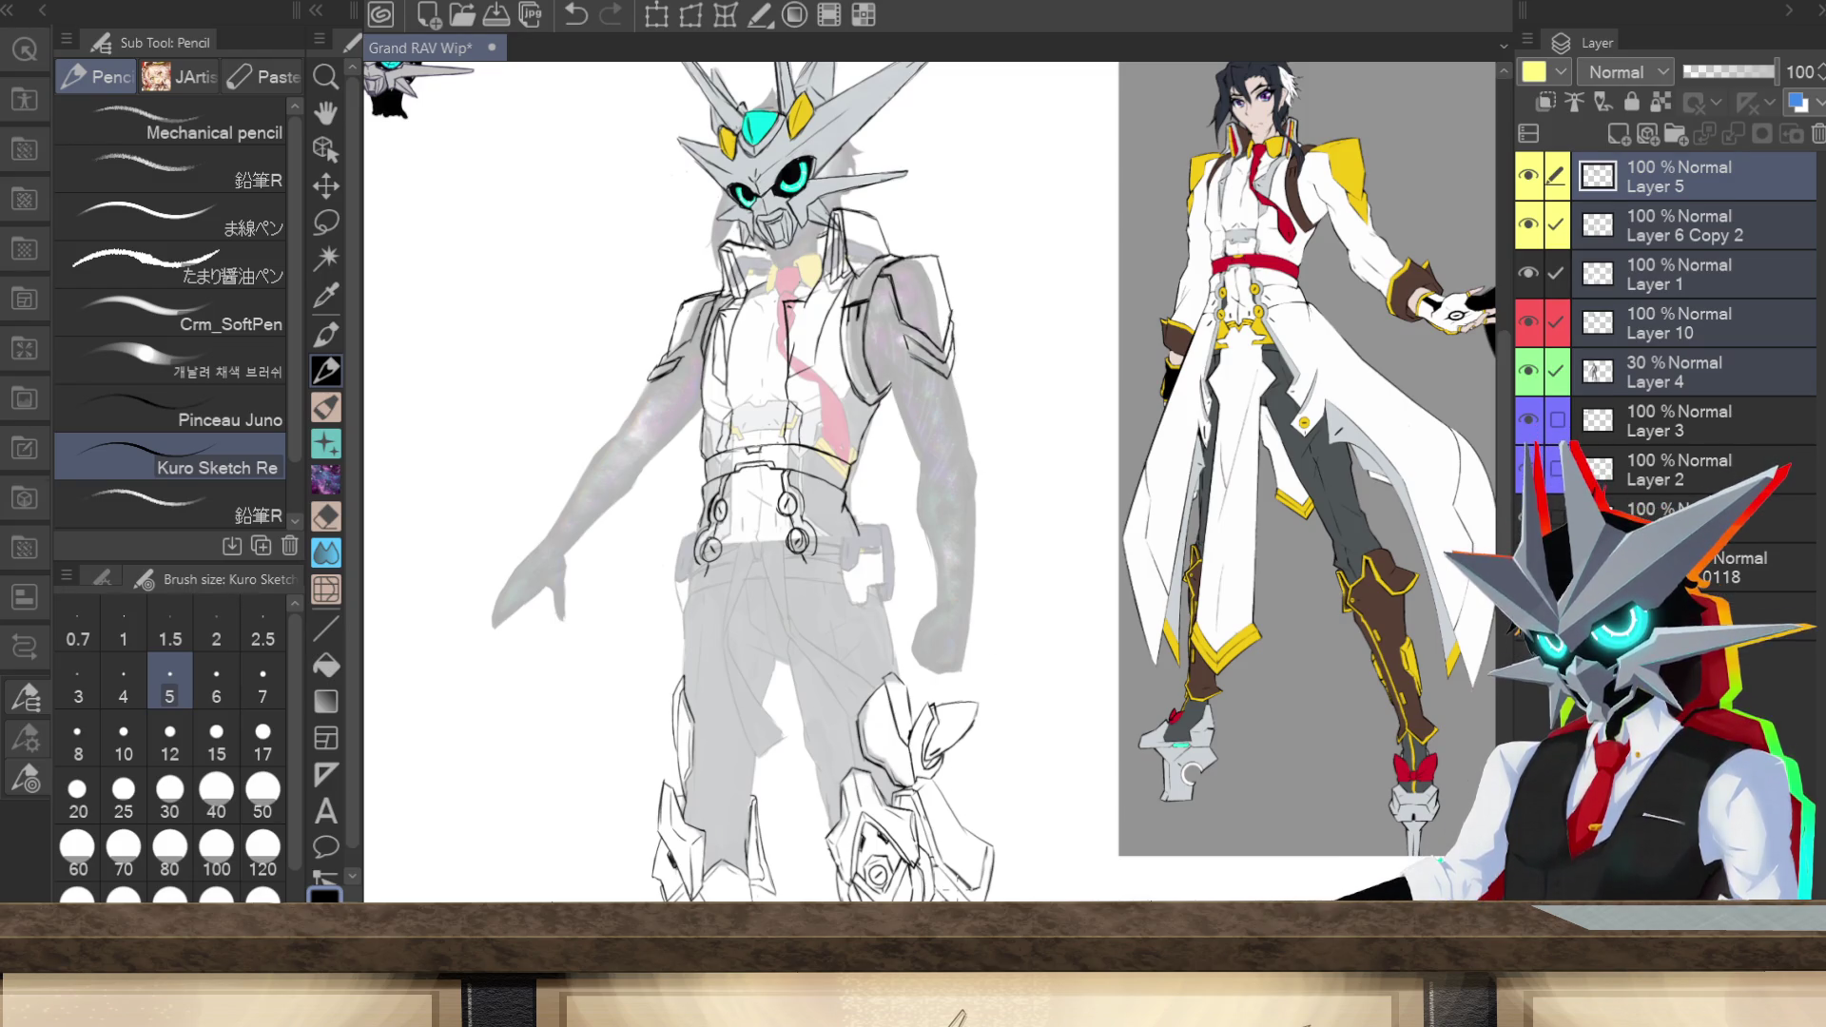
mouse_move(1500, 505)
left_mouse_down()
mouse_move(1504, 458)
mouse_move(1507, 580)
mouse_move(1498, 518)
left_mouse_up()
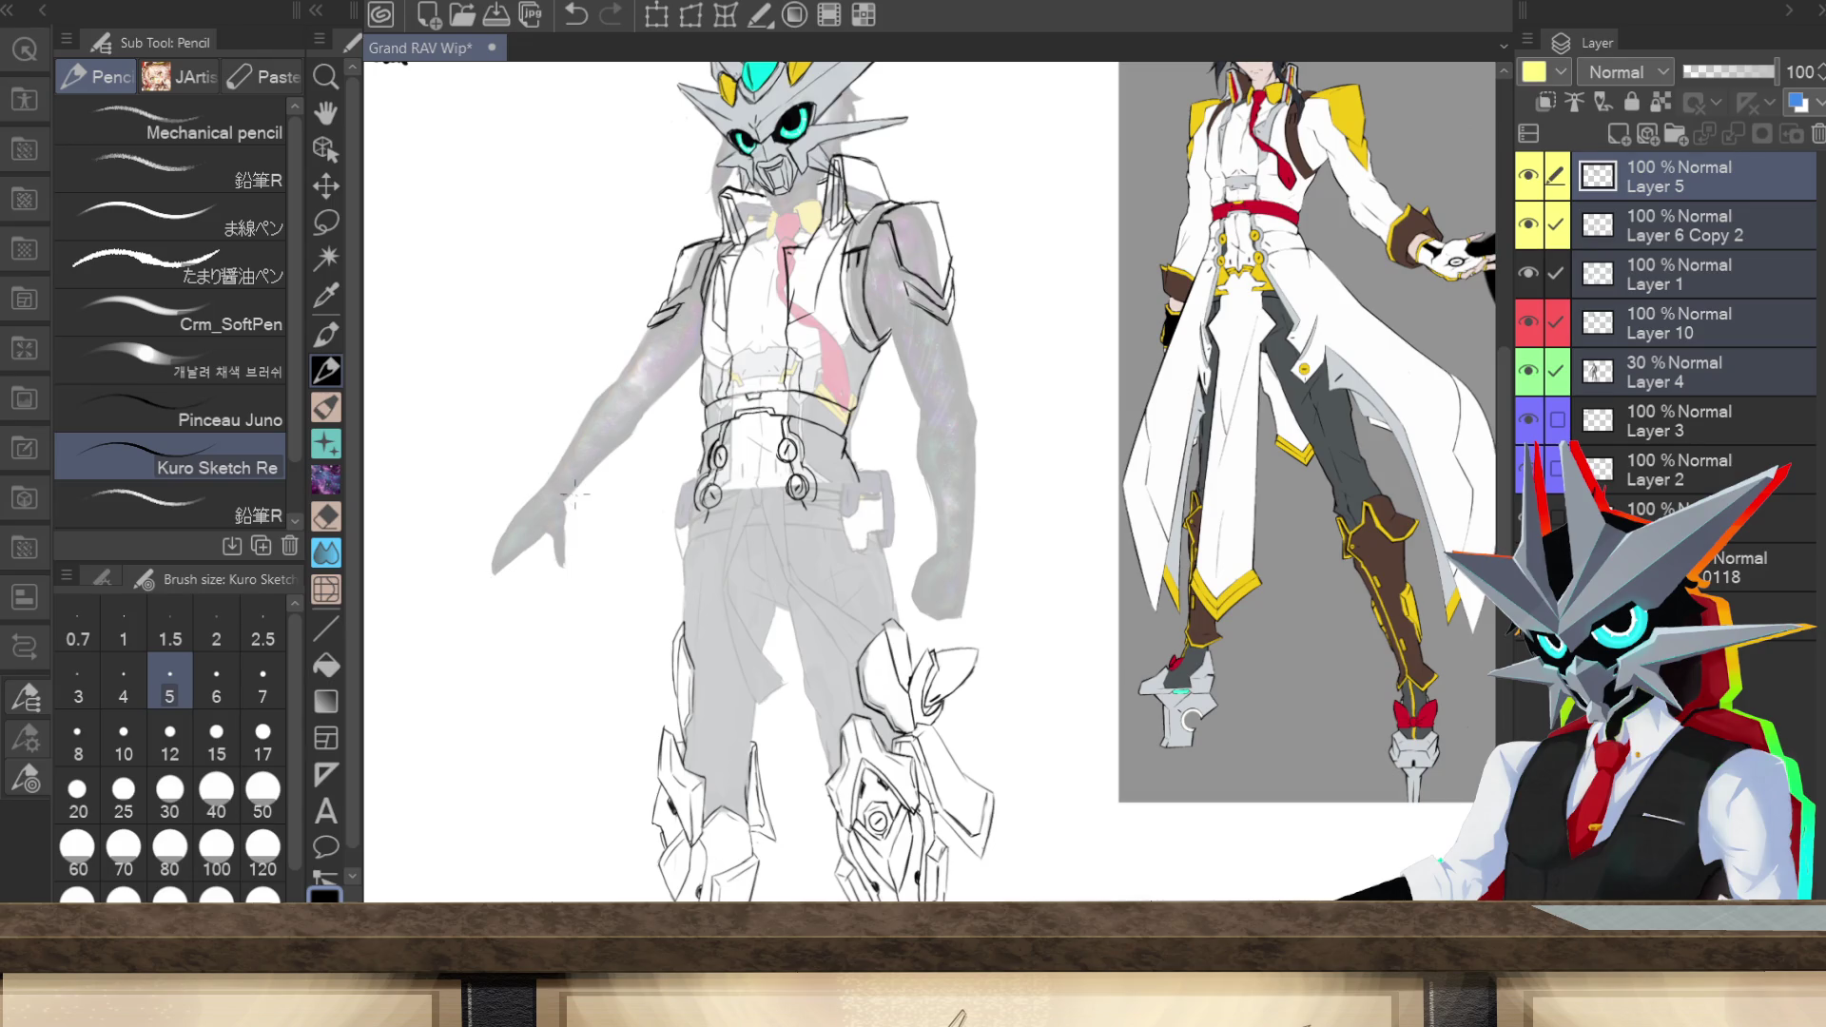
mouse_move(547, 458)
left_mouse_down()
mouse_move(596, 503)
mouse_move(563, 426)
left_mouse_up()
Step: Finish the left wrist band edges and draw the right wrist band's top, side and bottom edges
left_click_drag(595, 503, 621, 480)
mouse_move(623, 446)
left_mouse_down()
mouse_move(614, 481)
mouse_move(592, 463)
mouse_move(620, 453)
mouse_move(615, 475)
mouse_move(579, 444)
left_mouse_up()
left_click_drag(926, 536, 978, 520)
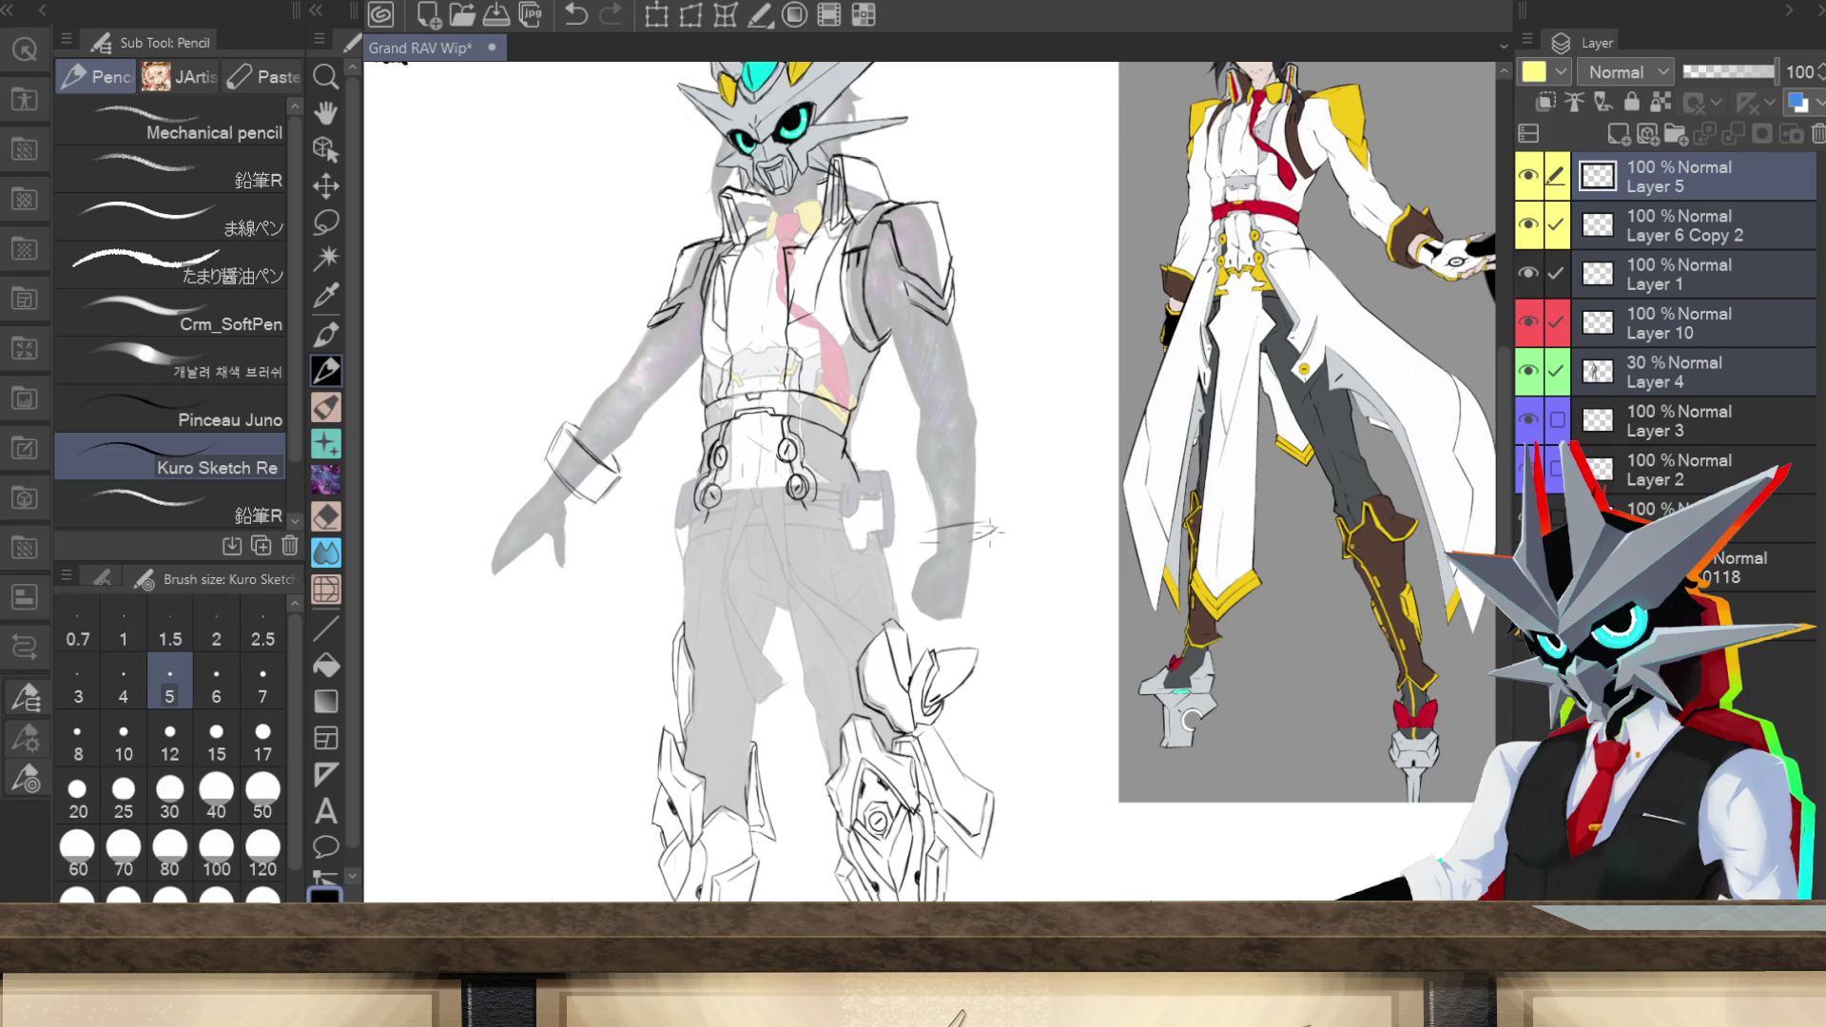
mouse_move(994, 526)
left_mouse_down()
mouse_move(996, 502)
mouse_move(917, 514)
left_mouse_up()
key("ctrl+z")
key("ctrl+y")
mouse_move(914, 507)
left_mouse_down()
mouse_move(944, 483)
mouse_move(1005, 482)
mouse_move(978, 482)
left_mouse_up()
mouse_move(915, 547)
left_mouse_down()
mouse_move(915, 502)
mouse_move(998, 483)
left_mouse_up()
mouse_move(924, 530)
left_mouse_down()
mouse_move(977, 528)
mouse_move(915, 540)
left_mouse_up()
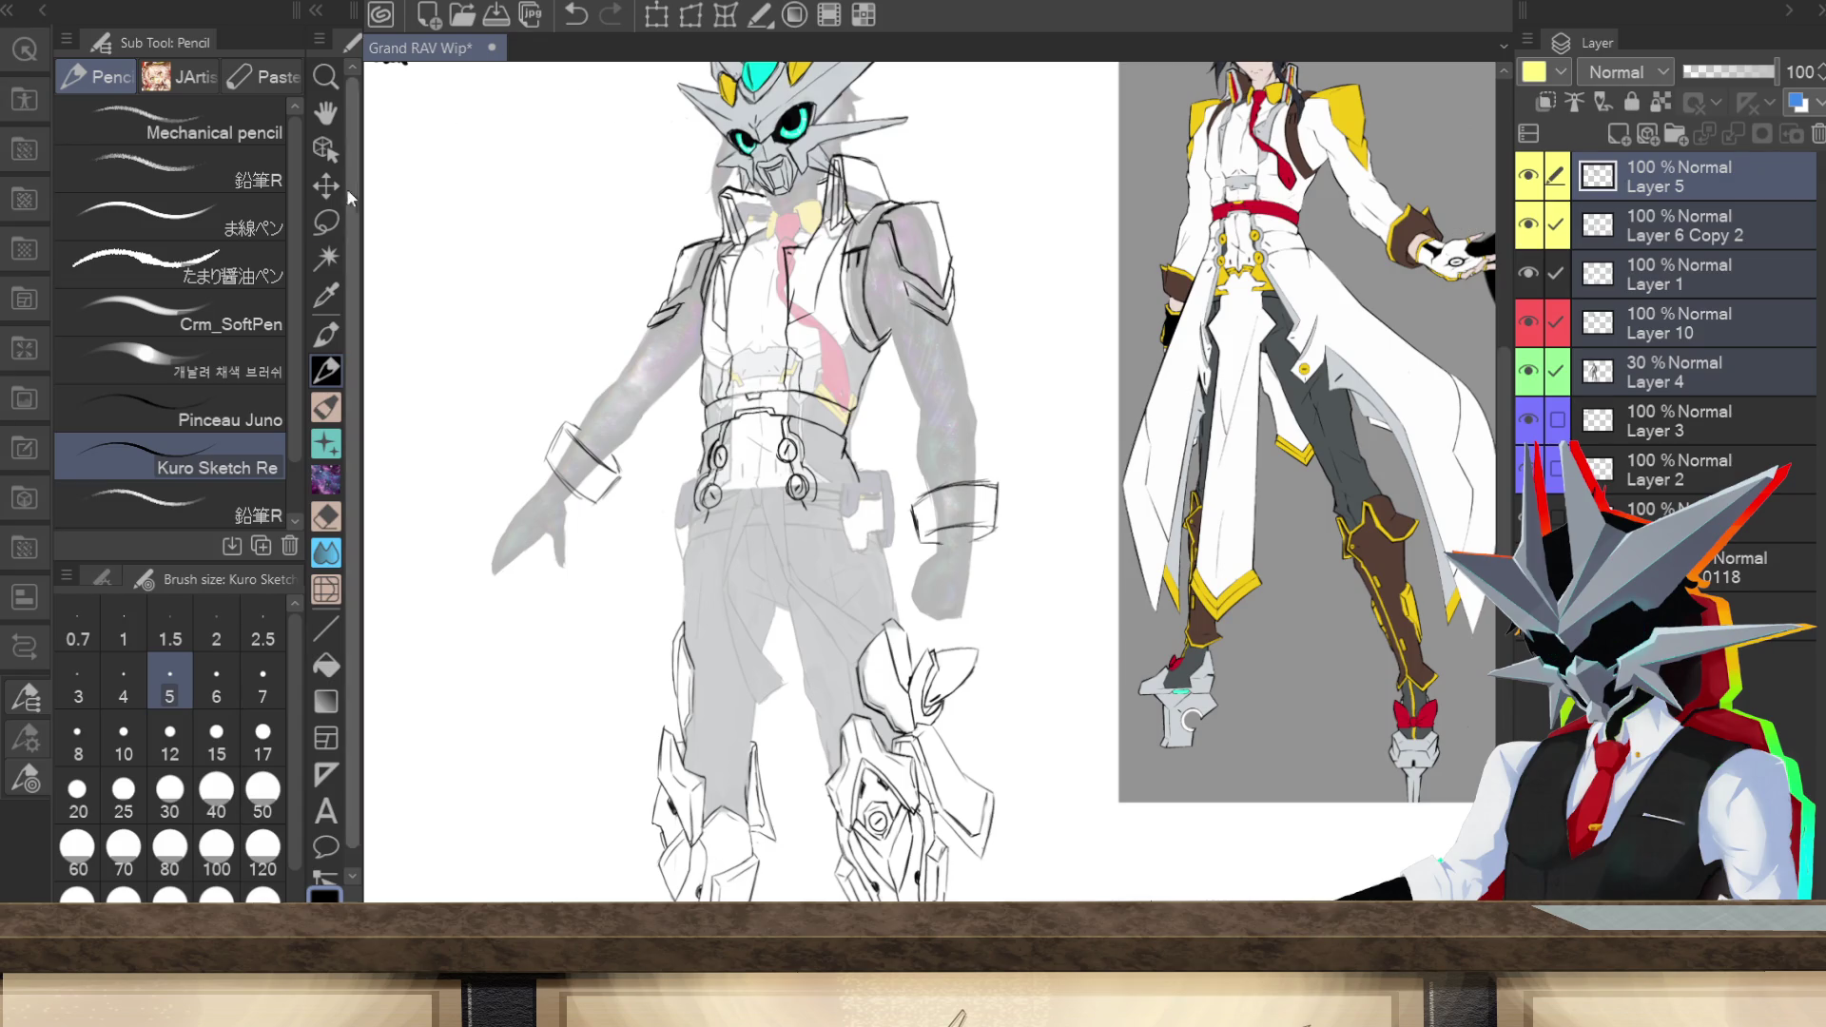
Step: Lasso the right wrist band and try a transform, then clear the selection
key("m")
mouse_move(940, 442)
left_mouse_down()
mouse_move(1054, 544)
mouse_move(961, 440)
left_mouse_up()
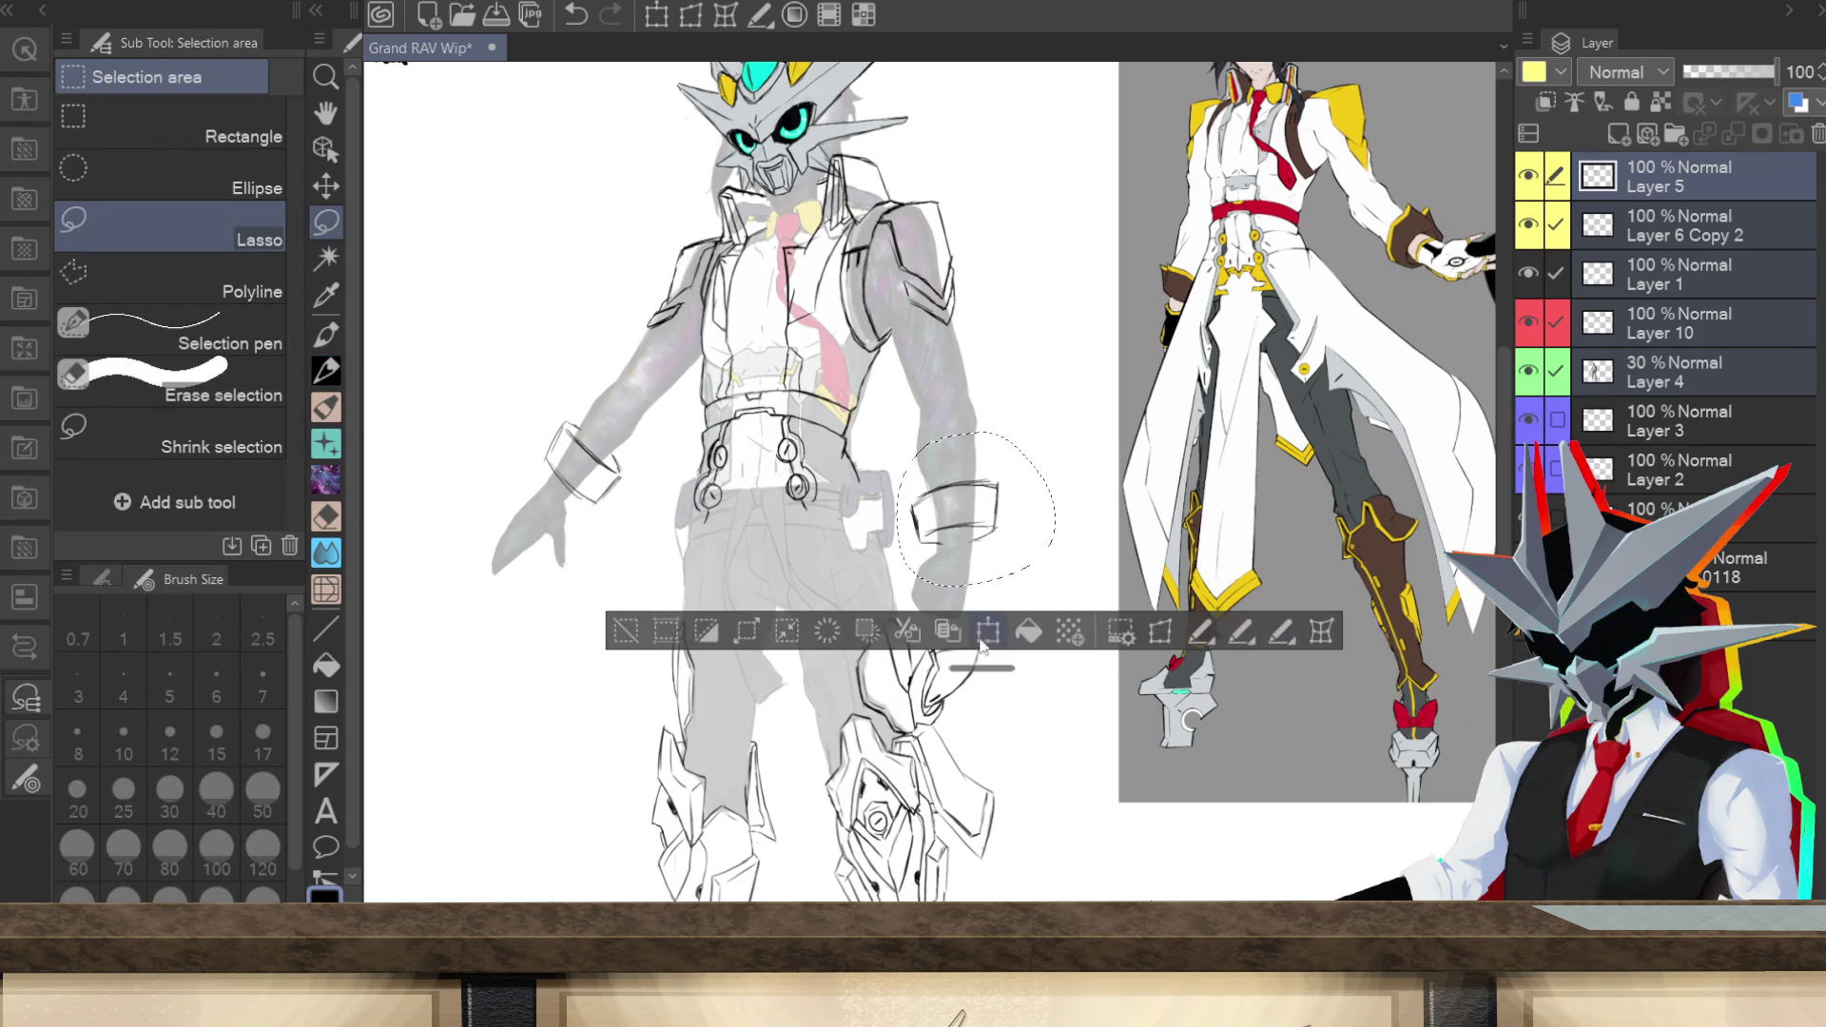
left_click(989, 633)
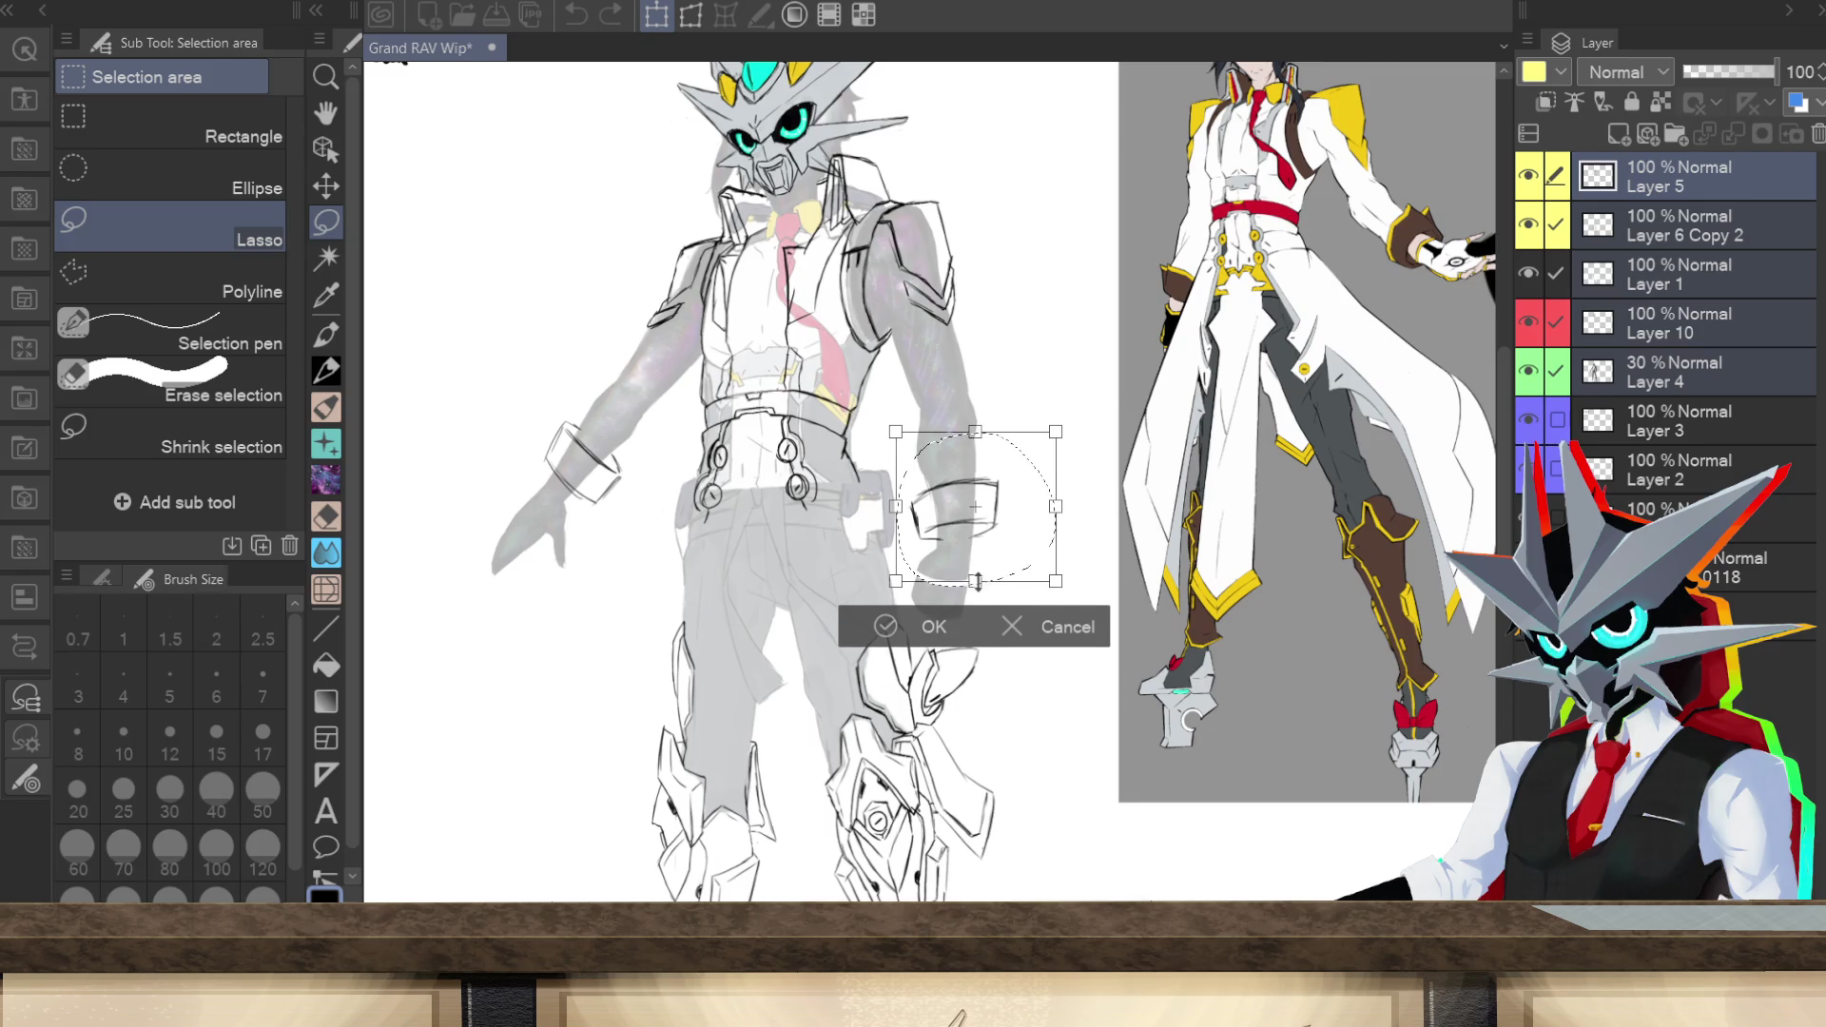
left_click(932, 623)
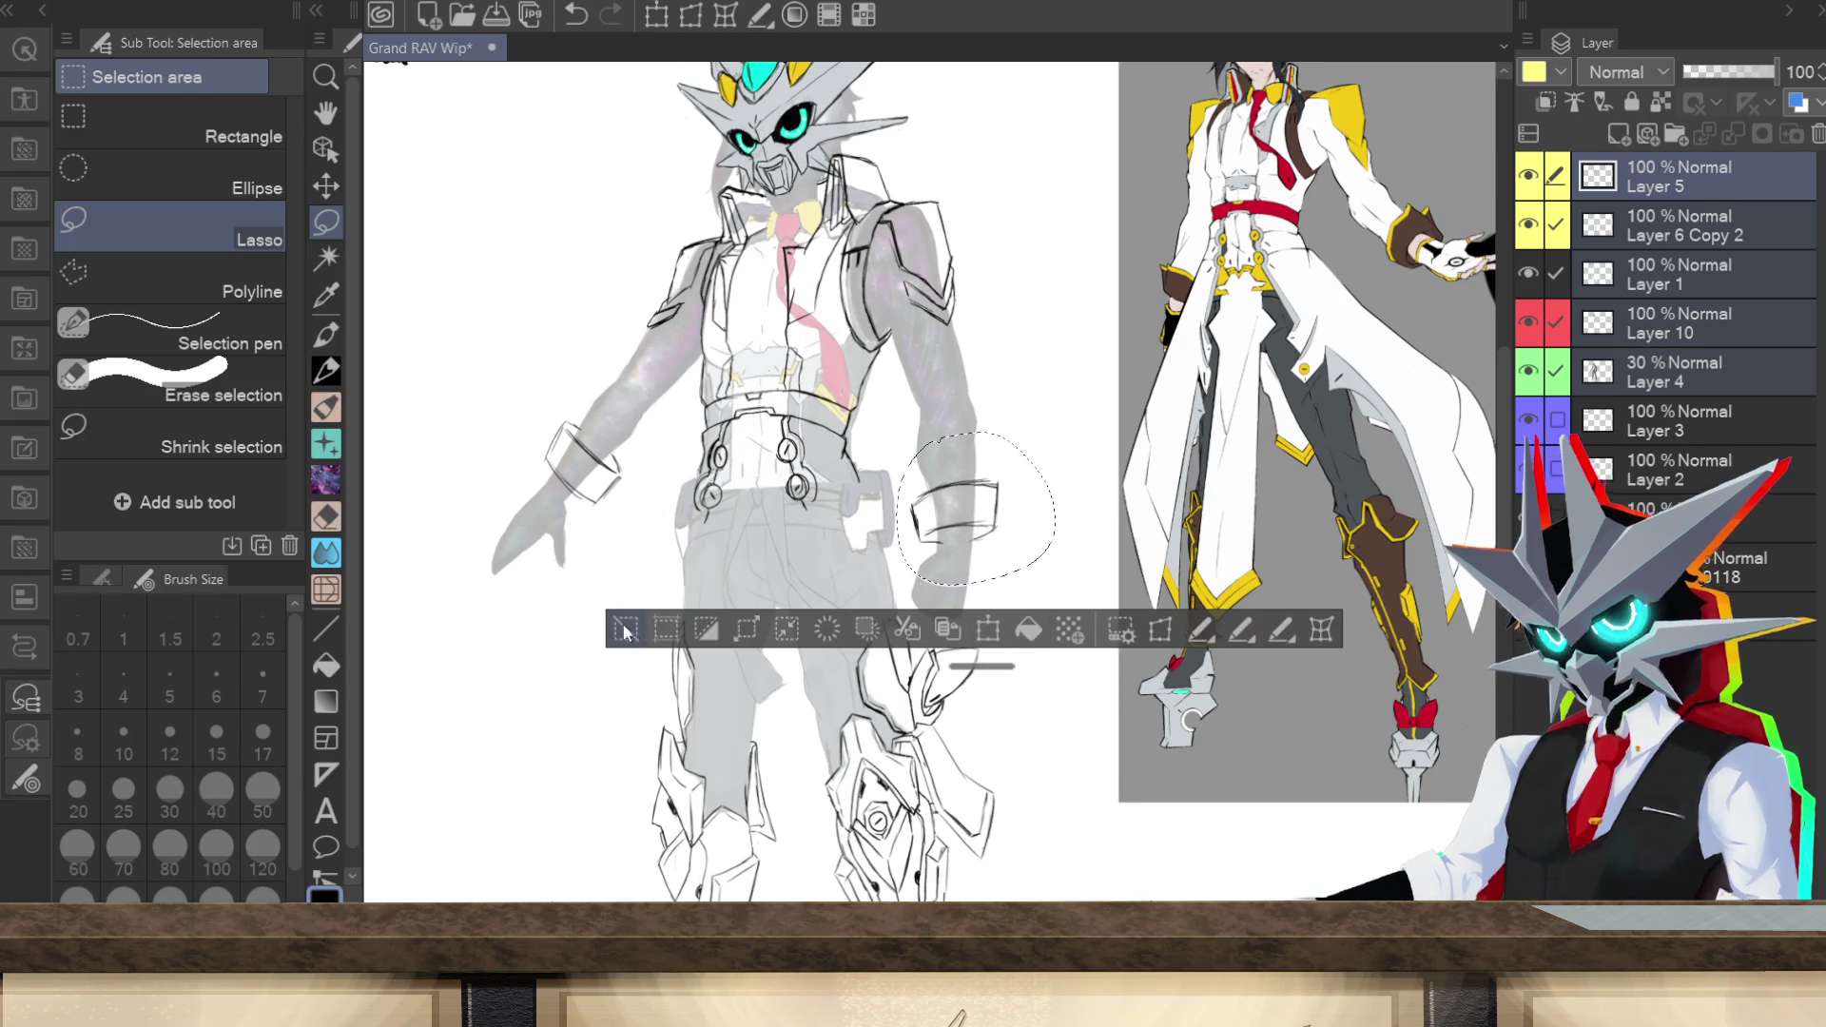
key("ctrl+d")
left_click(1552, 228)
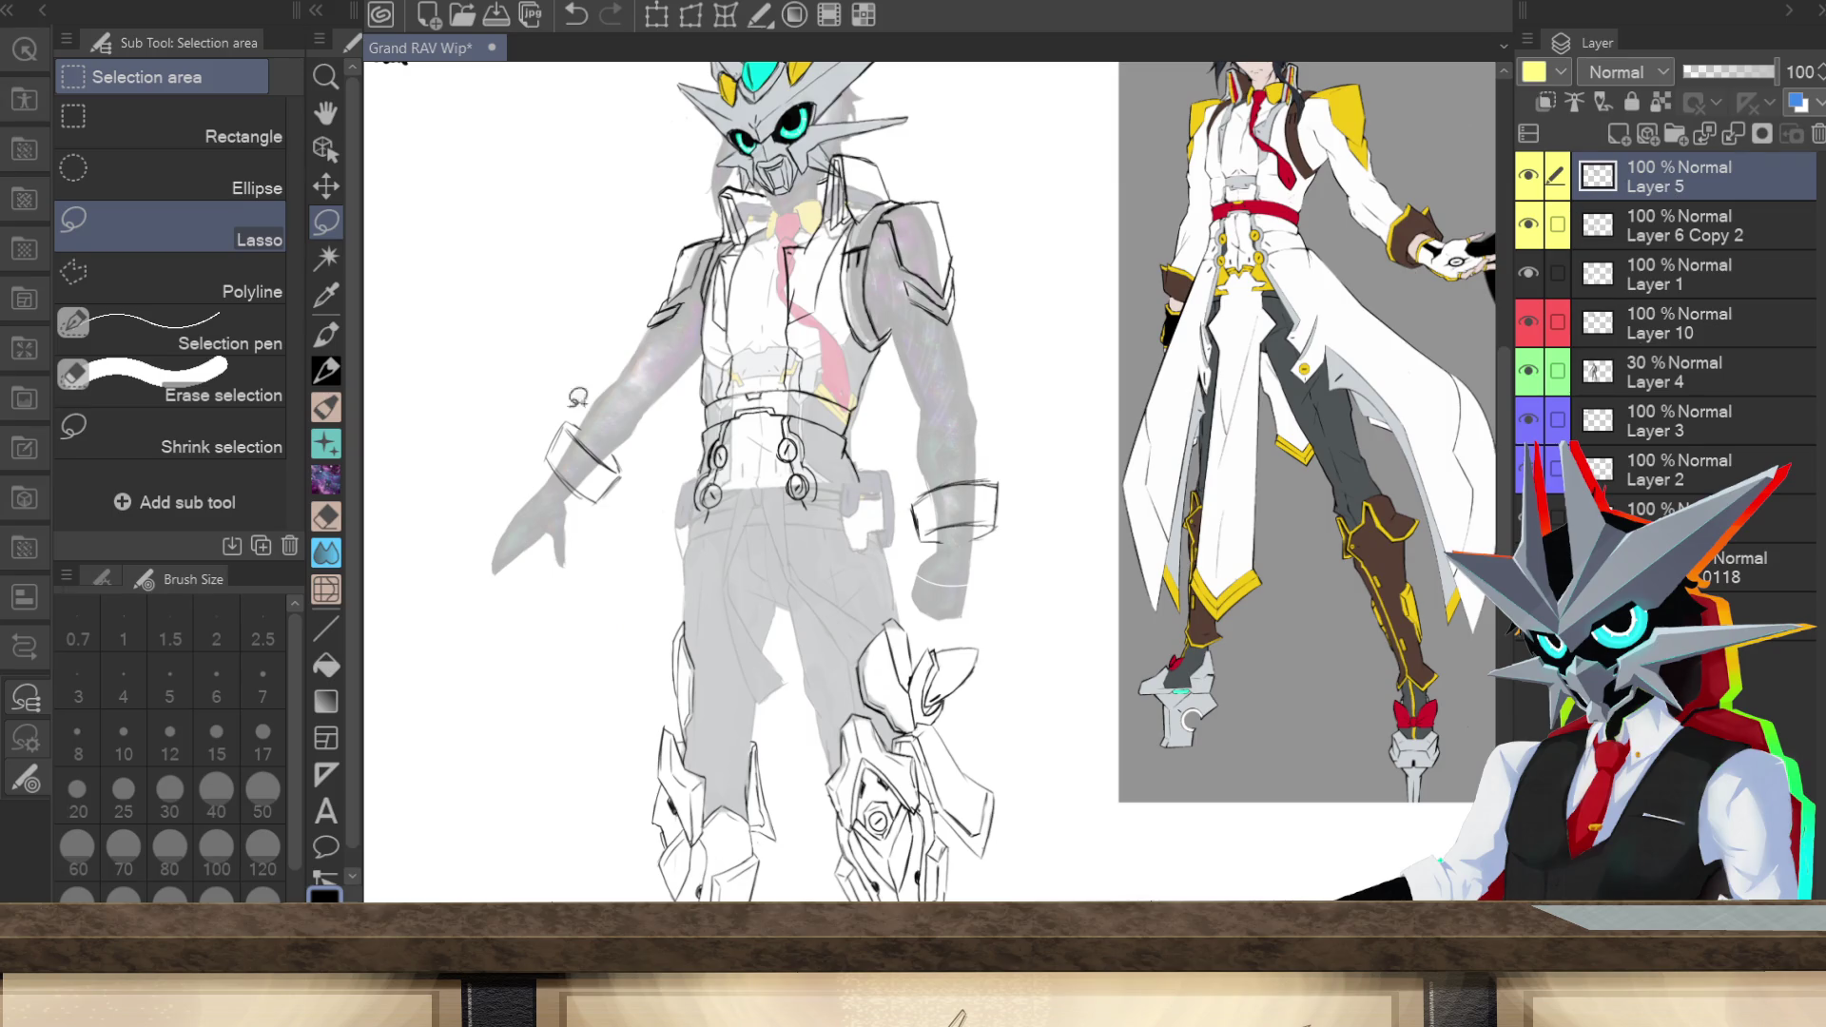
mouse_move(986, 579)
left_mouse_down()
mouse_move(904, 485)
mouse_move(1035, 567)
left_mouse_up()
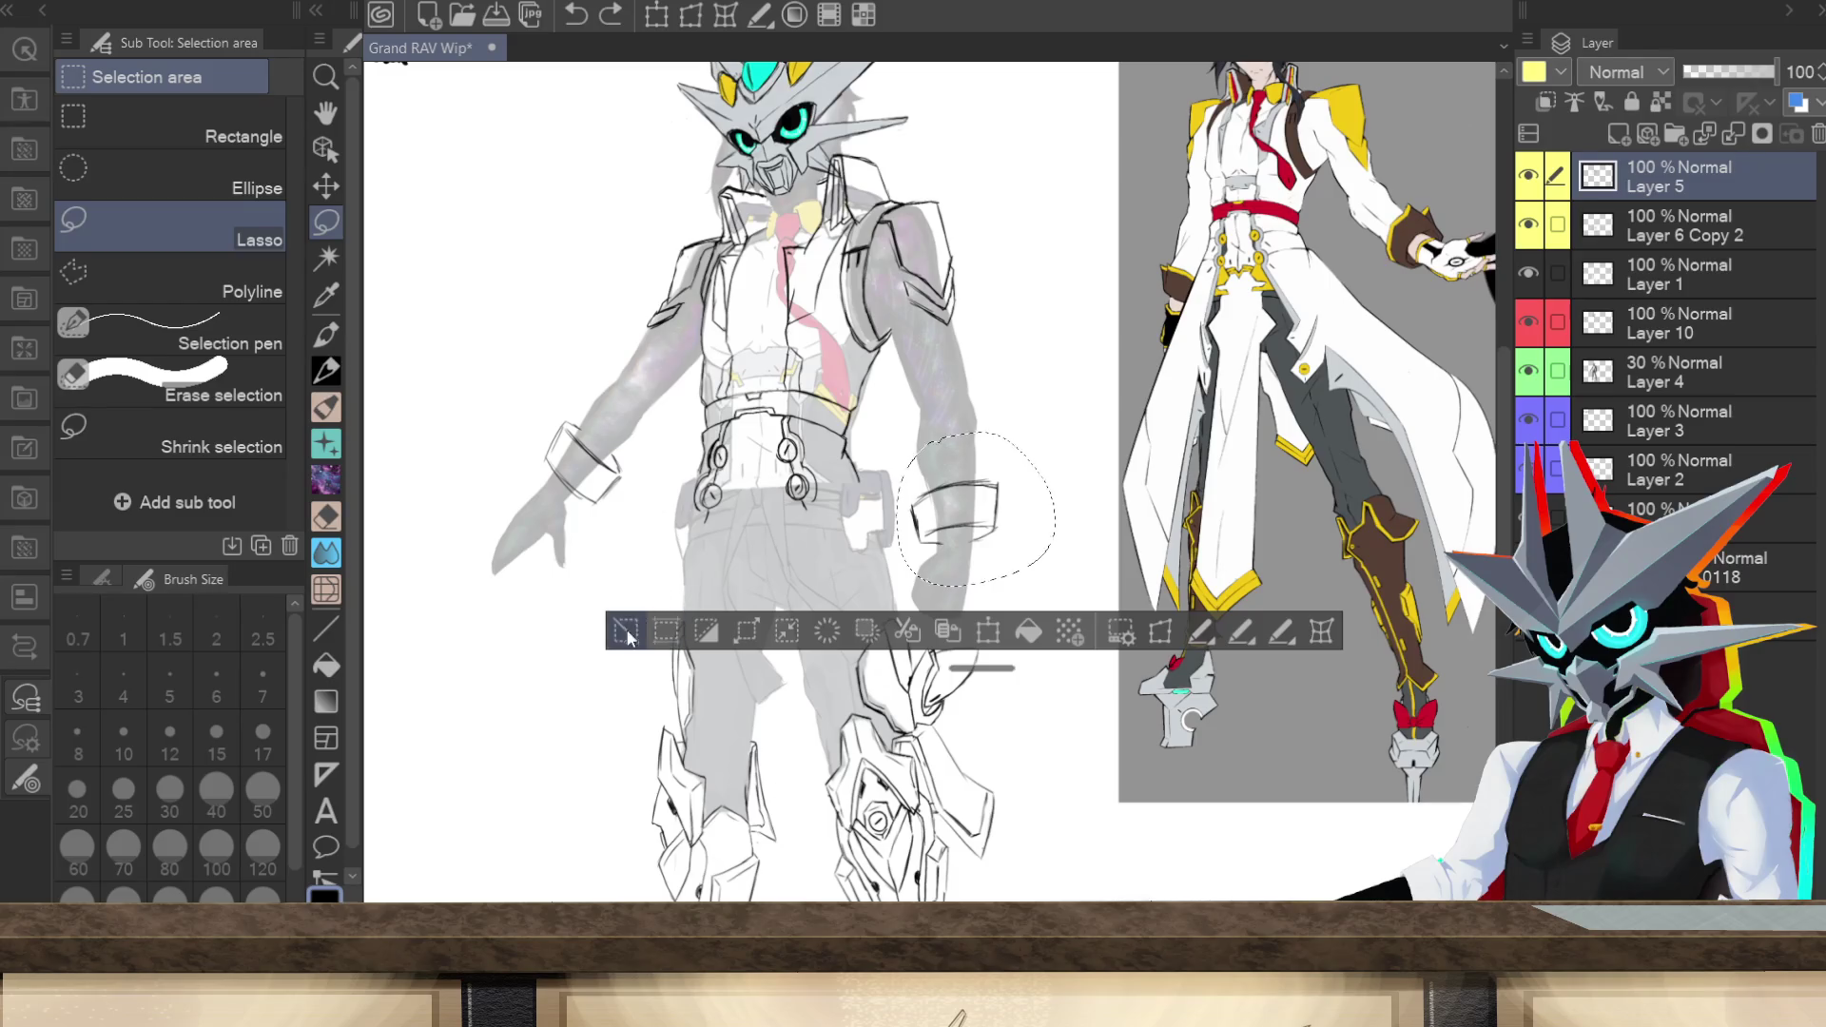
key("ctrl+d")
Step: Reselect the wrist band, shrink and straighten it slightly, apply, and return to the pencil
left_click_drag(921, 447, 984, 570)
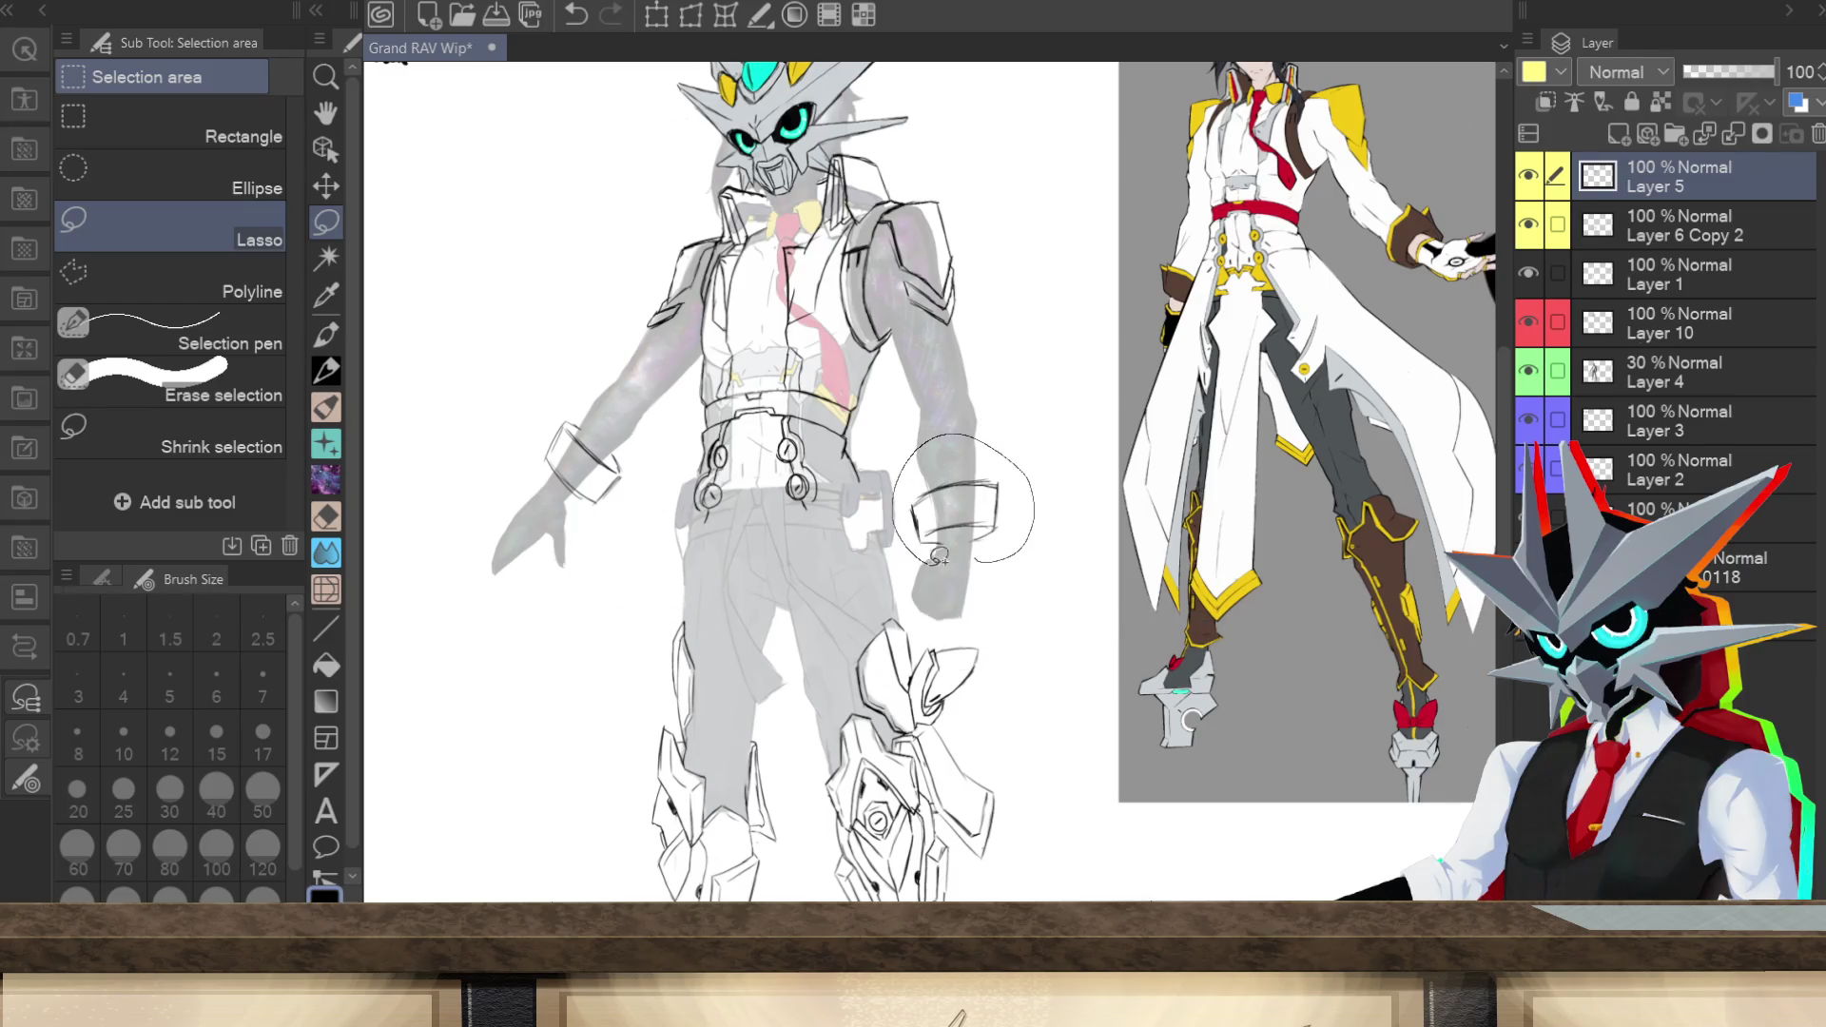
key("ctrl+t")
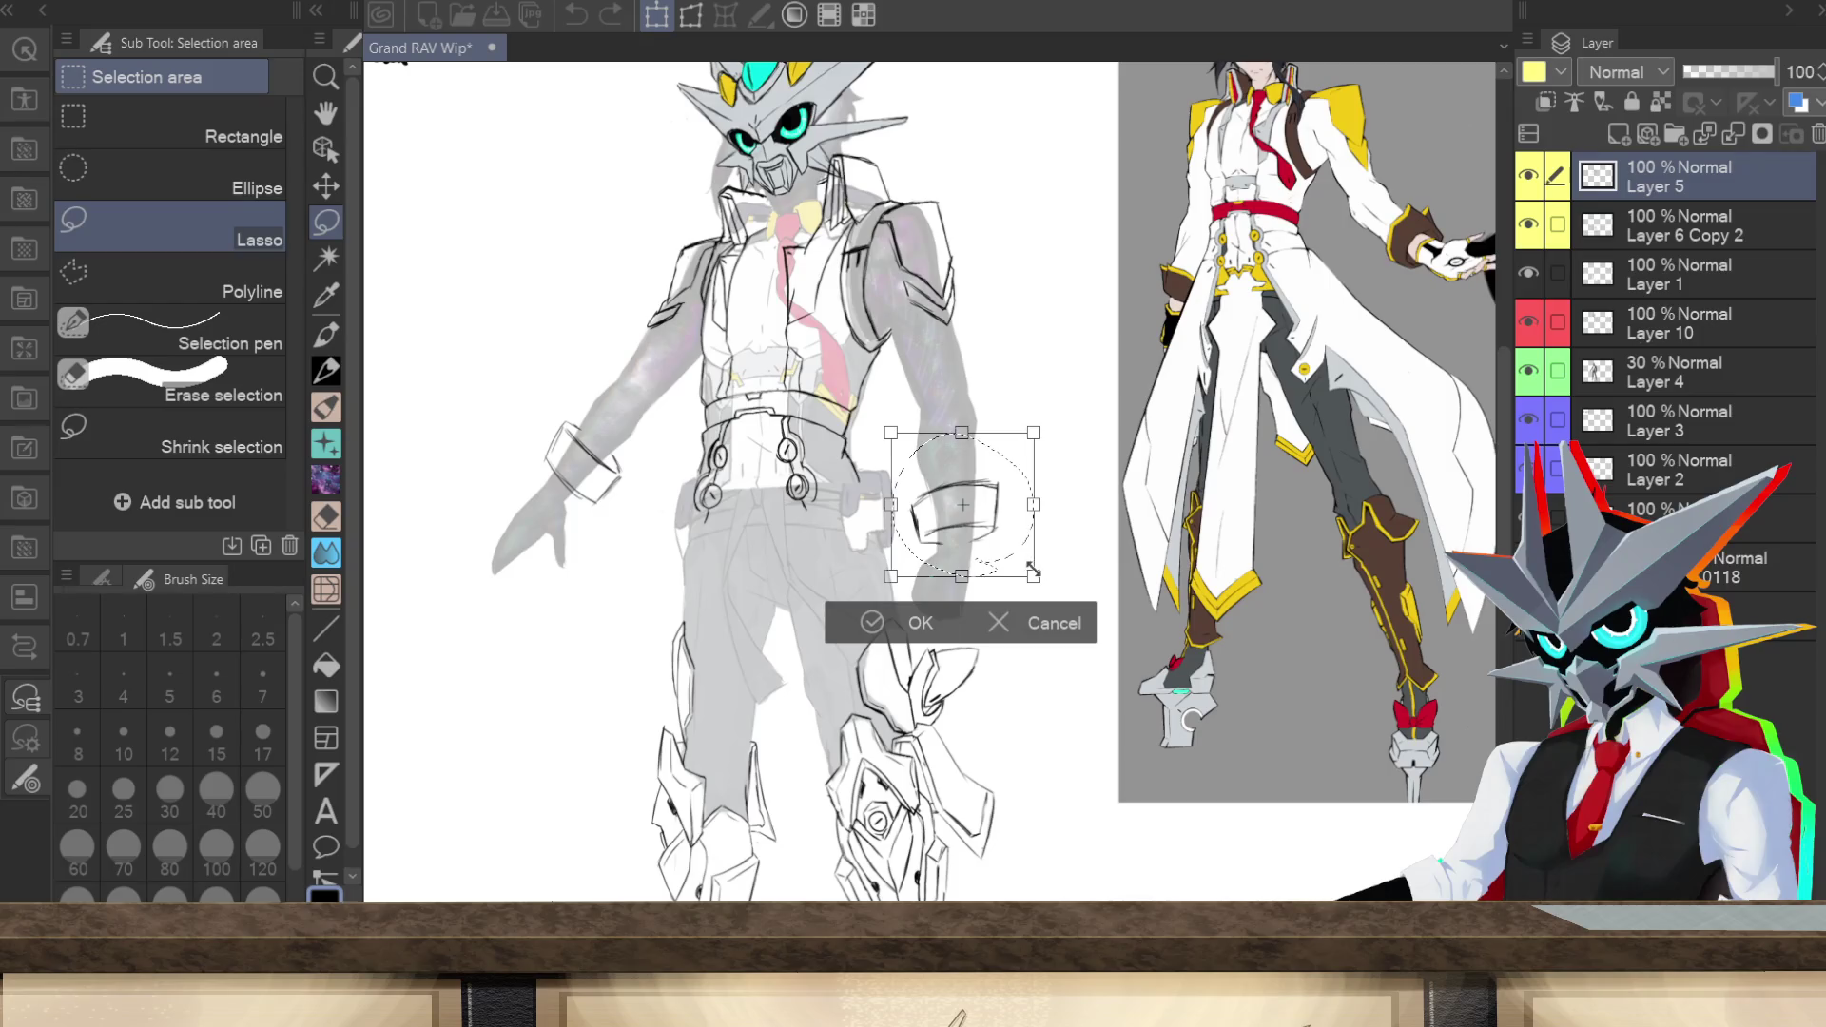
left_click_drag(969, 582, 968, 574)
left_click_drag(1100, 433, 1113, 421)
key("ctrl+z")
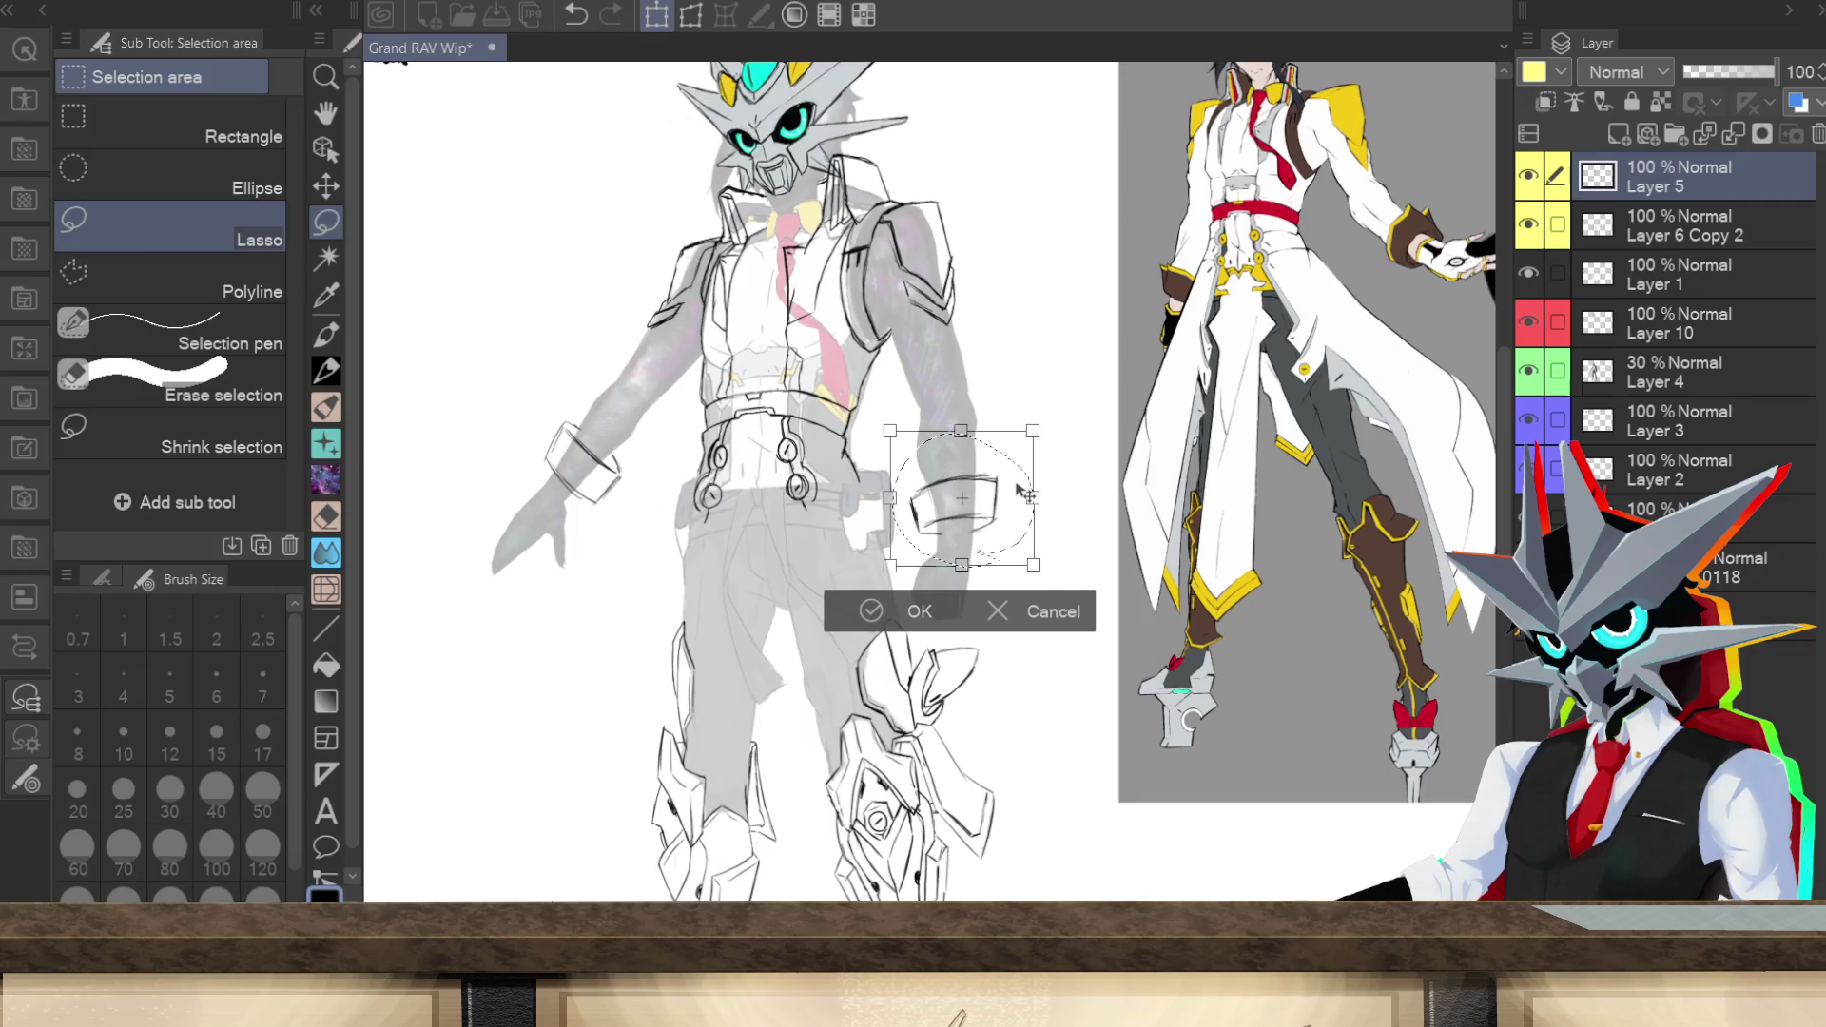
left_click(919, 613)
left_click(610, 612)
key("p")
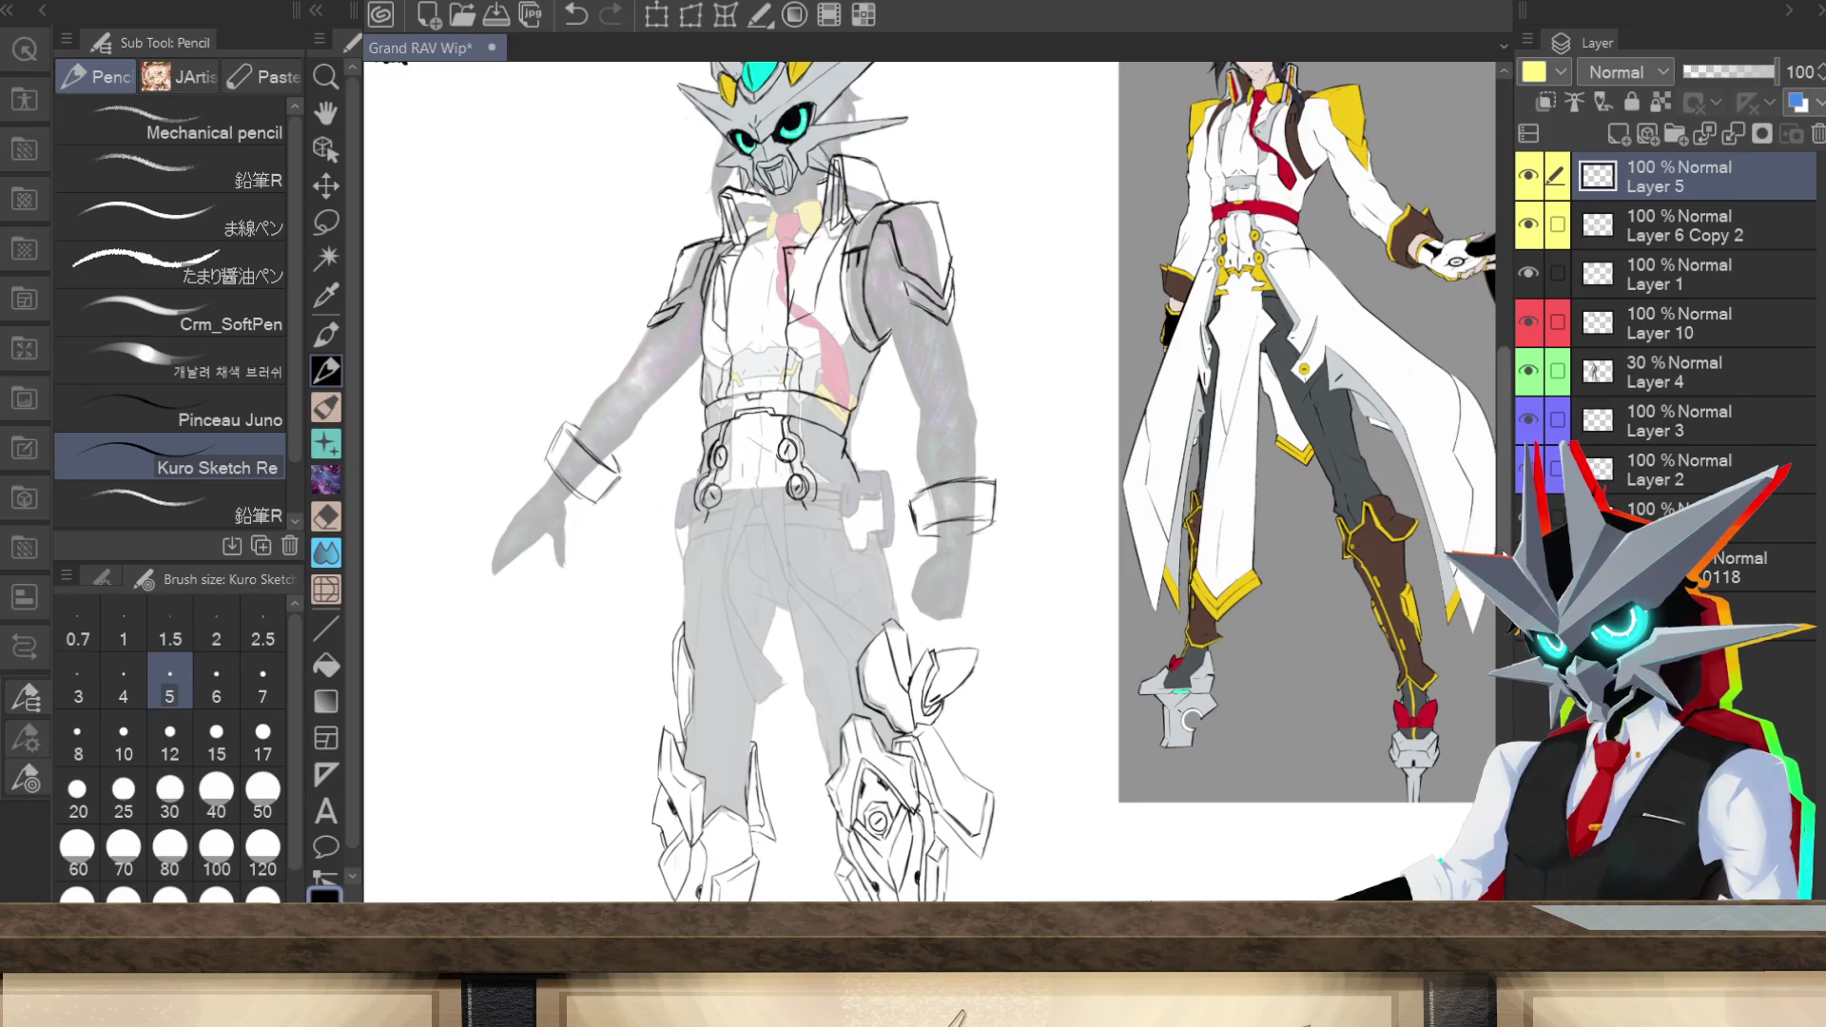
Step: Trace the right forearm's outer and inner edges down to the wrist, then check the whole sheet
scroll(1508, 531, "up", 2)
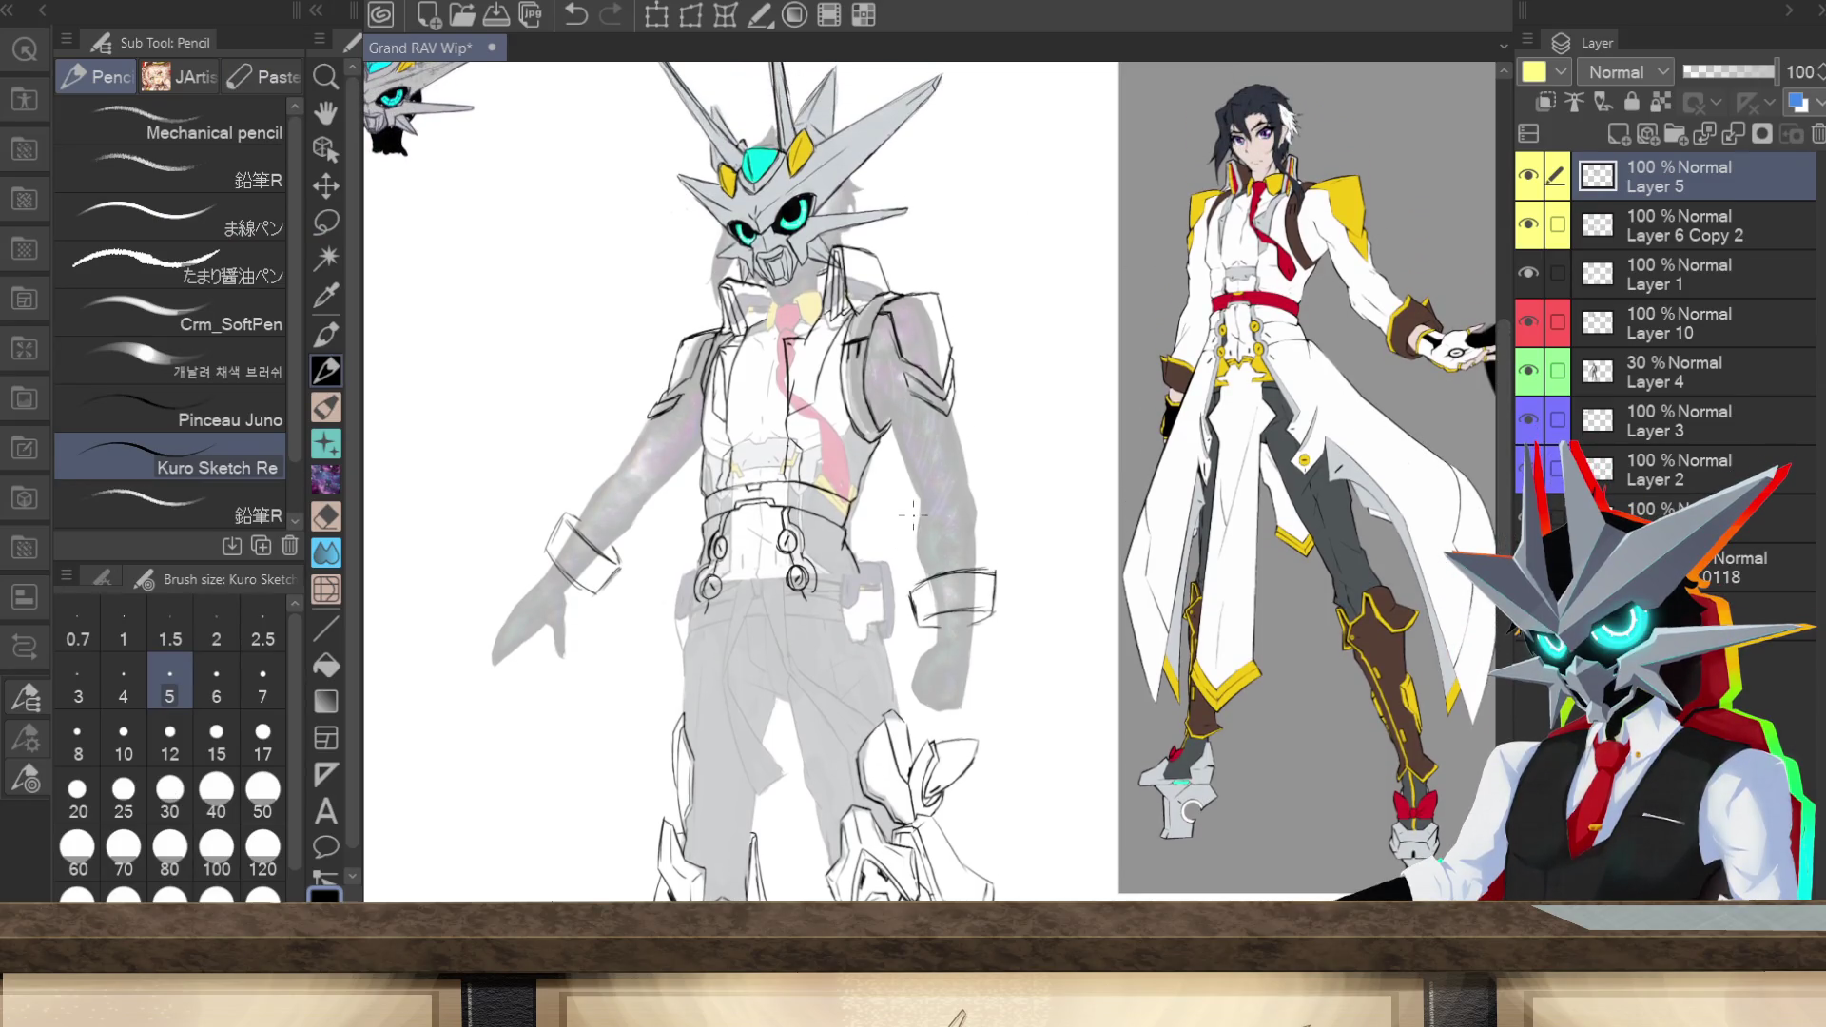
left_click_drag(910, 498, 916, 510)
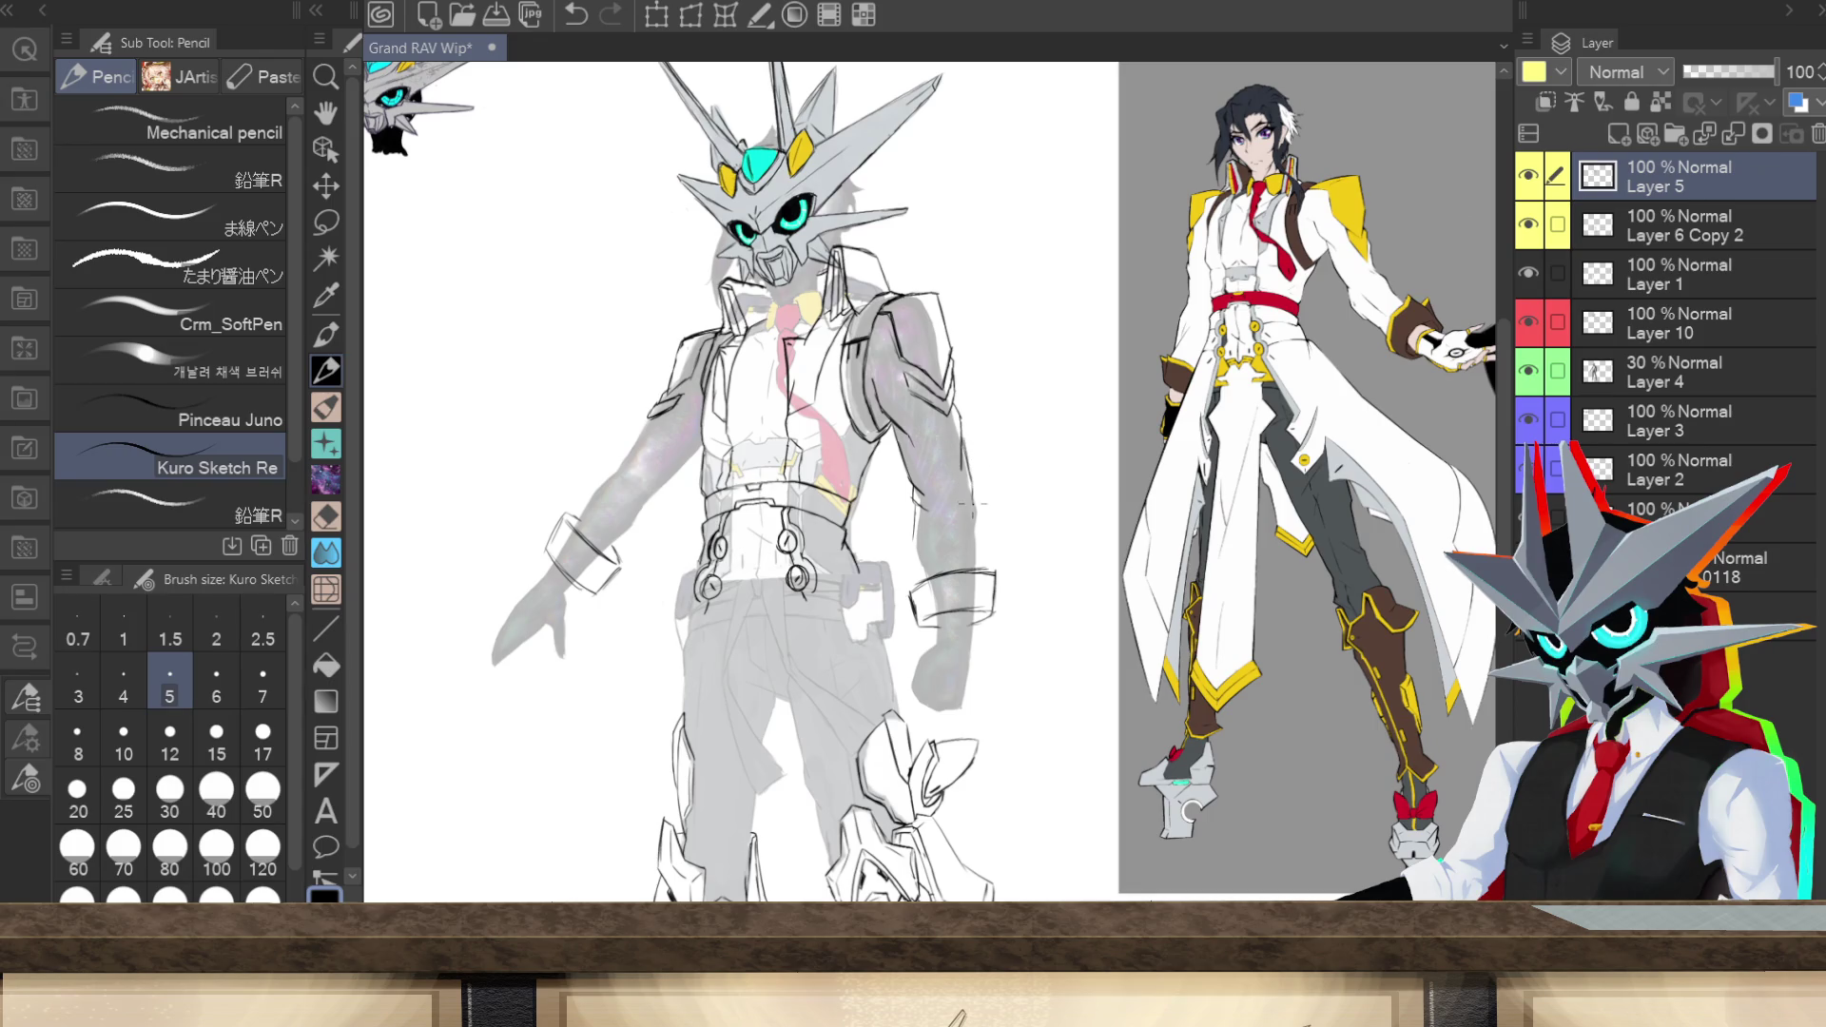
left_click_drag(971, 492, 979, 551)
left_click_drag(973, 522, 979, 574)
mouse_move(923, 561)
left_mouse_down()
mouse_move(925, 591)
mouse_move(909, 504)
left_mouse_up()
key("ctrl+minus")
key("ctrl+minus")
key("ctrl+minus")
key("ctrl+plus")
key("ctrl+plus")
key("ctrl+plus")
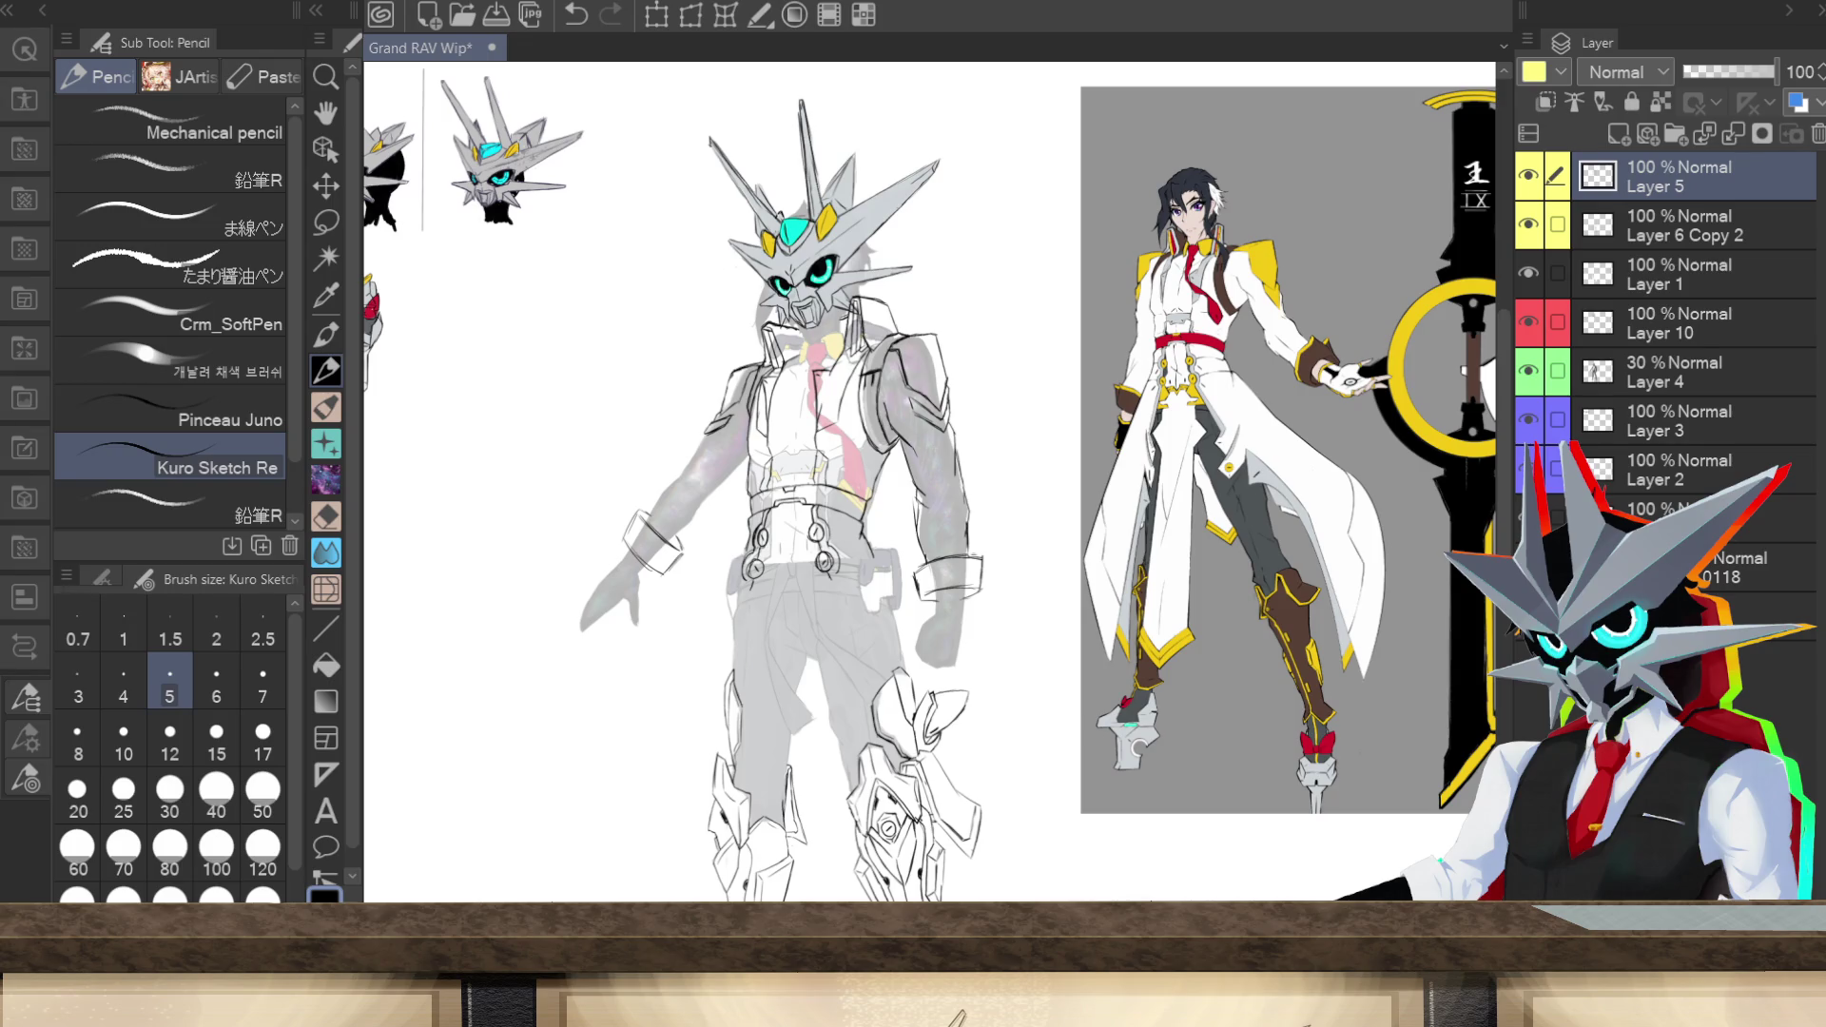
Step: Pencil in the outer edge of the left forearm
scroll(1008, 571, "up", 2)
scroll(932, 483, "left", 3)
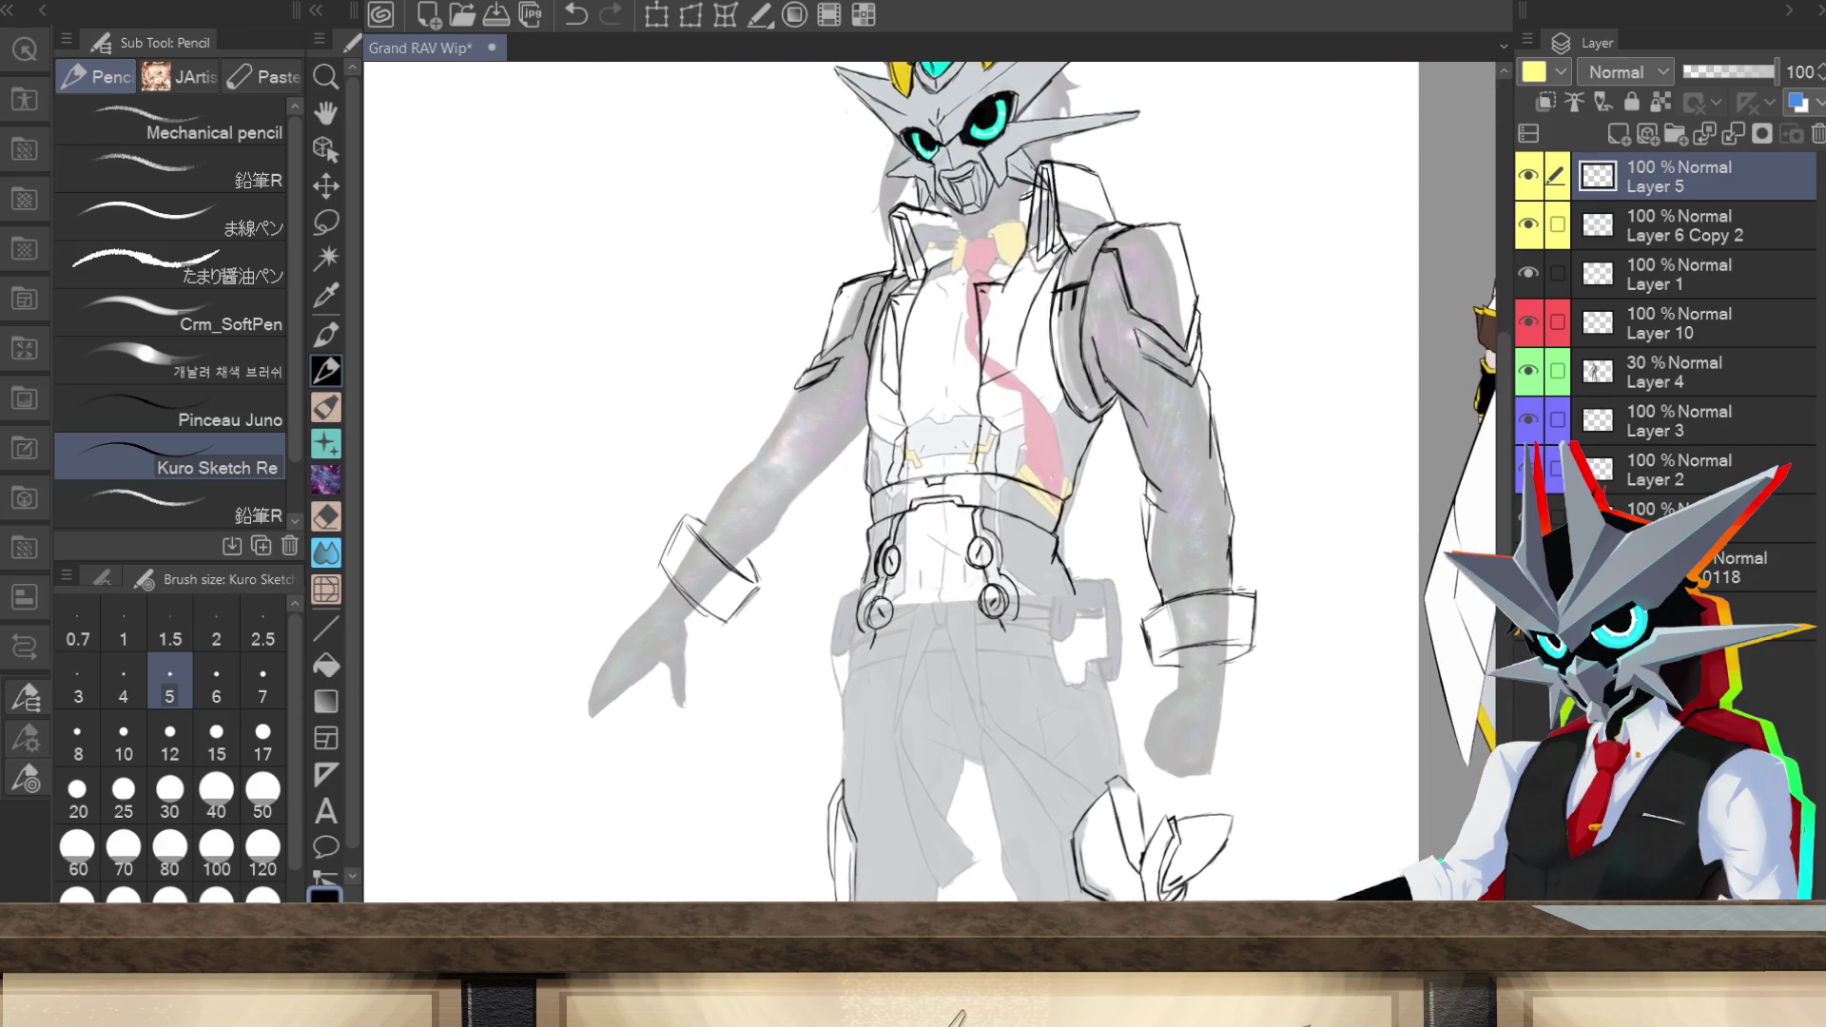
mouse_move(712, 523)
left_mouse_down()
mouse_move(681, 530)
mouse_move(782, 395)
mouse_move(770, 436)
left_mouse_up()
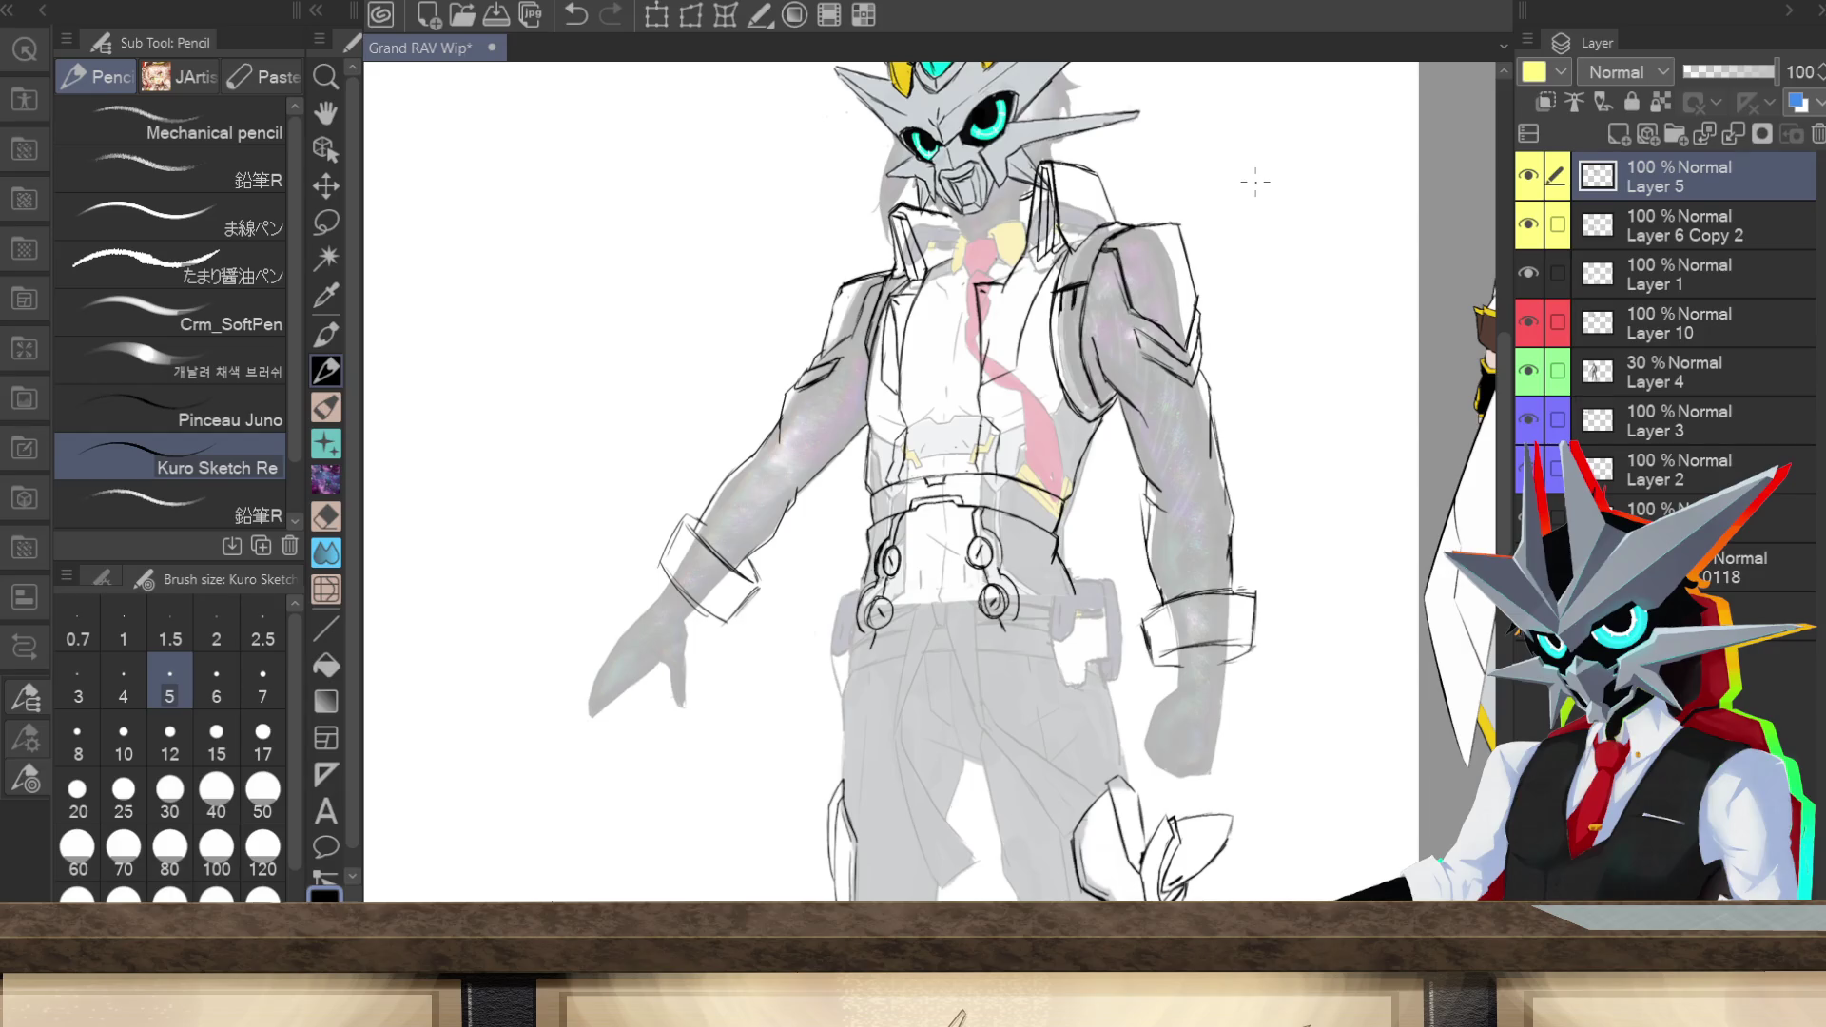
Step: Zoom out to the whole page and hide the coloured character-and-swords reference layer
key("ctrl+minus")
key("ctrl+minus")
key("ctrl+minus")
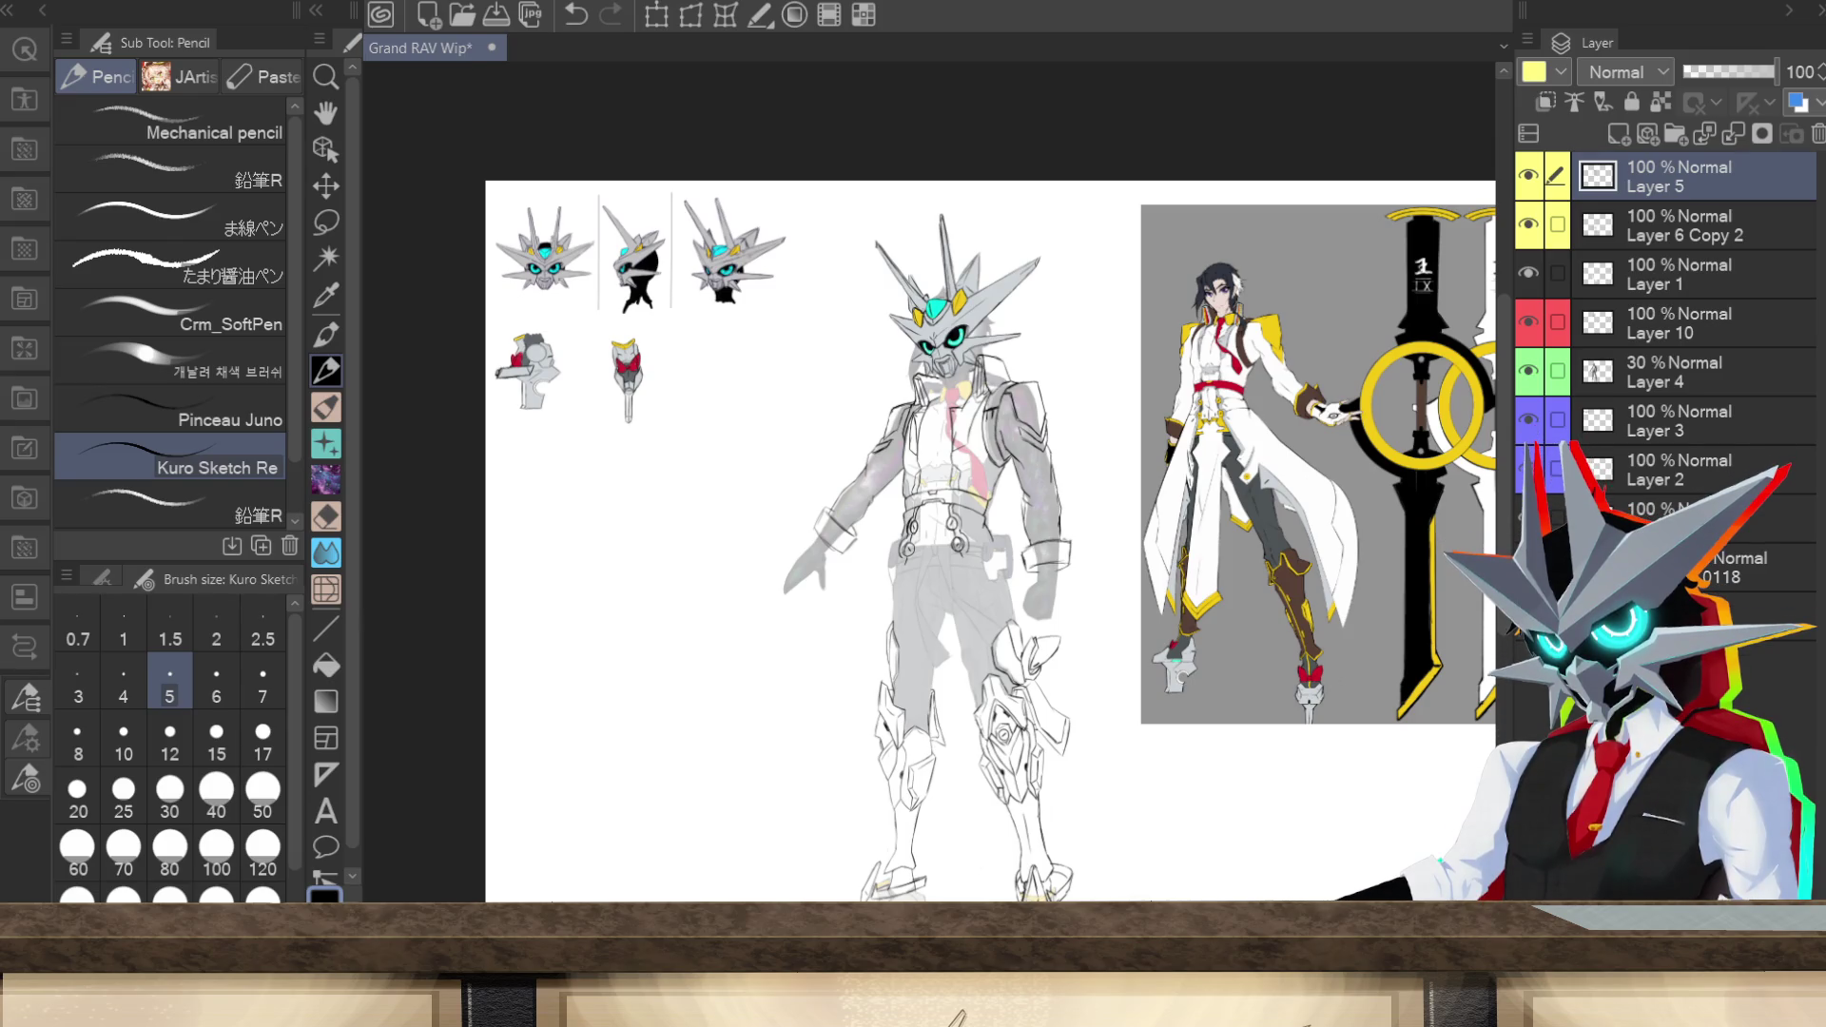
scroll(989, 542, "right", 2)
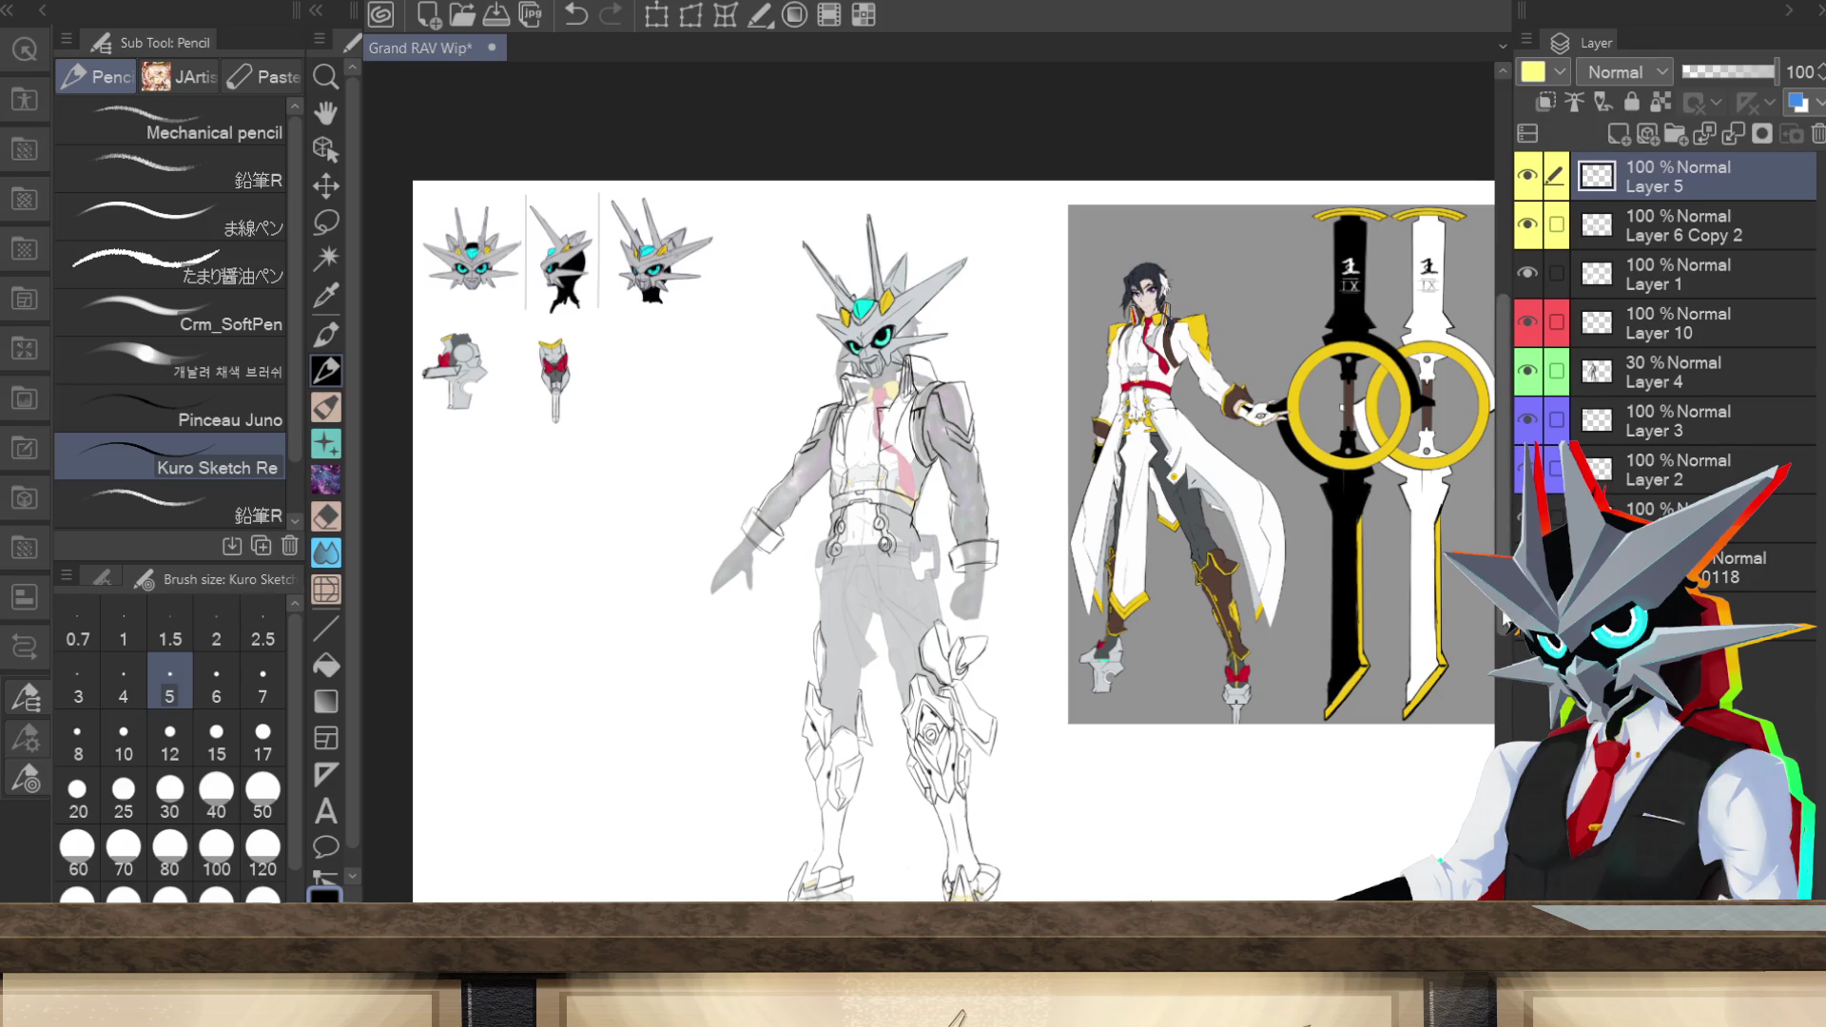
scroll(1507, 628, "down", 2)
scroll(1507, 627, "down", 1)
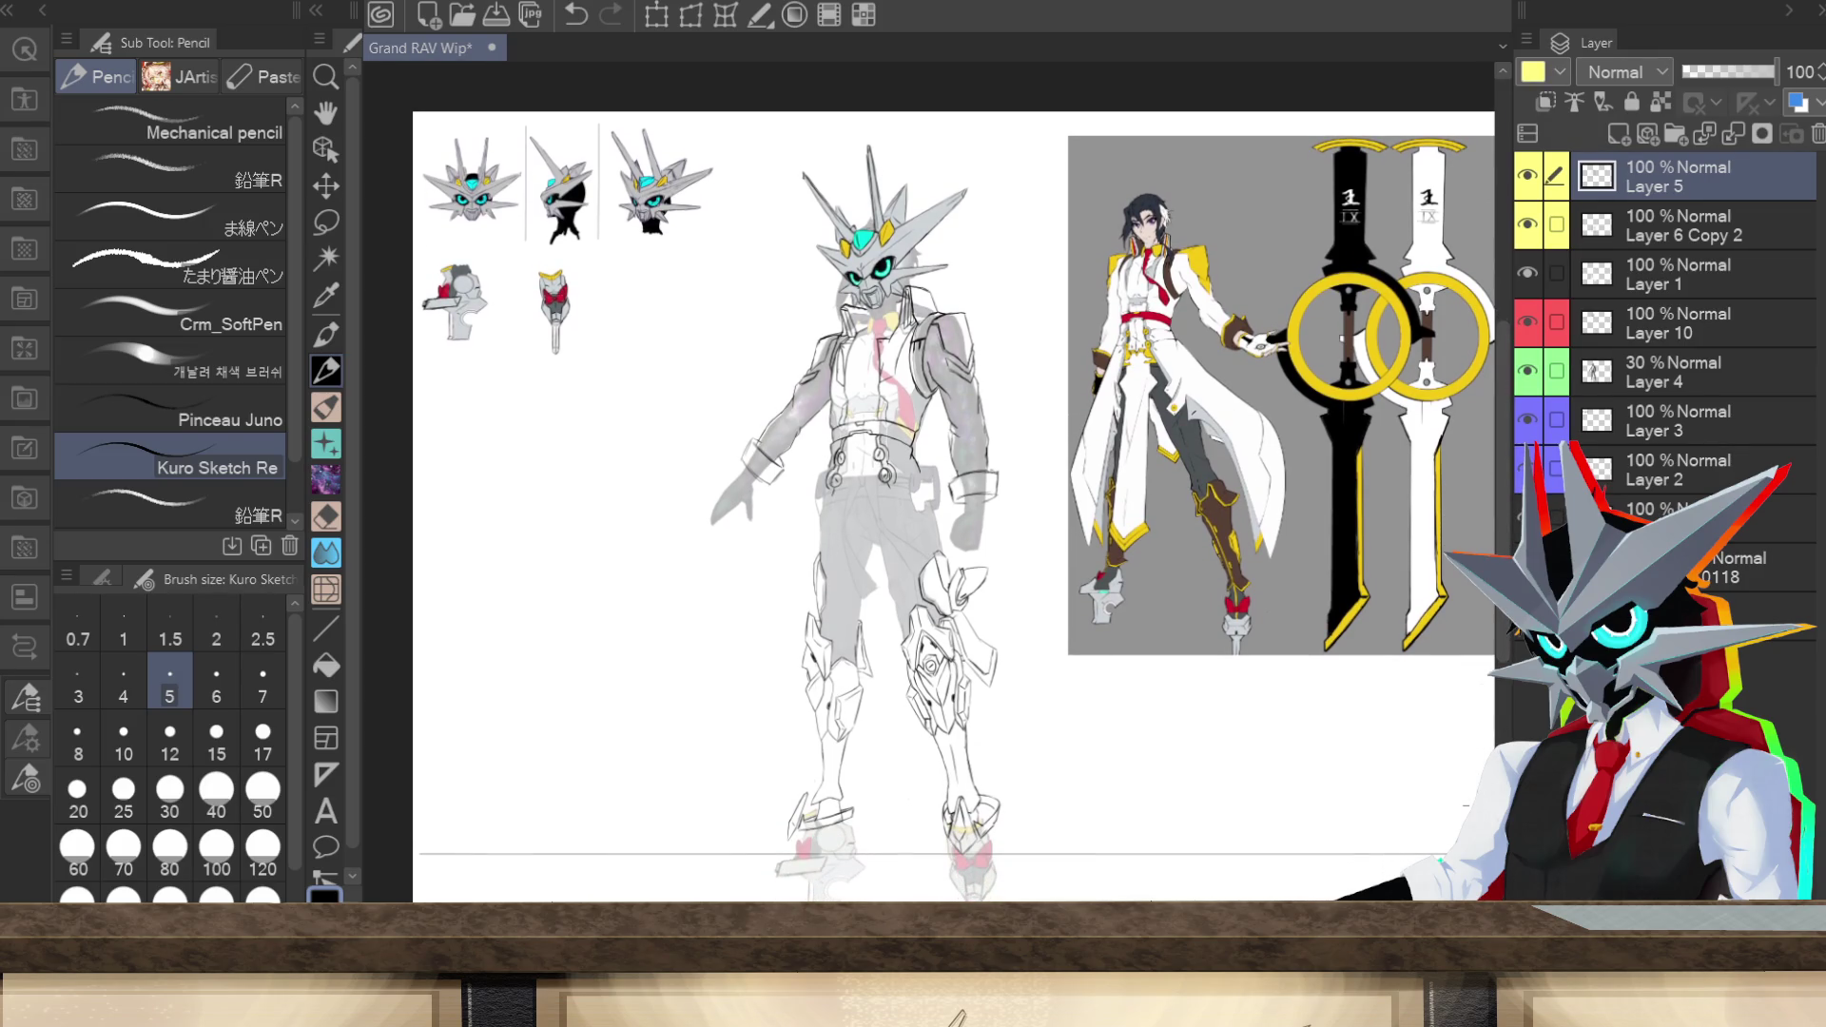
left_click(1526, 656)
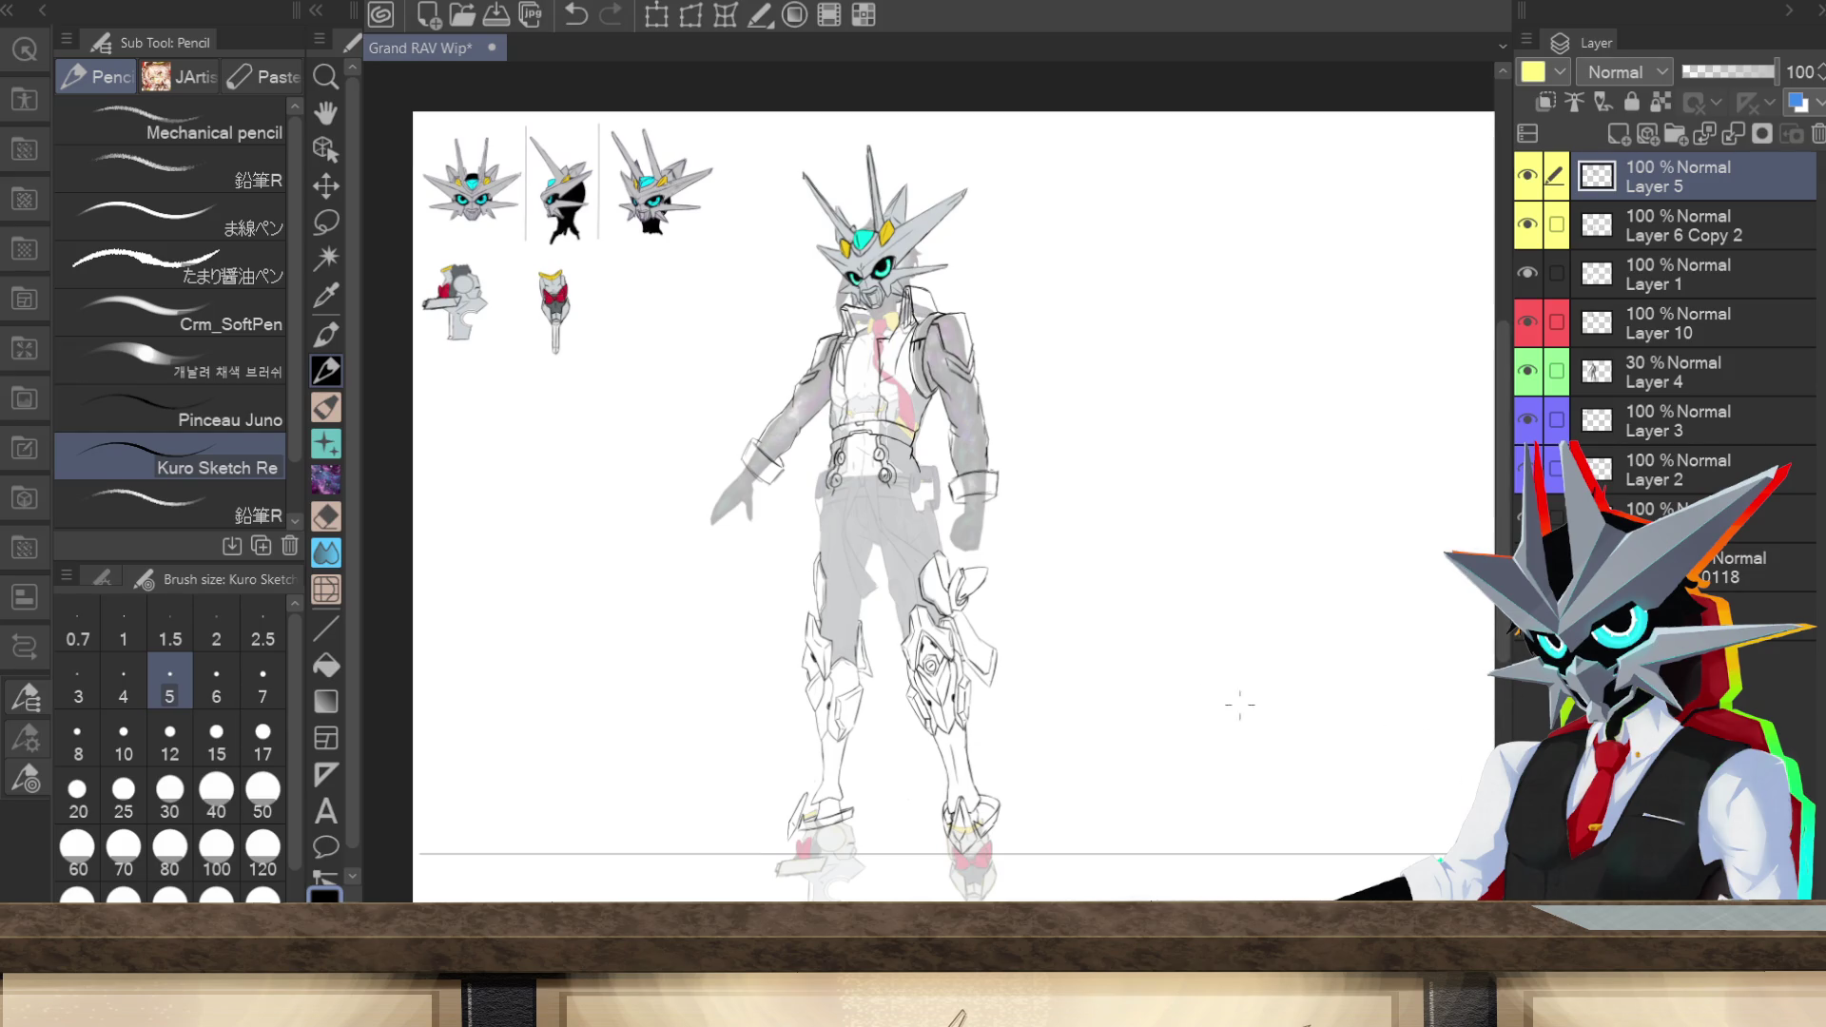
key("ctrl+plus")
key("ctrl+plus")
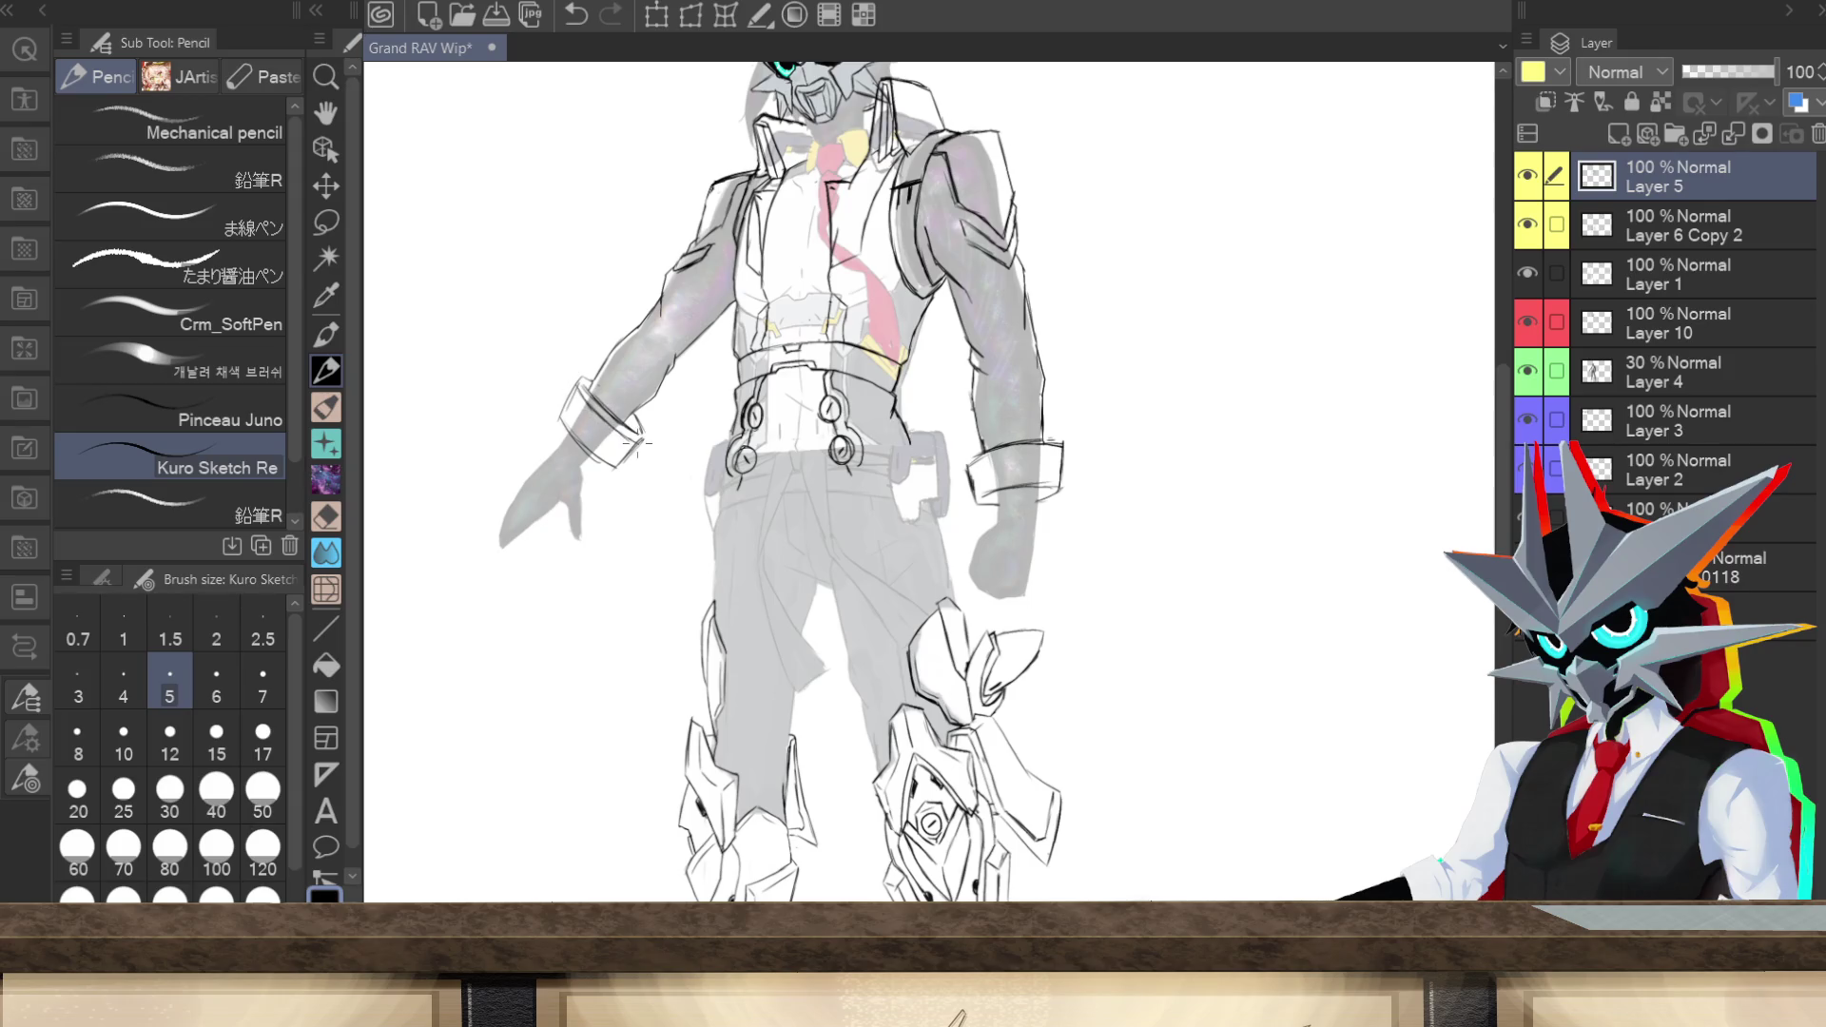
Step: Ink short strokes at the wrist cuff's end and along its top edge
left_click_drag(639, 417, 631, 435)
mouse_move(1046, 444)
left_mouse_down()
mouse_move(1064, 443)
mouse_move(1031, 459)
left_mouse_up()
scroll(813, 870, "down", 3)
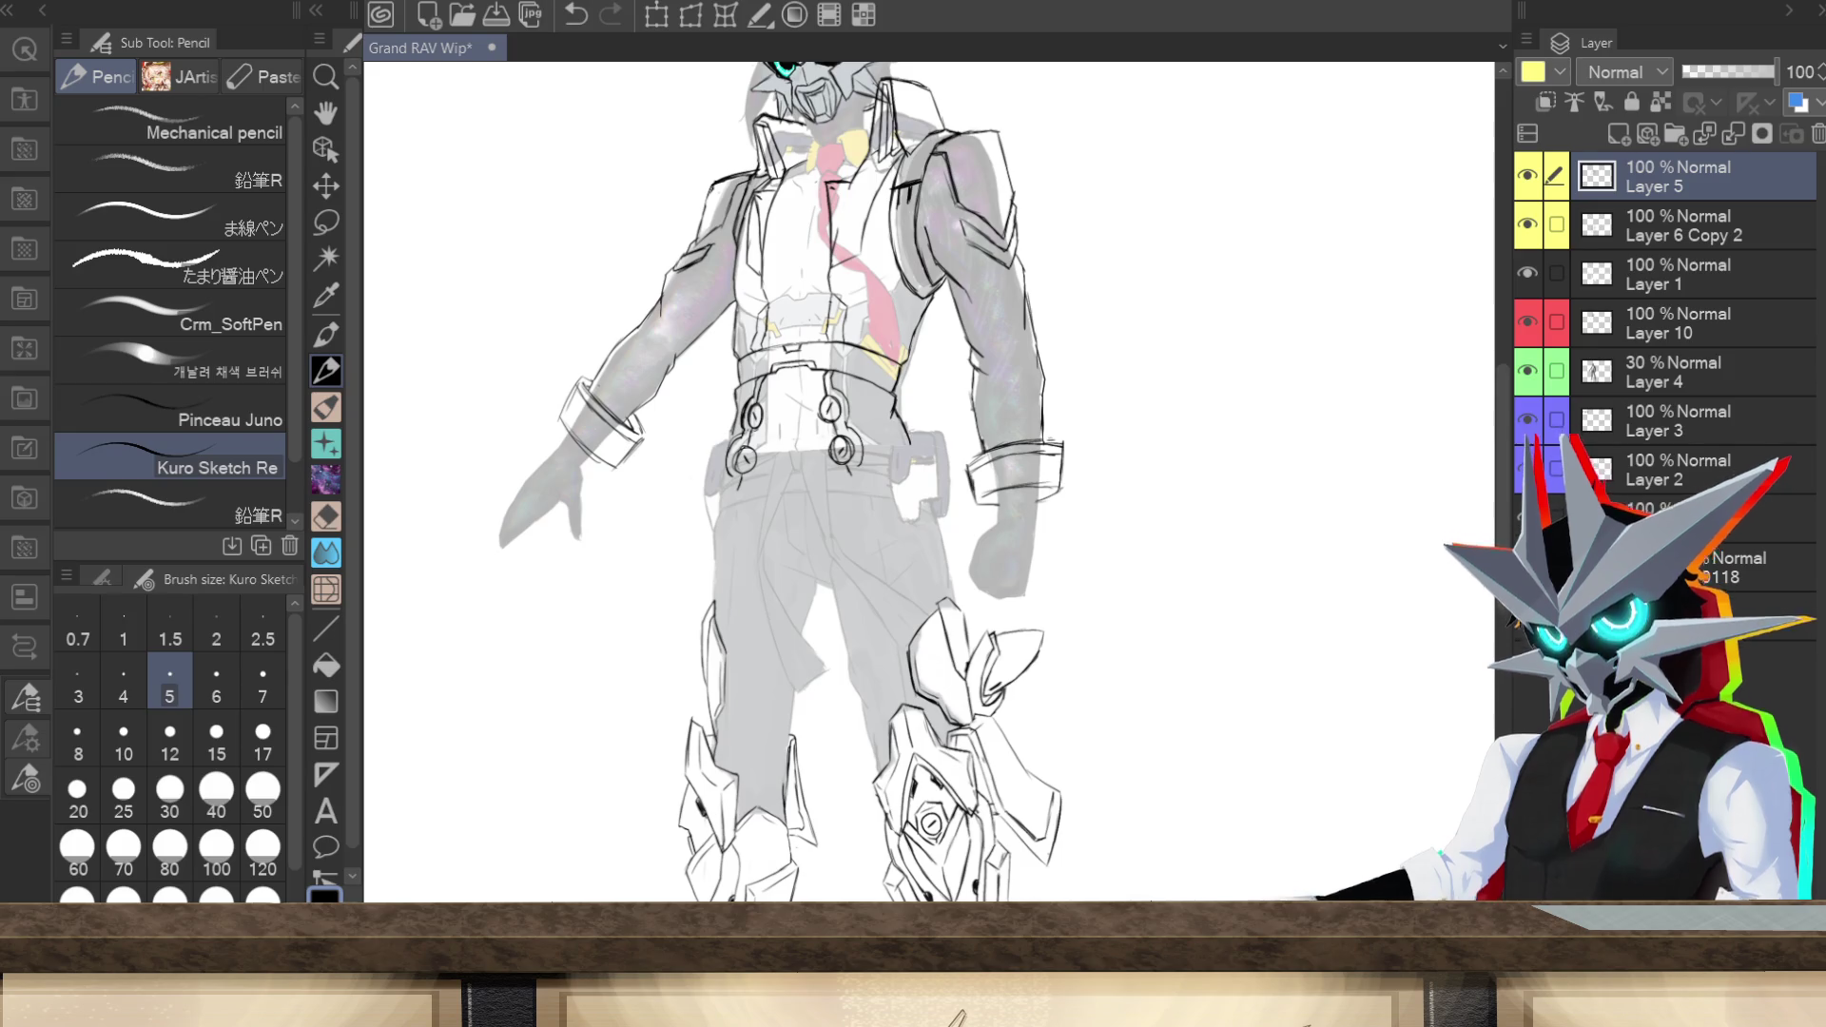
scroll(813, 870, "up", 3)
scroll(1496, 683, "down", 5)
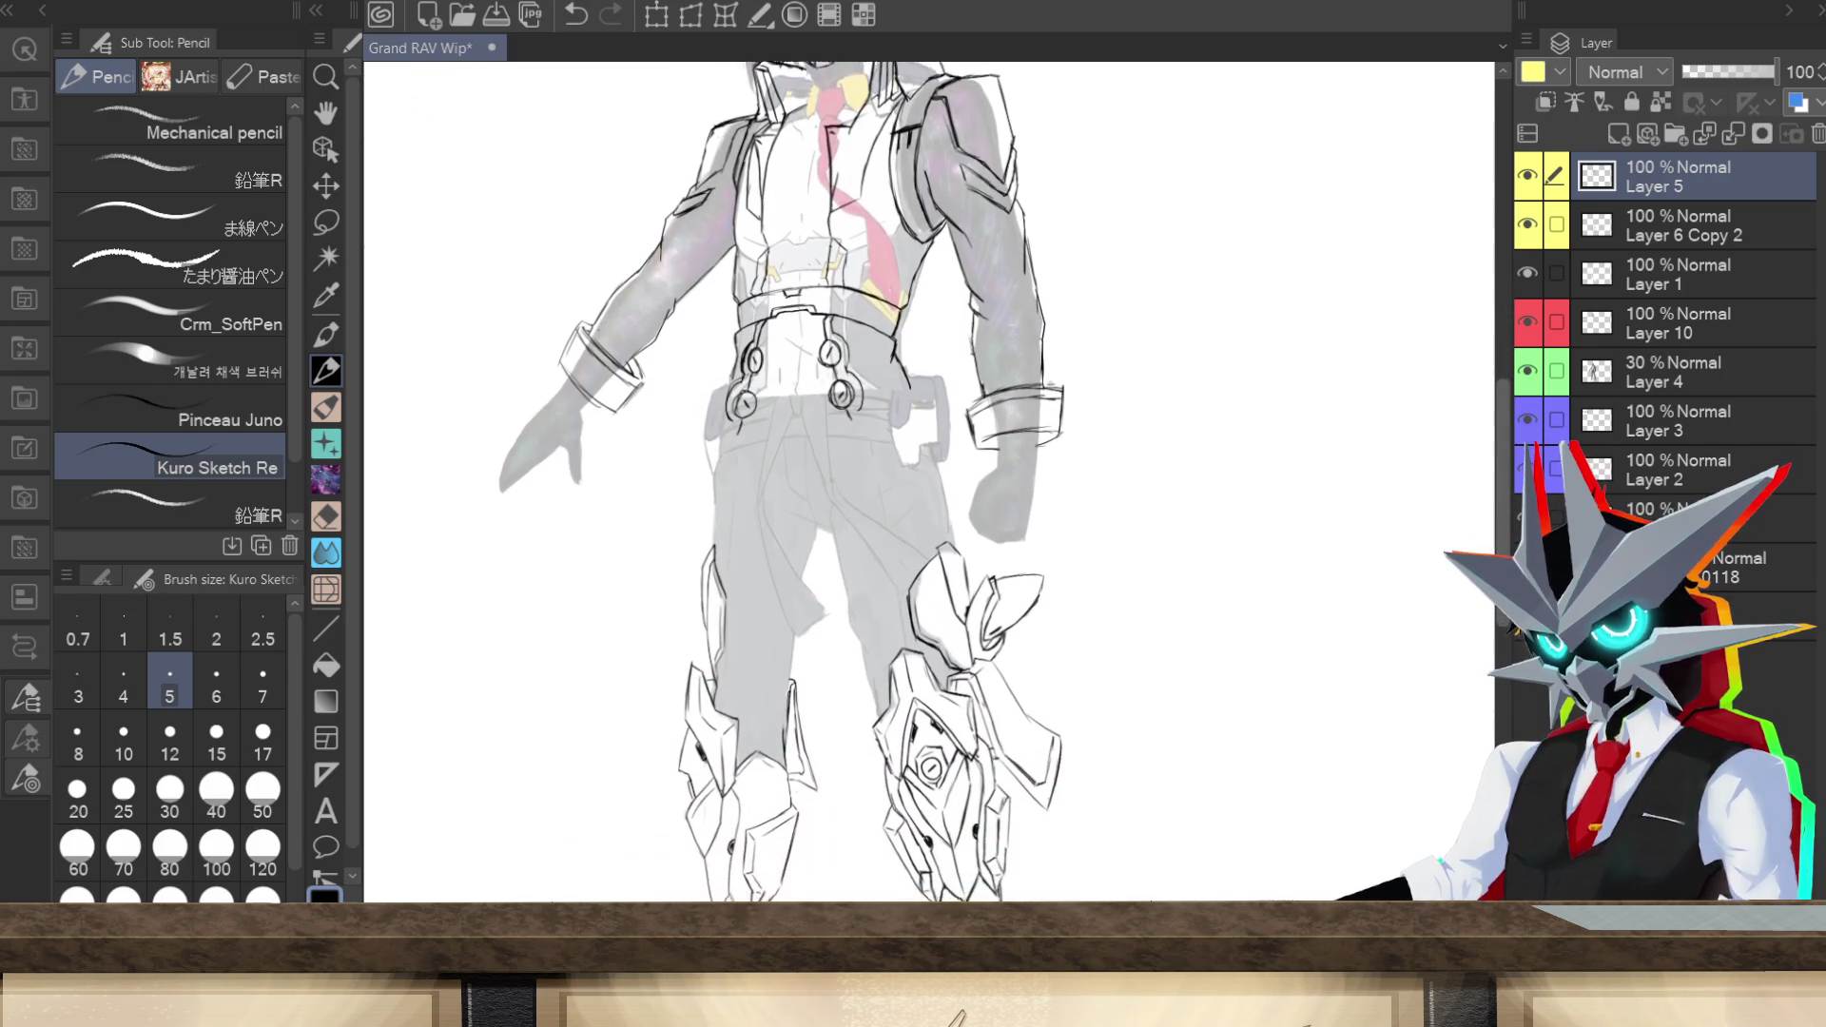
scroll(1235, 862, "up", 4)
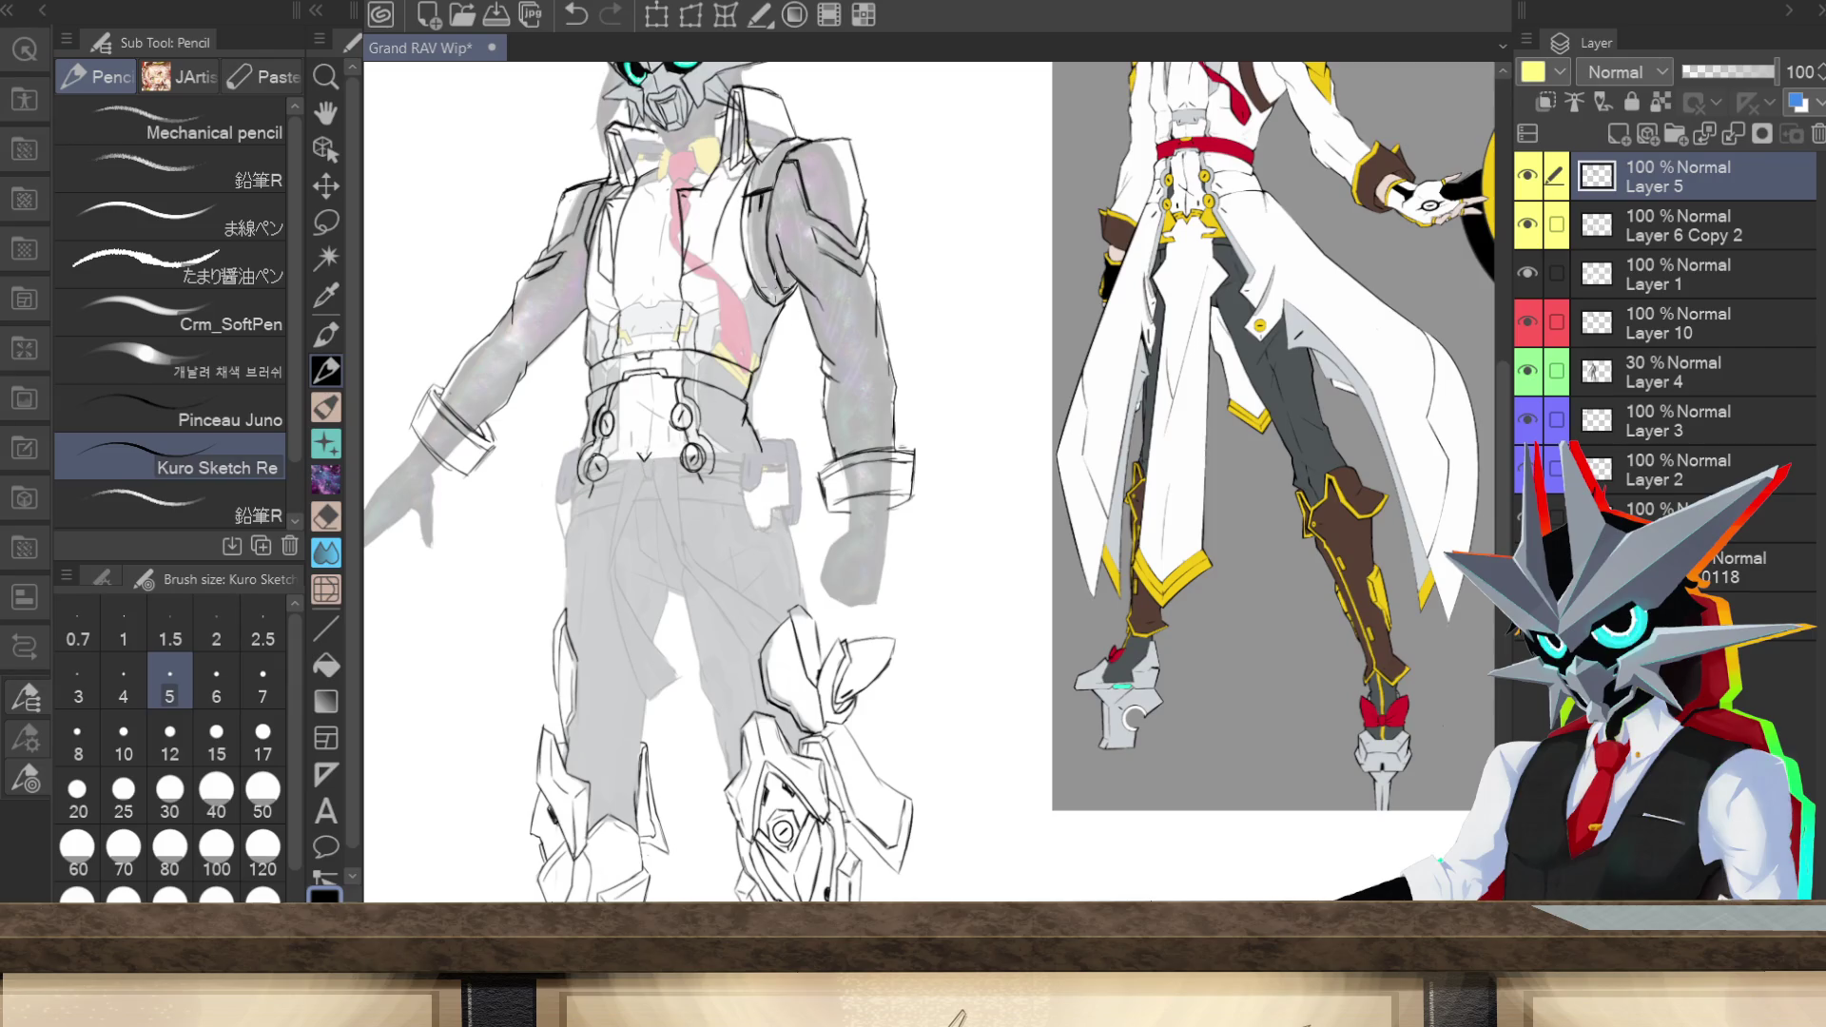
Step: Draw a line beside the V-shaped belt mark and a stroke below the buckle
left_click_drag(646, 455, 666, 455)
left_click_drag(617, 474, 617, 487)
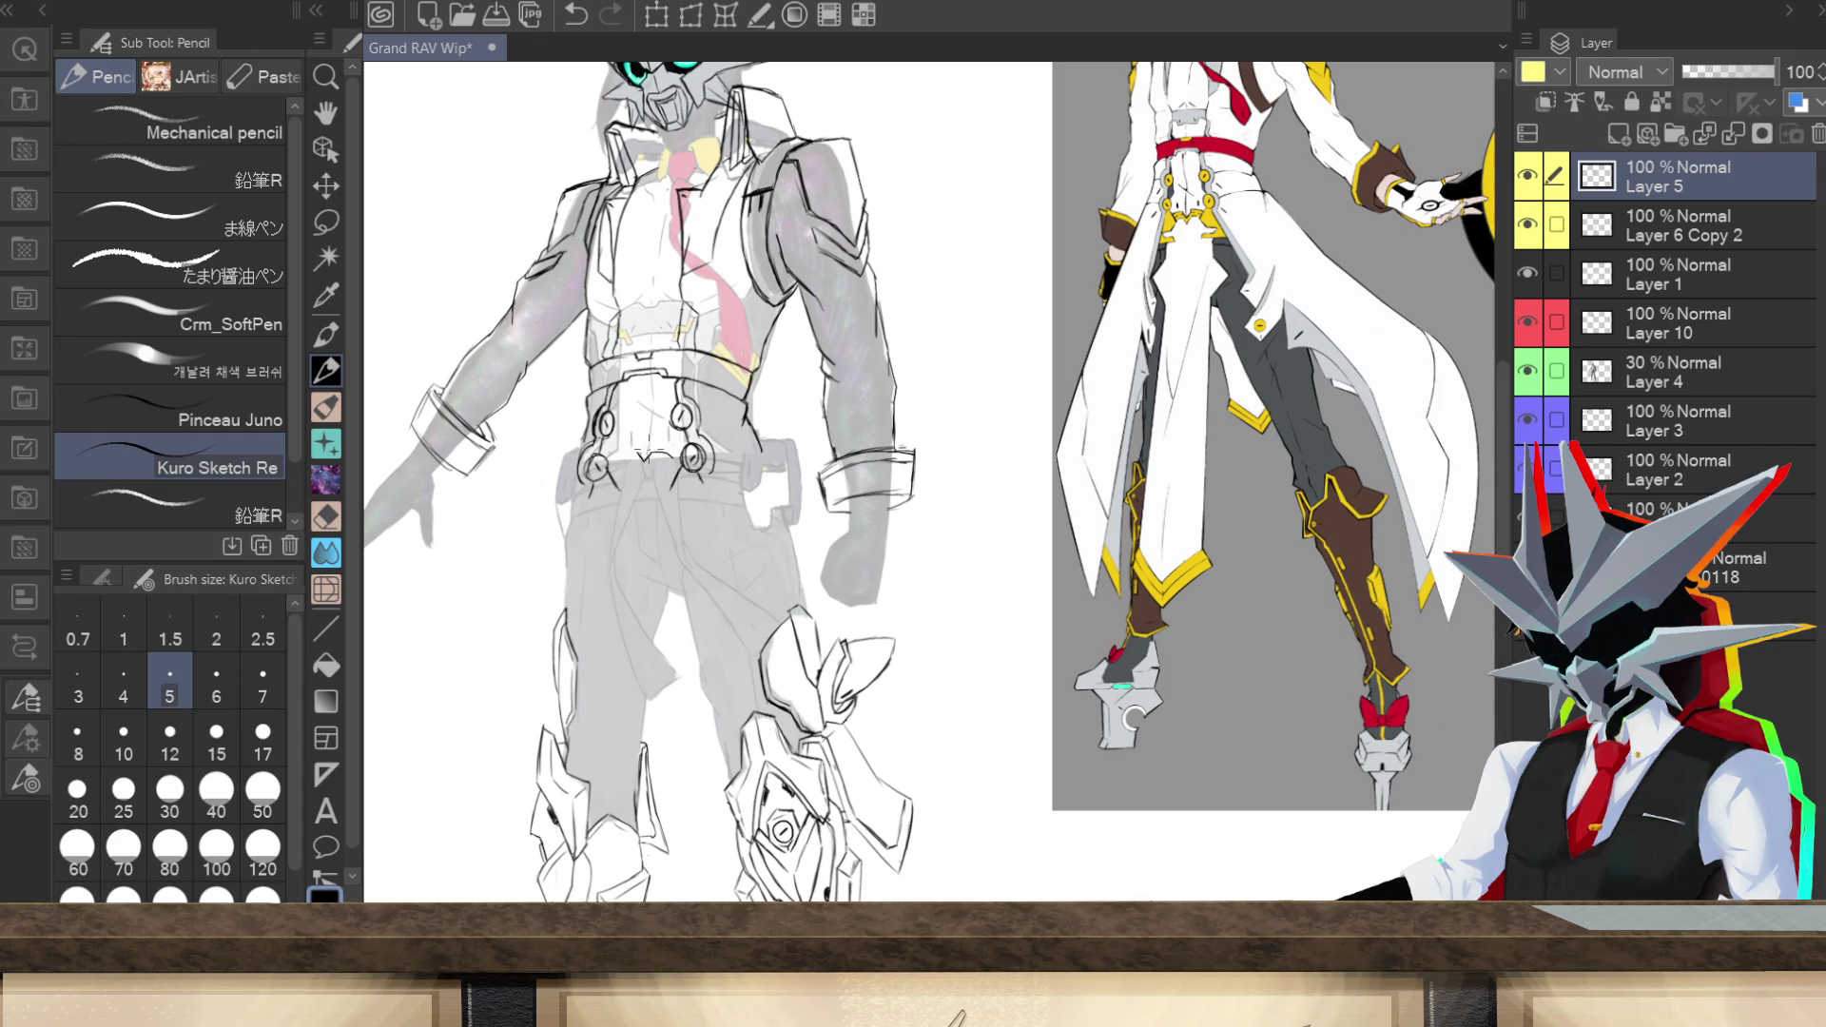
Step: Lasso the belt-buckle detail and nudge it slightly down and left, then resume the Pencil
left_click(326, 221)
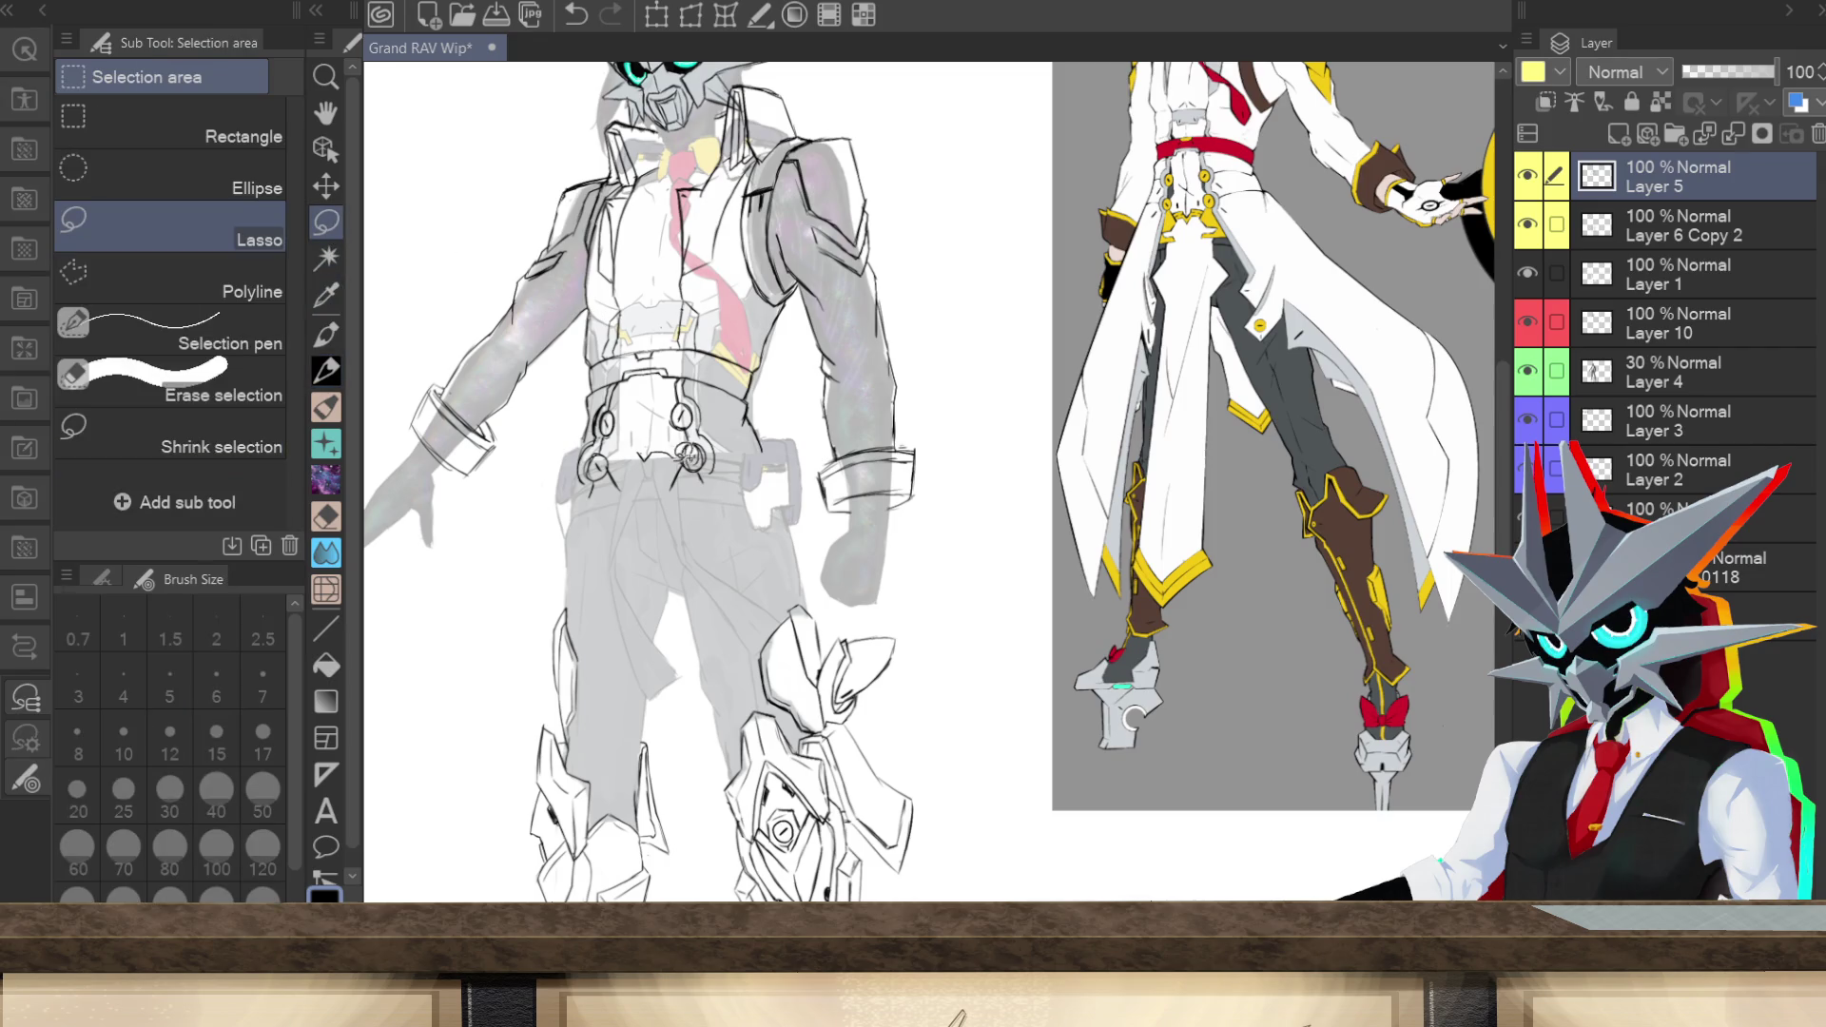
left_click_drag(652, 473, 655, 471)
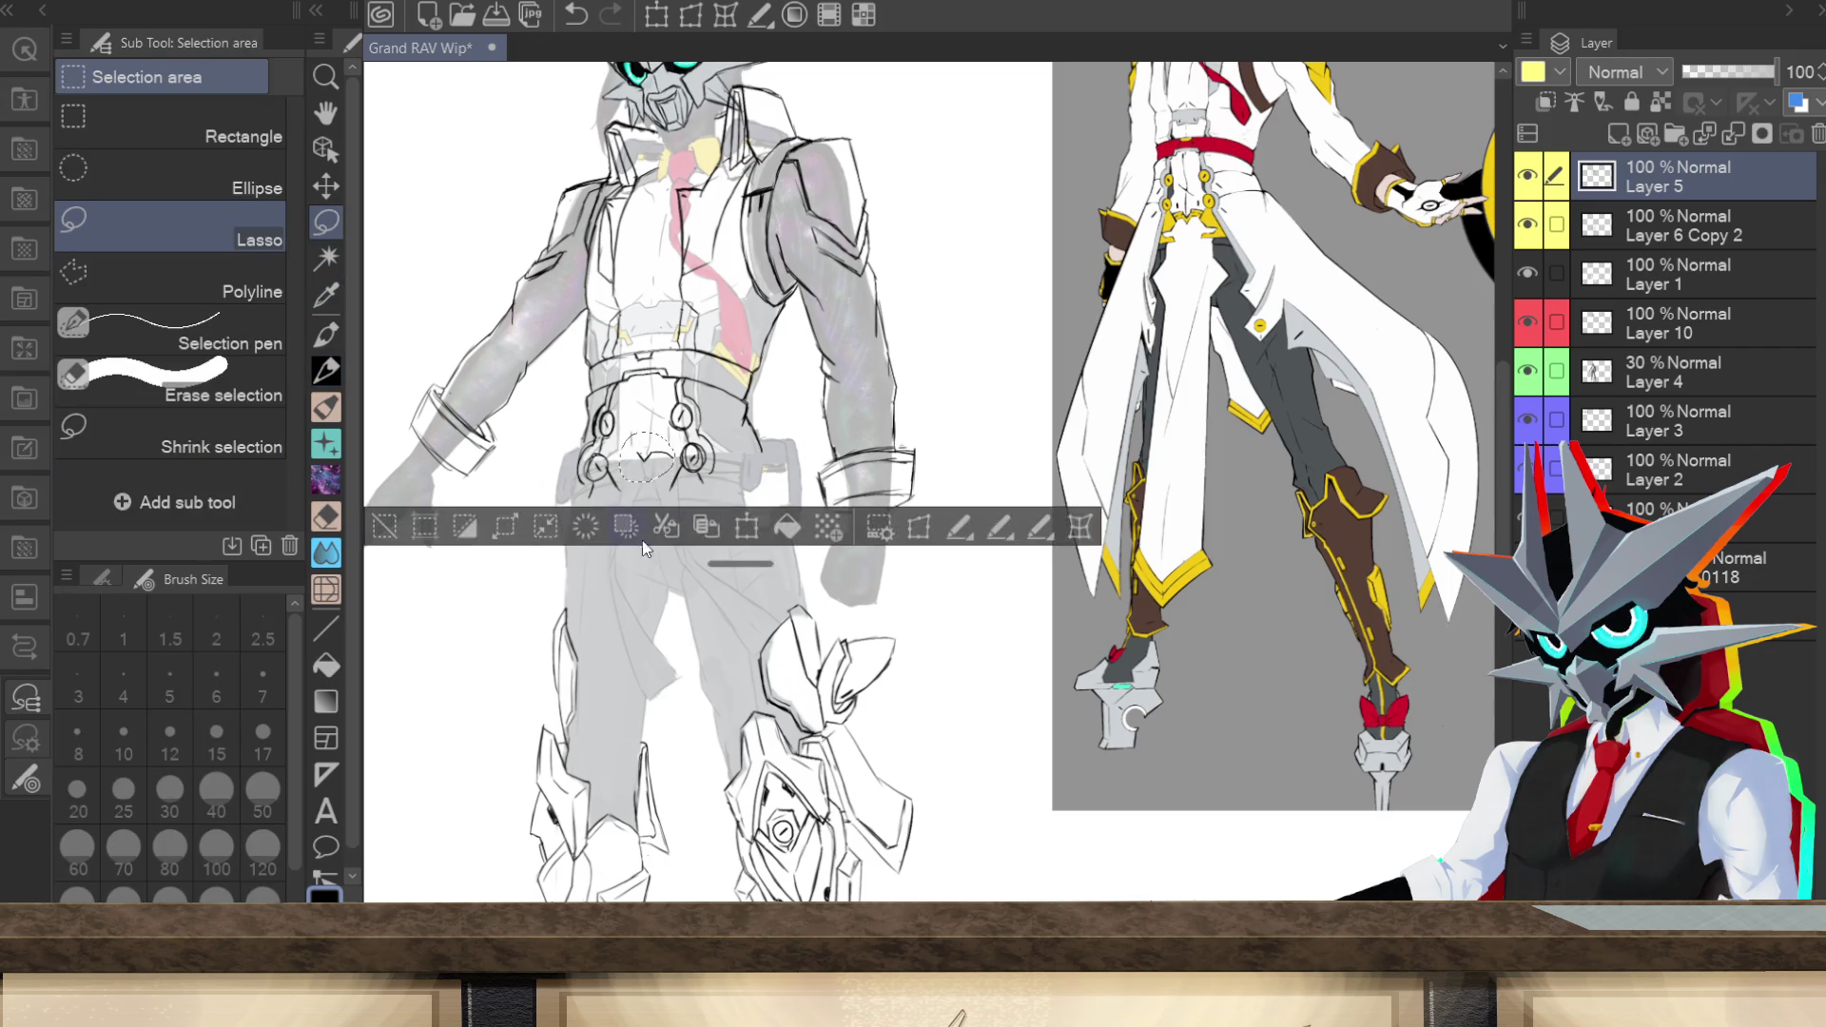
left_click(629, 531)
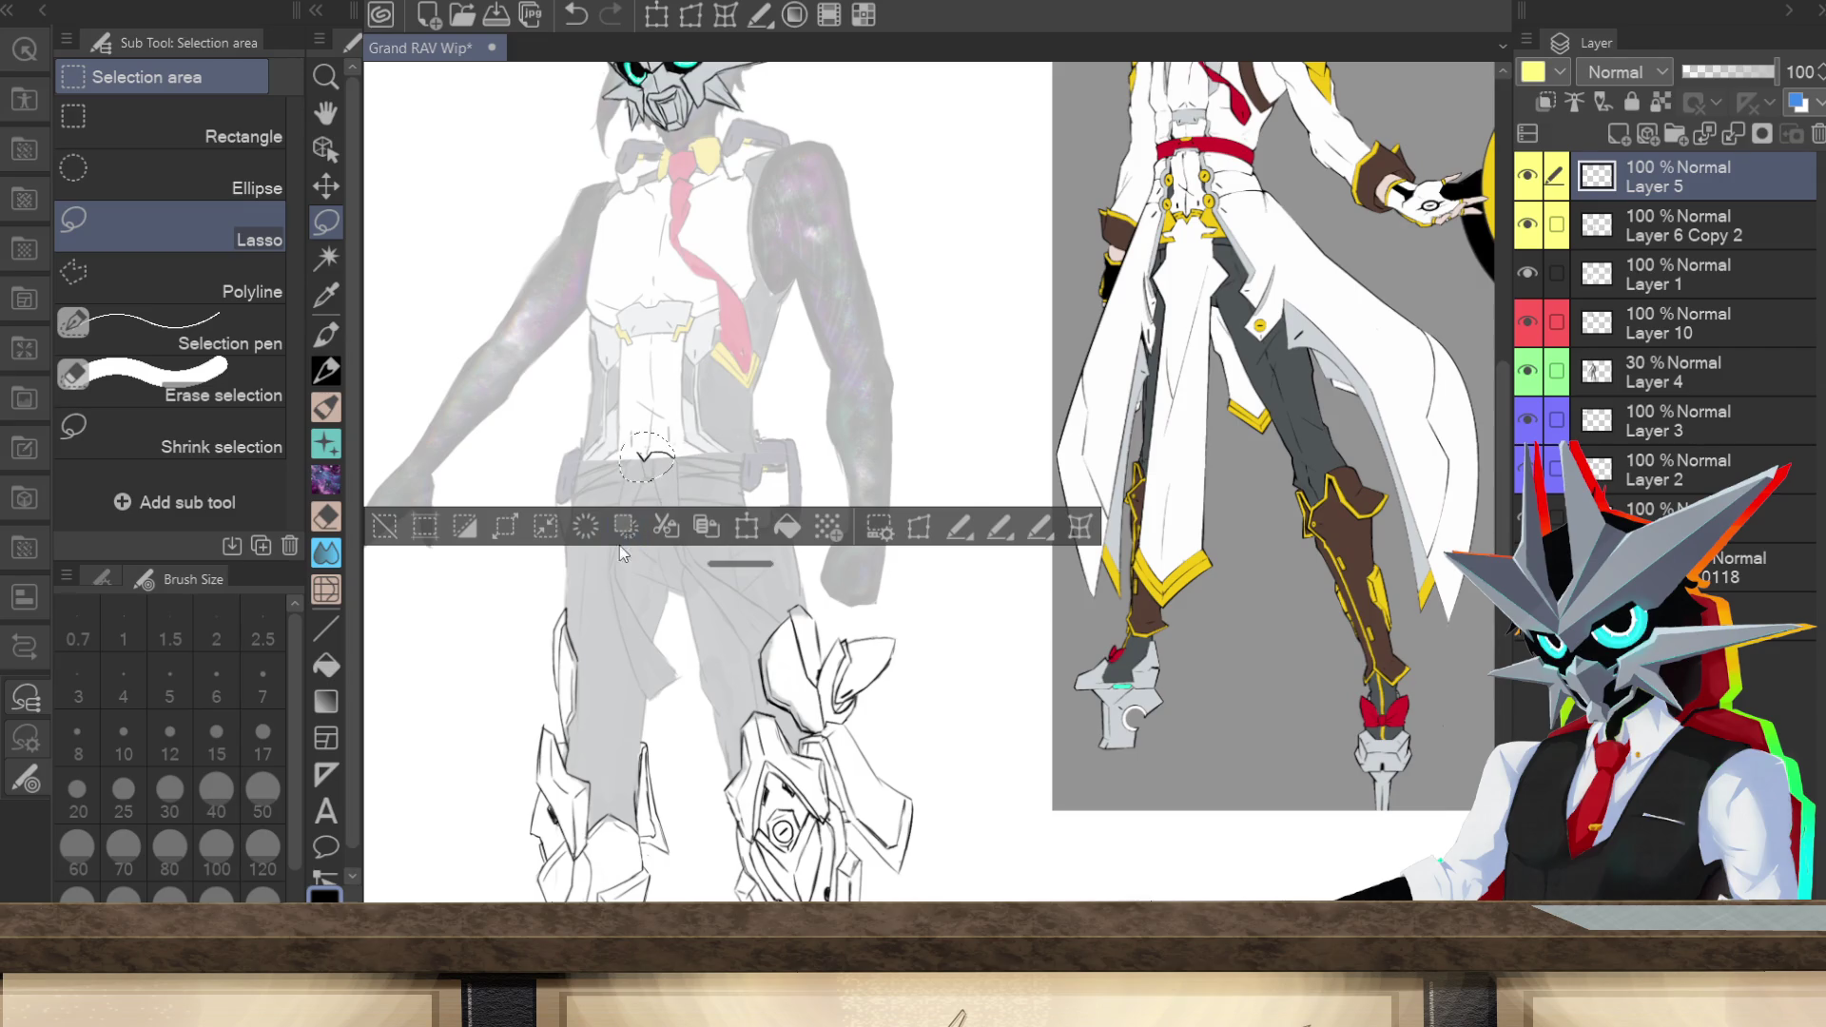
key("ctrl+z")
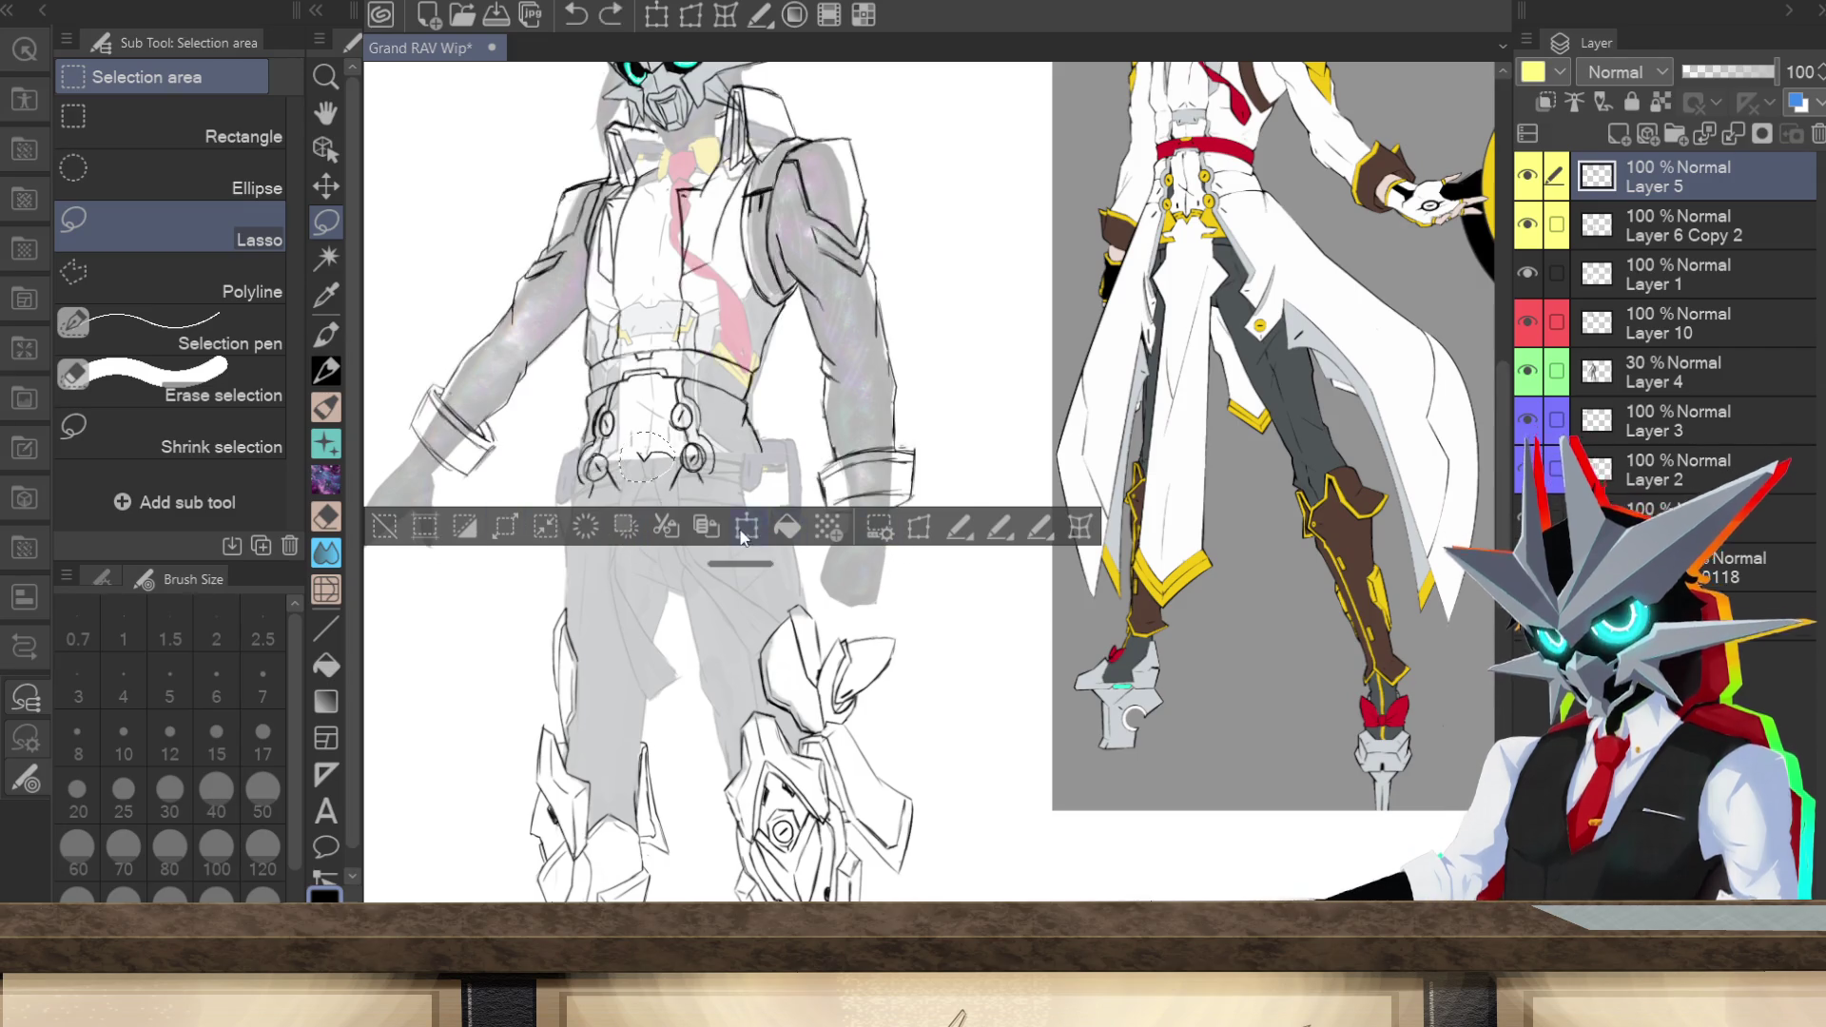
left_click(868, 526)
left_click_drag(646, 459, 643, 463)
left_click(614, 540)
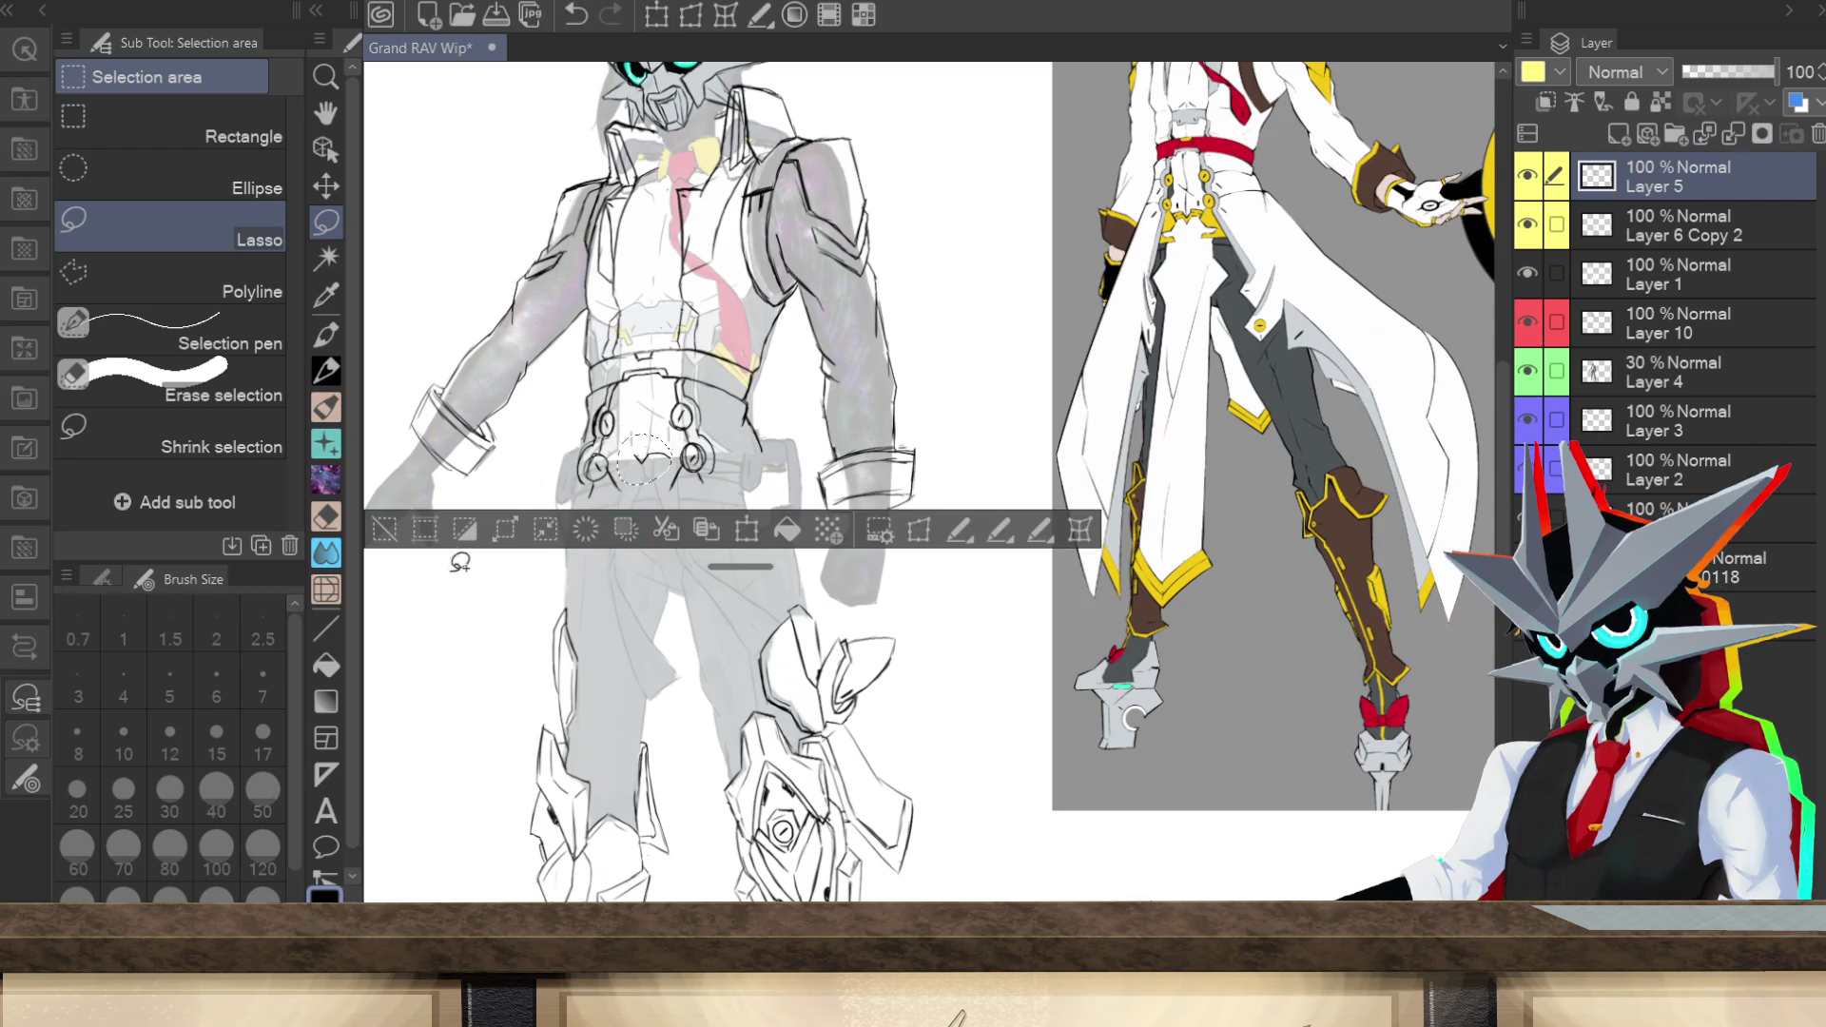
key("ctrl+d")
key("p")
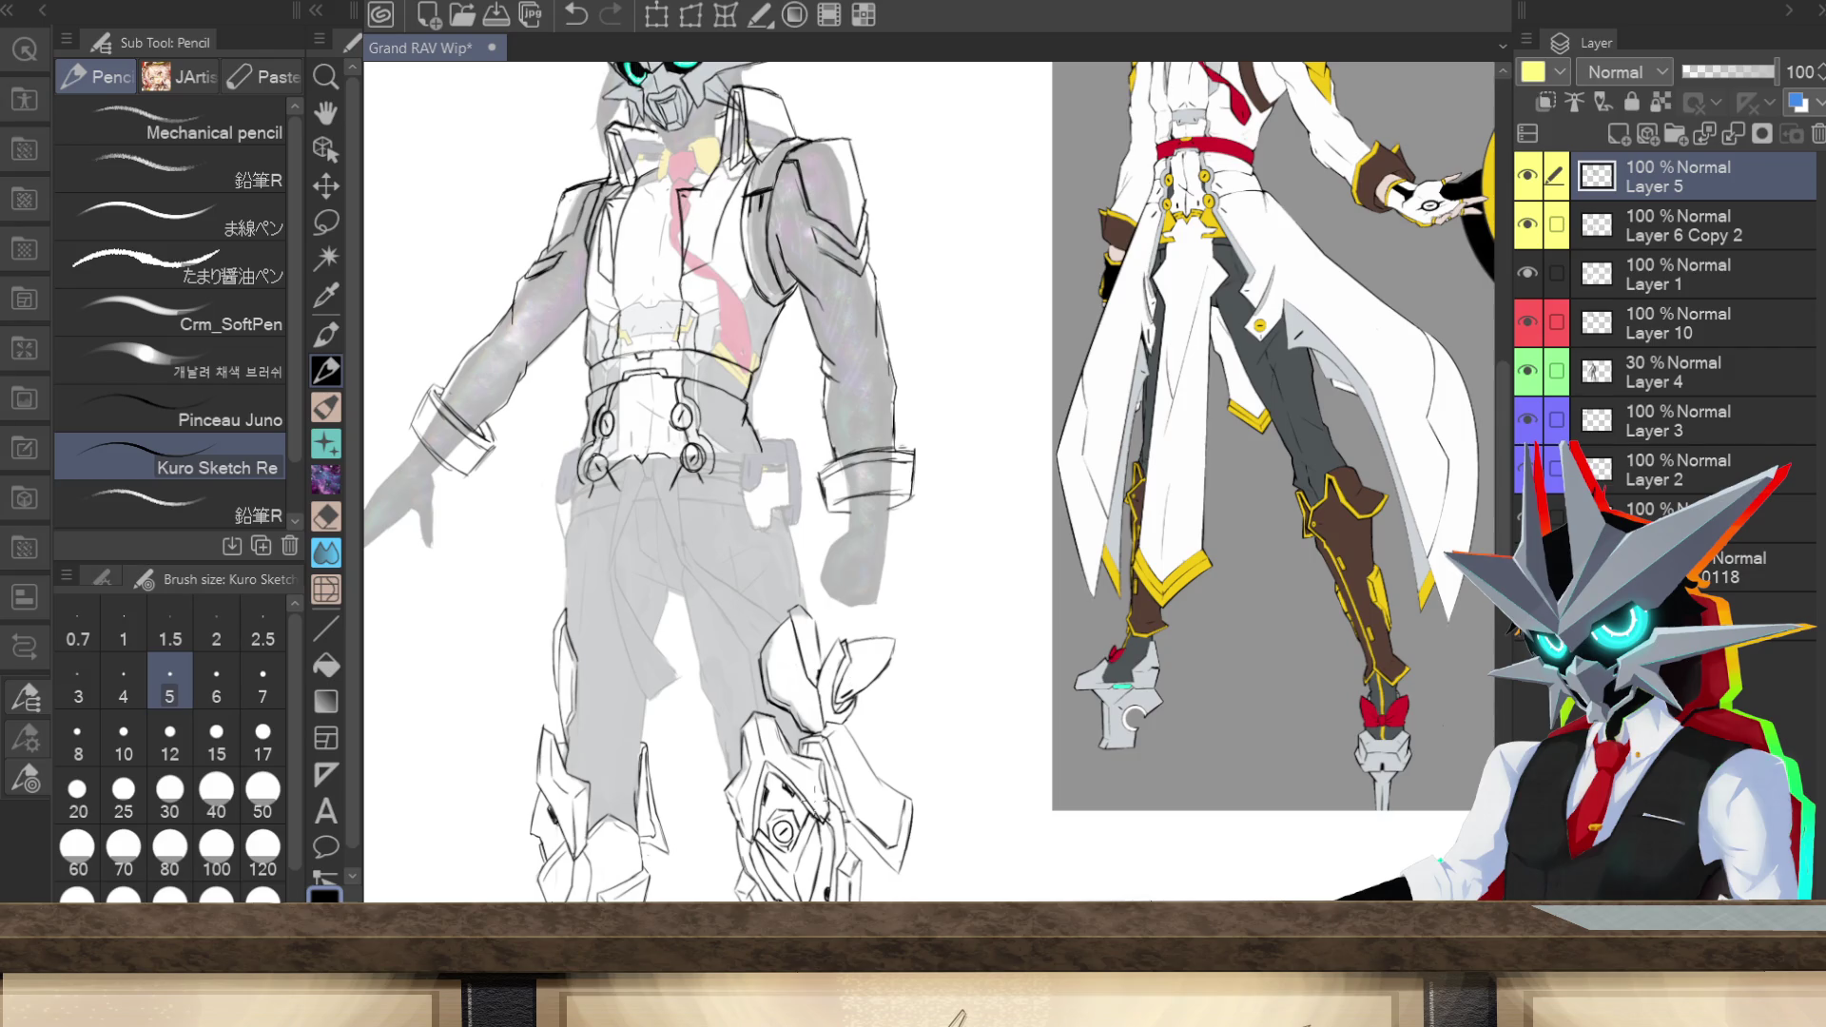
mouse_move(773, 377)
left_mouse_down()
mouse_move(744, 518)
mouse_move(823, 639)
left_mouse_up()
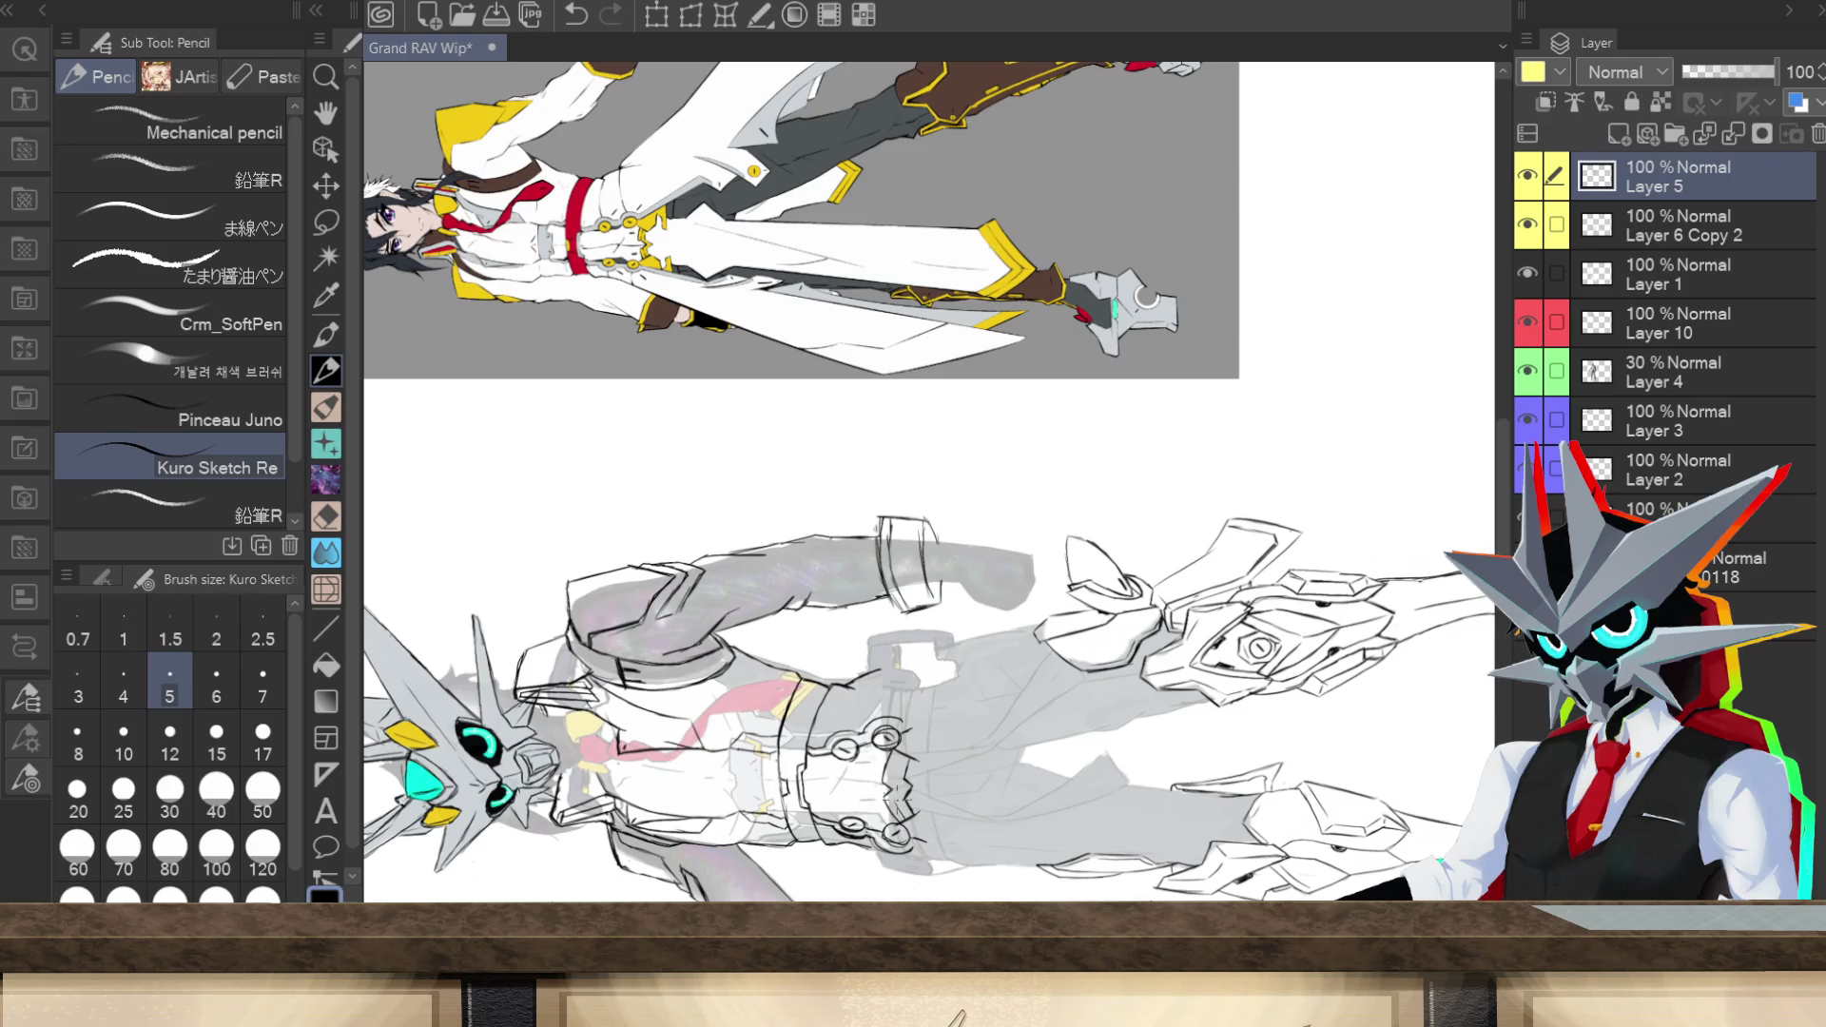
Step: Draw zigzag lines across the belt buckle and turn the canvas view upright again
left_click_drag(892, 761, 899, 775)
mouse_move(1146, 298)
left_mouse_down()
mouse_move(1154, 671)
mouse_move(1134, 720)
left_mouse_up()
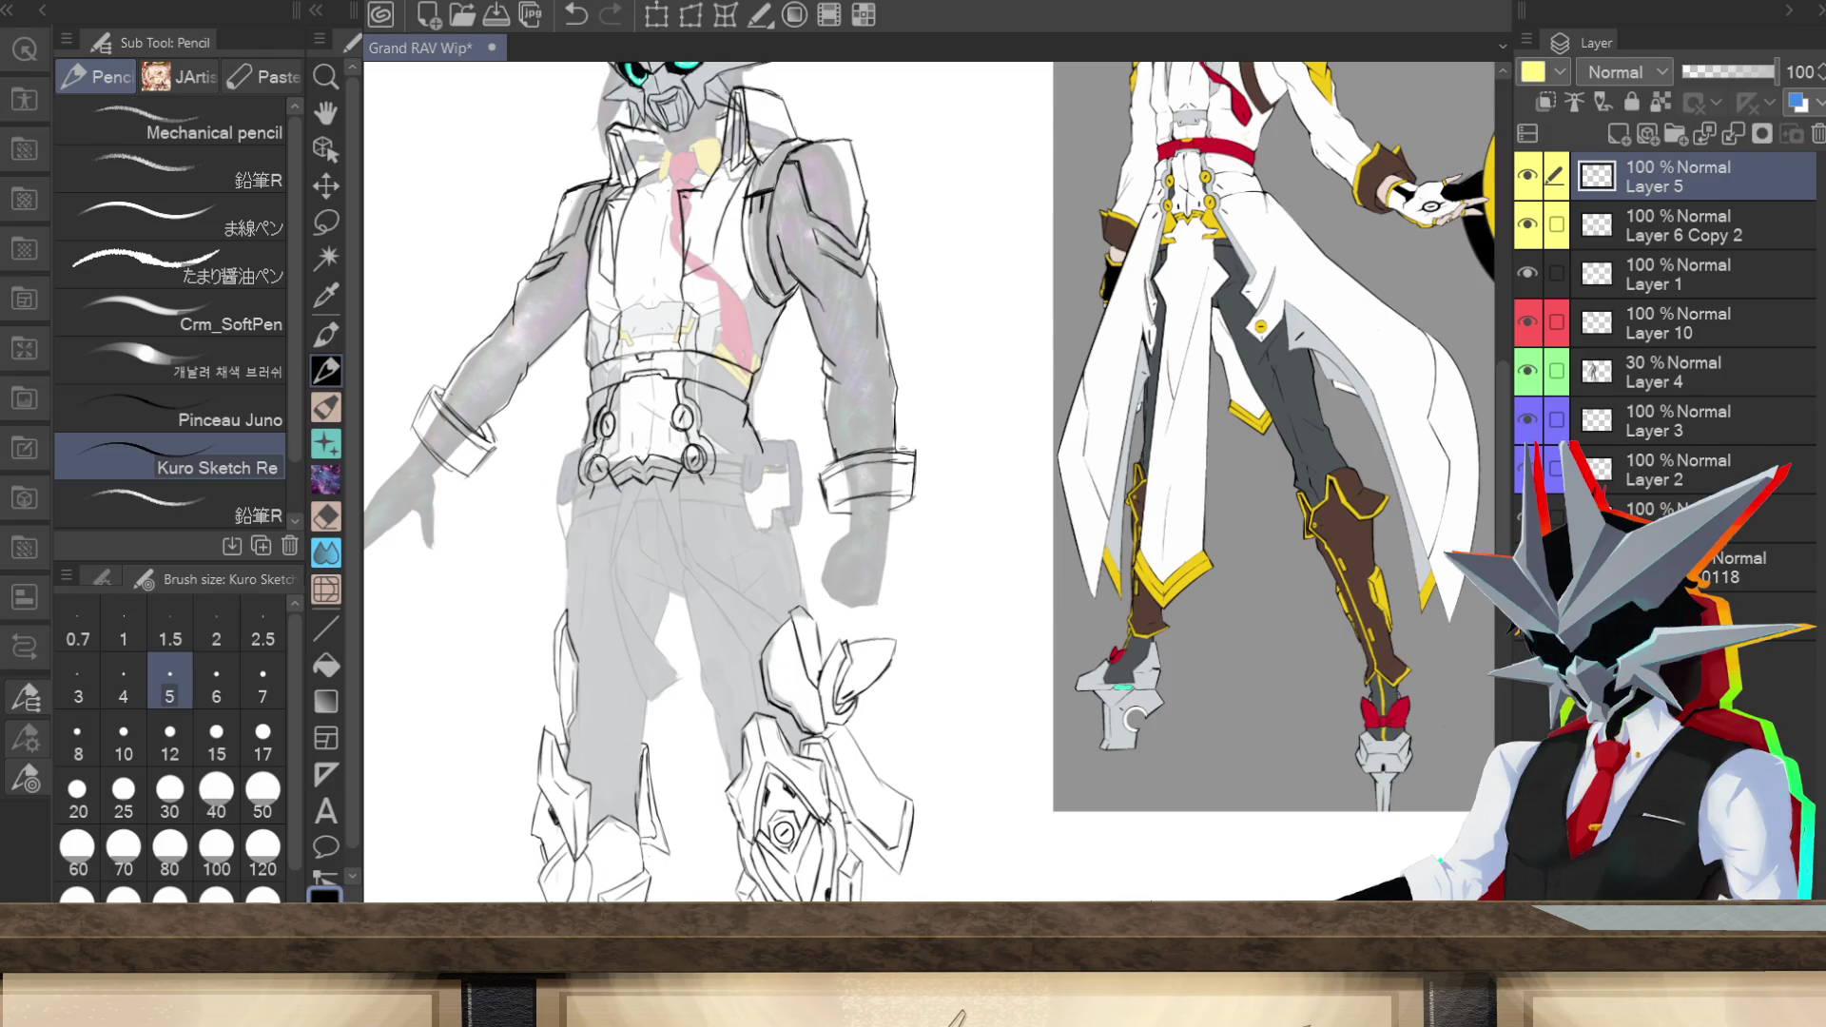
key("ctrl+0")
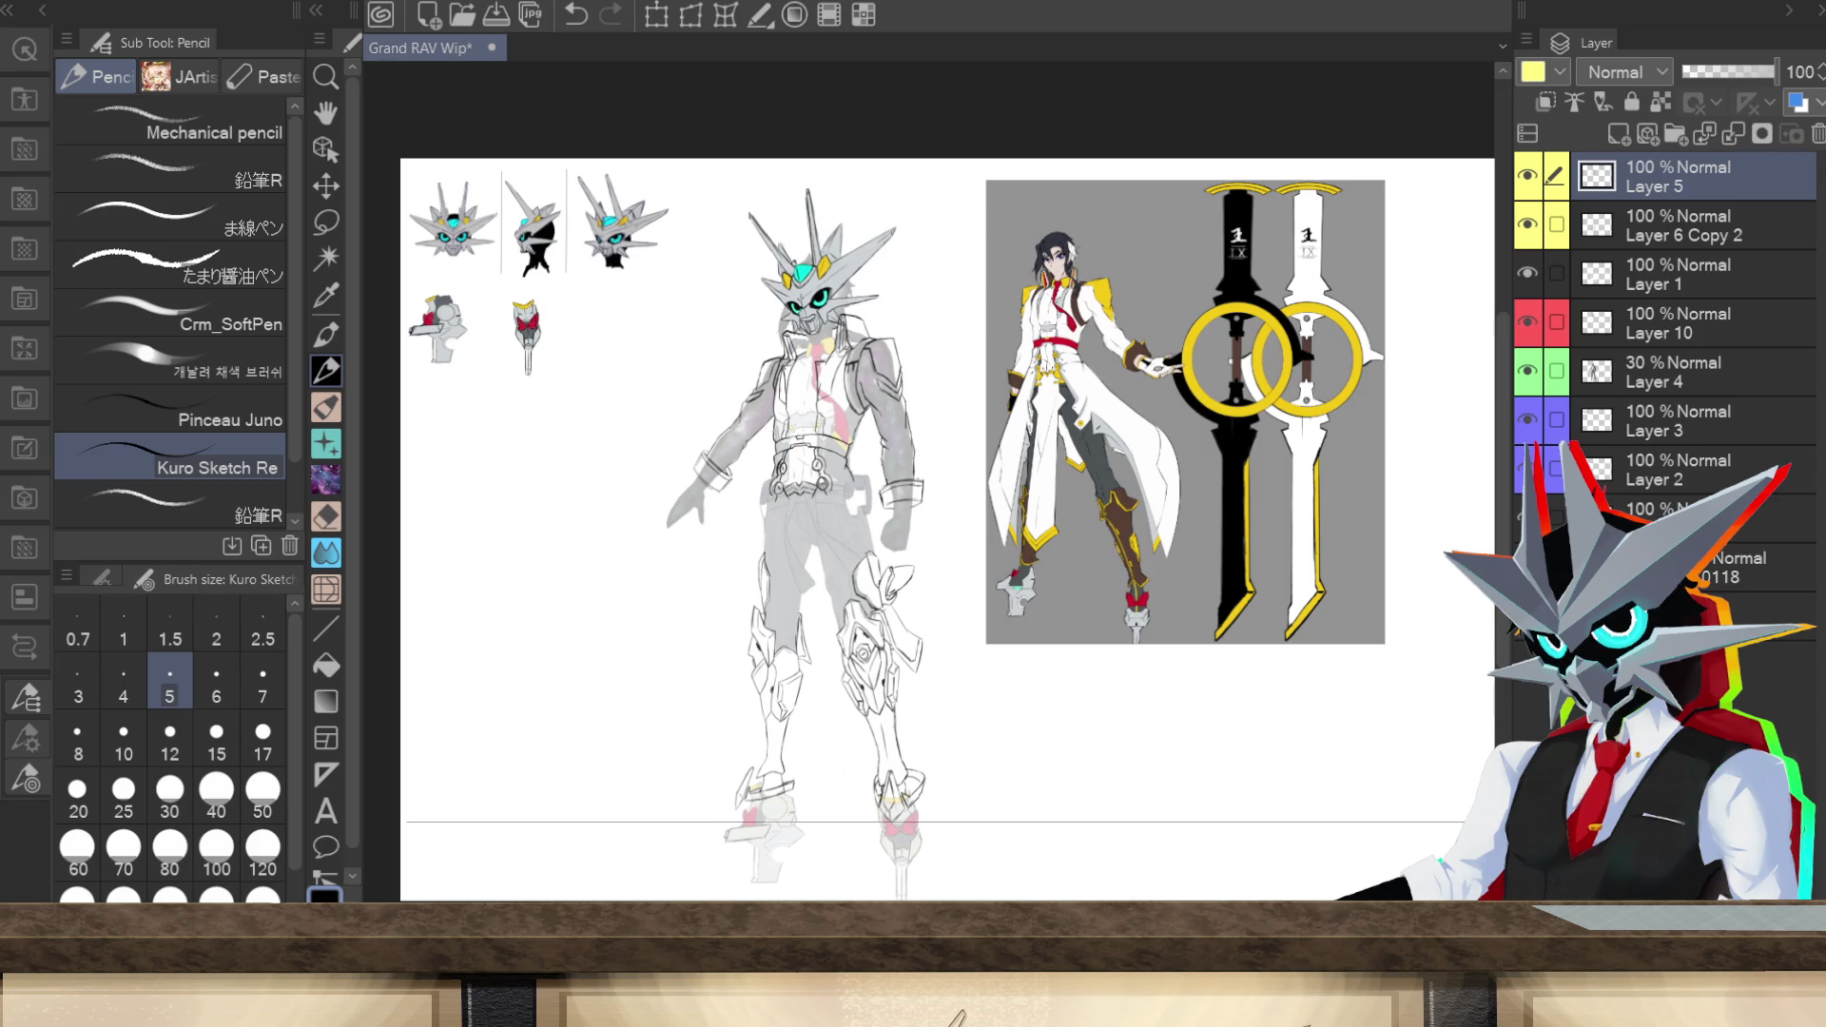
scroll(927, 507, "up", 3)
scroll(927, 507, "down", 1)
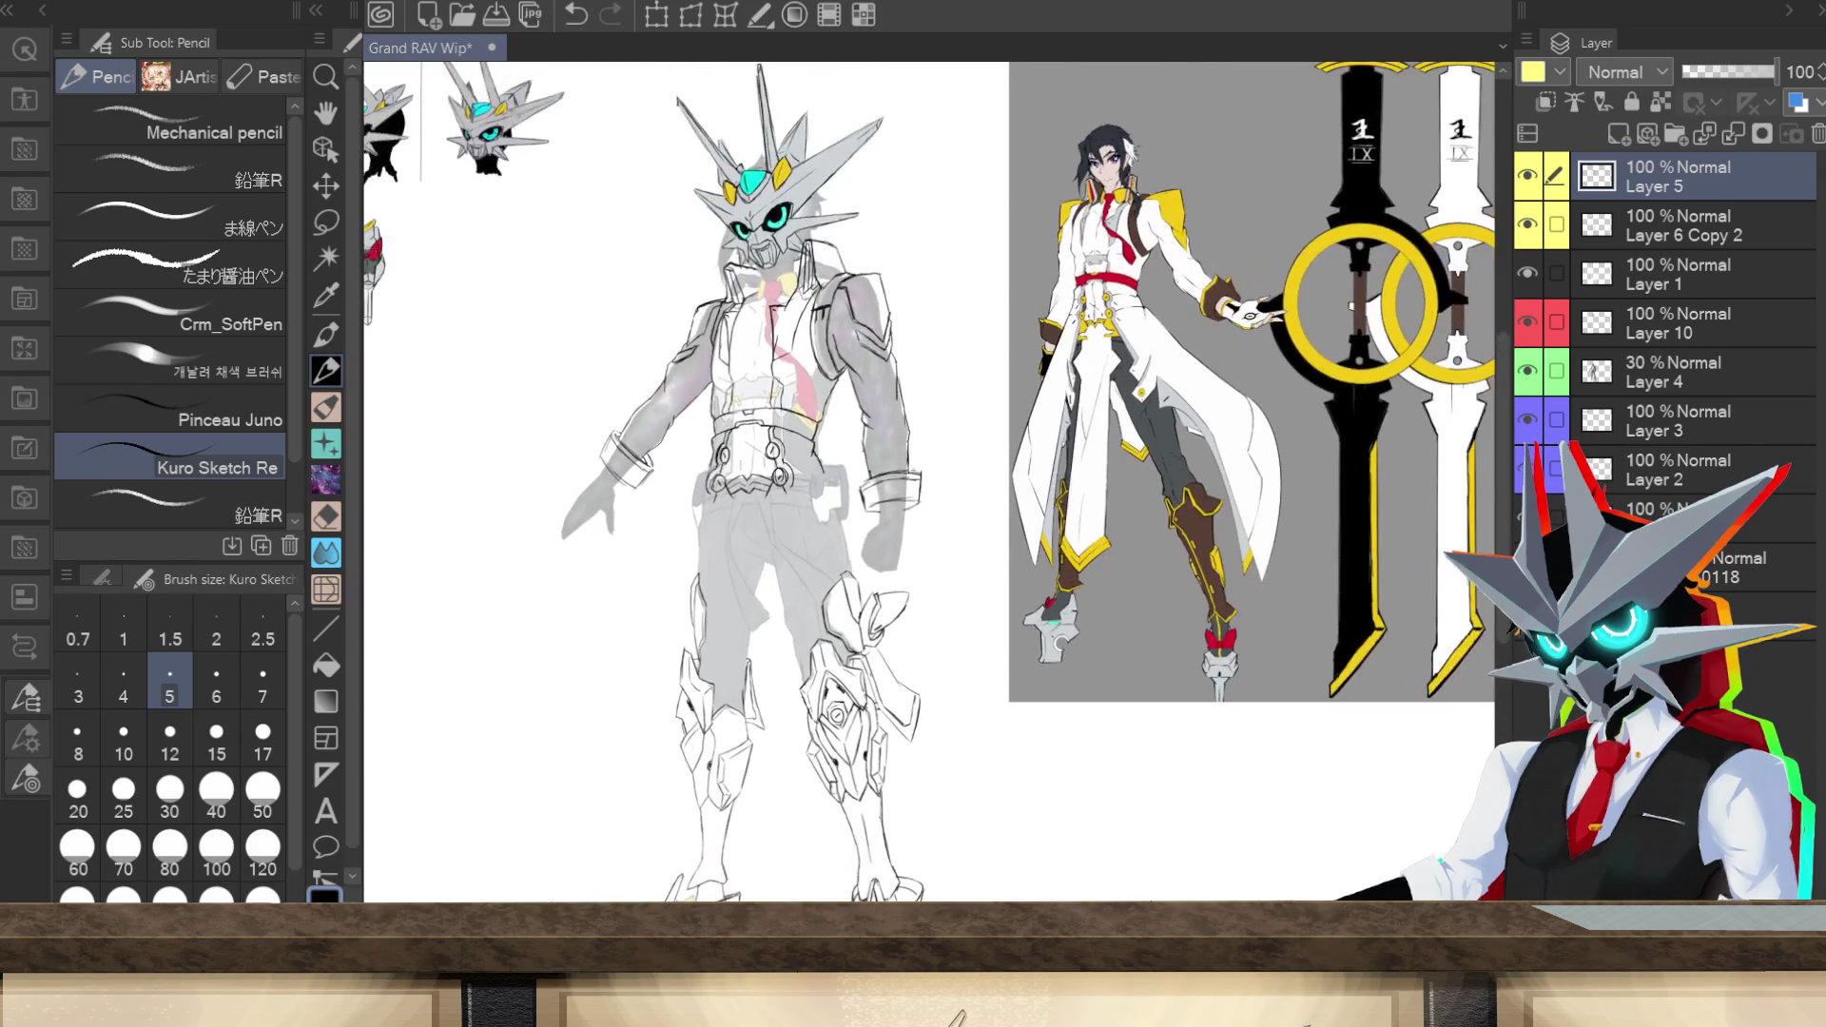
scroll(1058, 642, "up", 3)
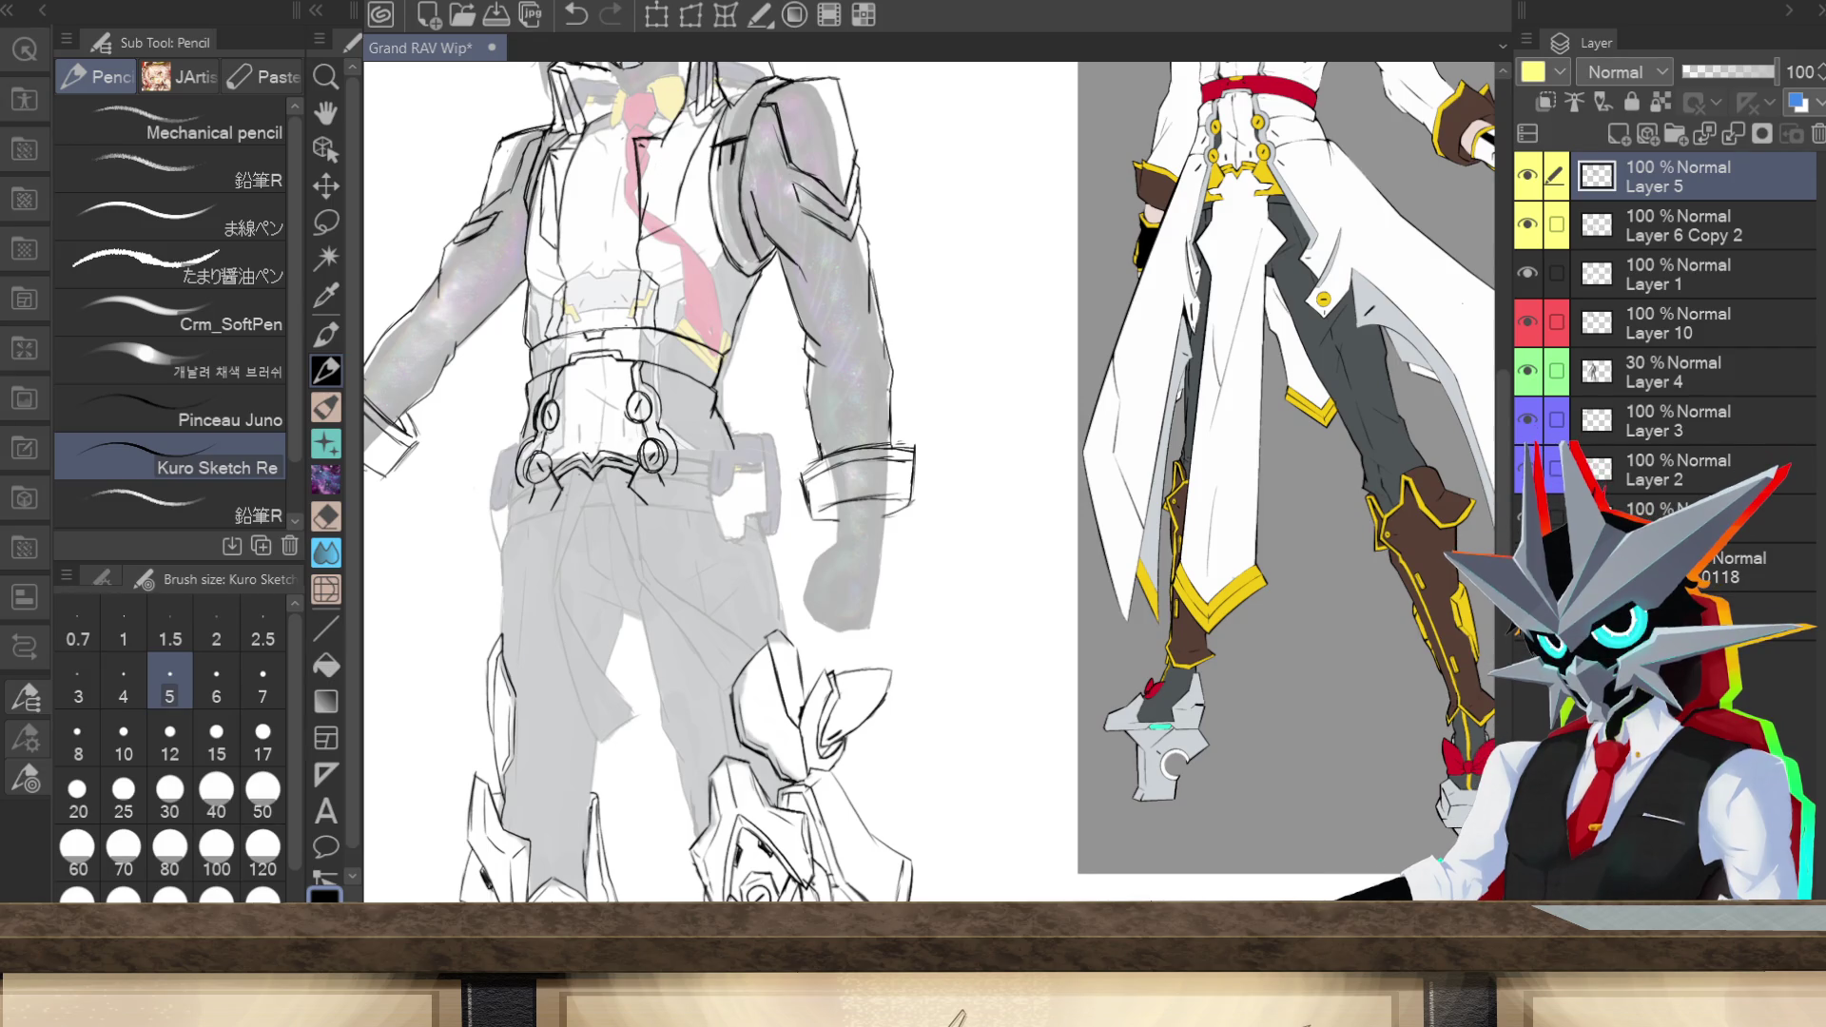
Step: Add a short pencil line above the left cuff
left_click_drag(1173, 764, 1449, 764)
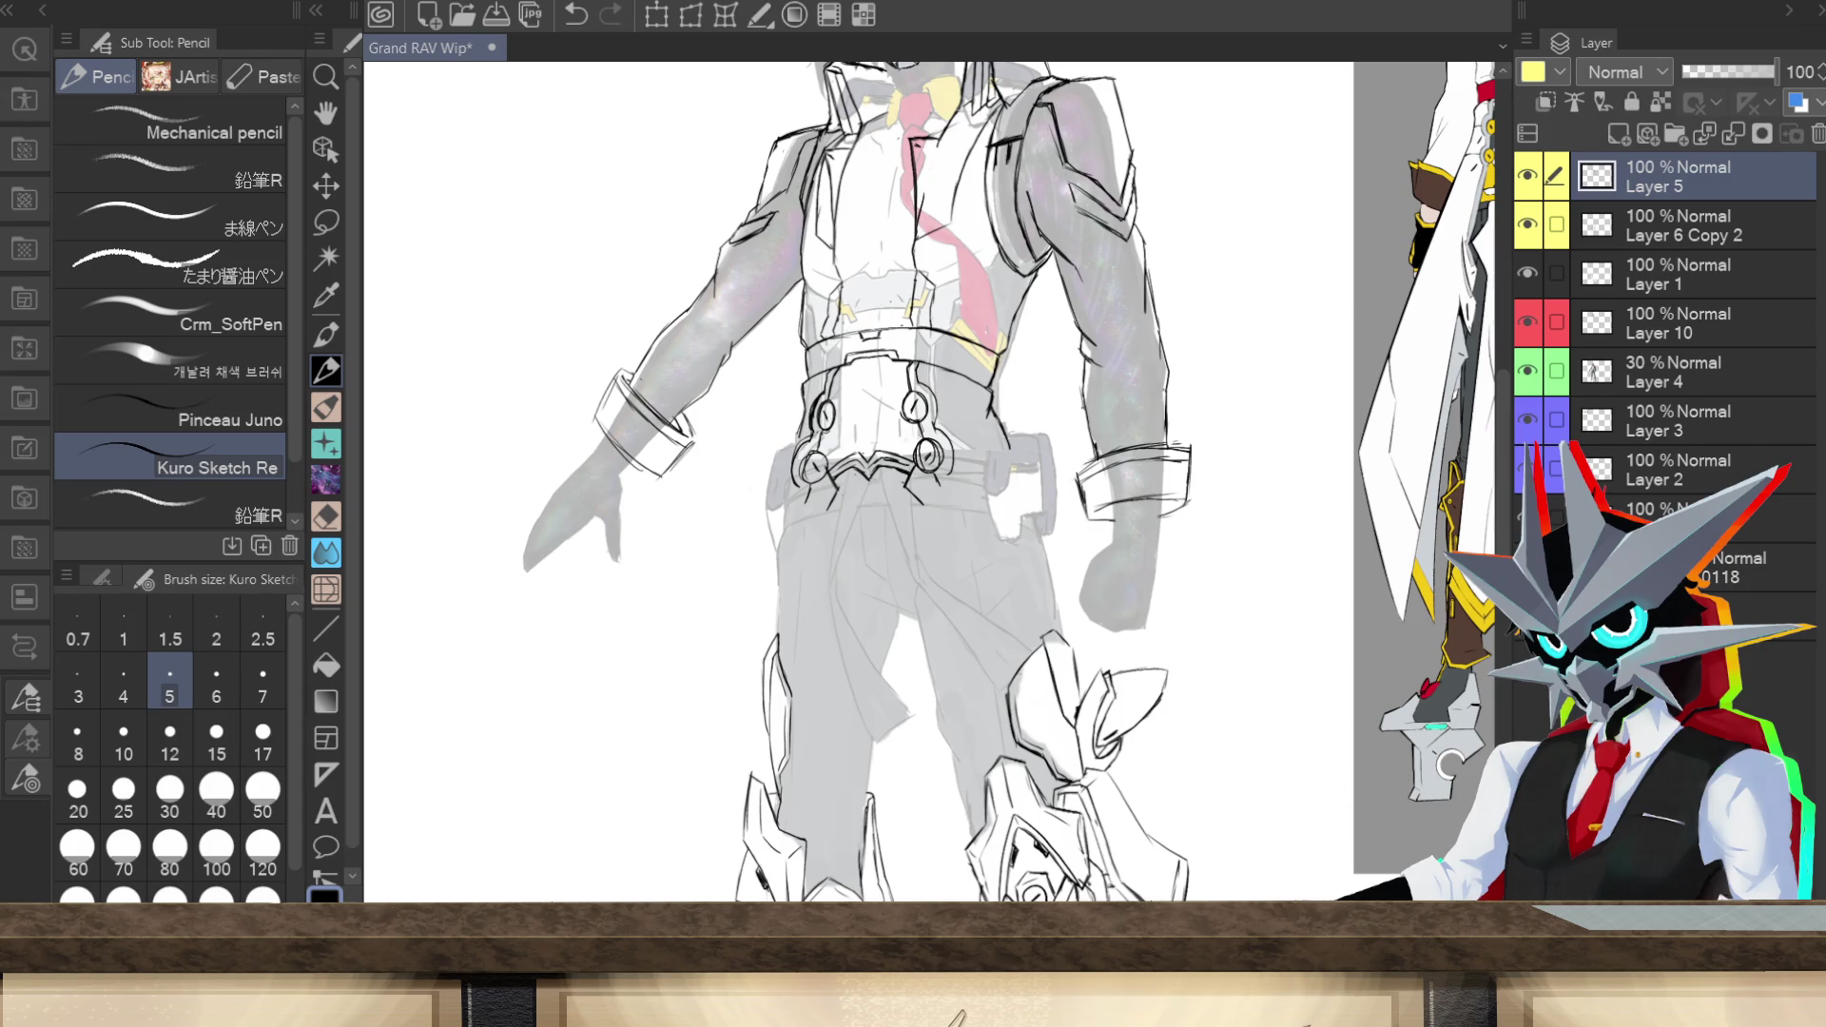
scroll(1450, 764, "up", 3)
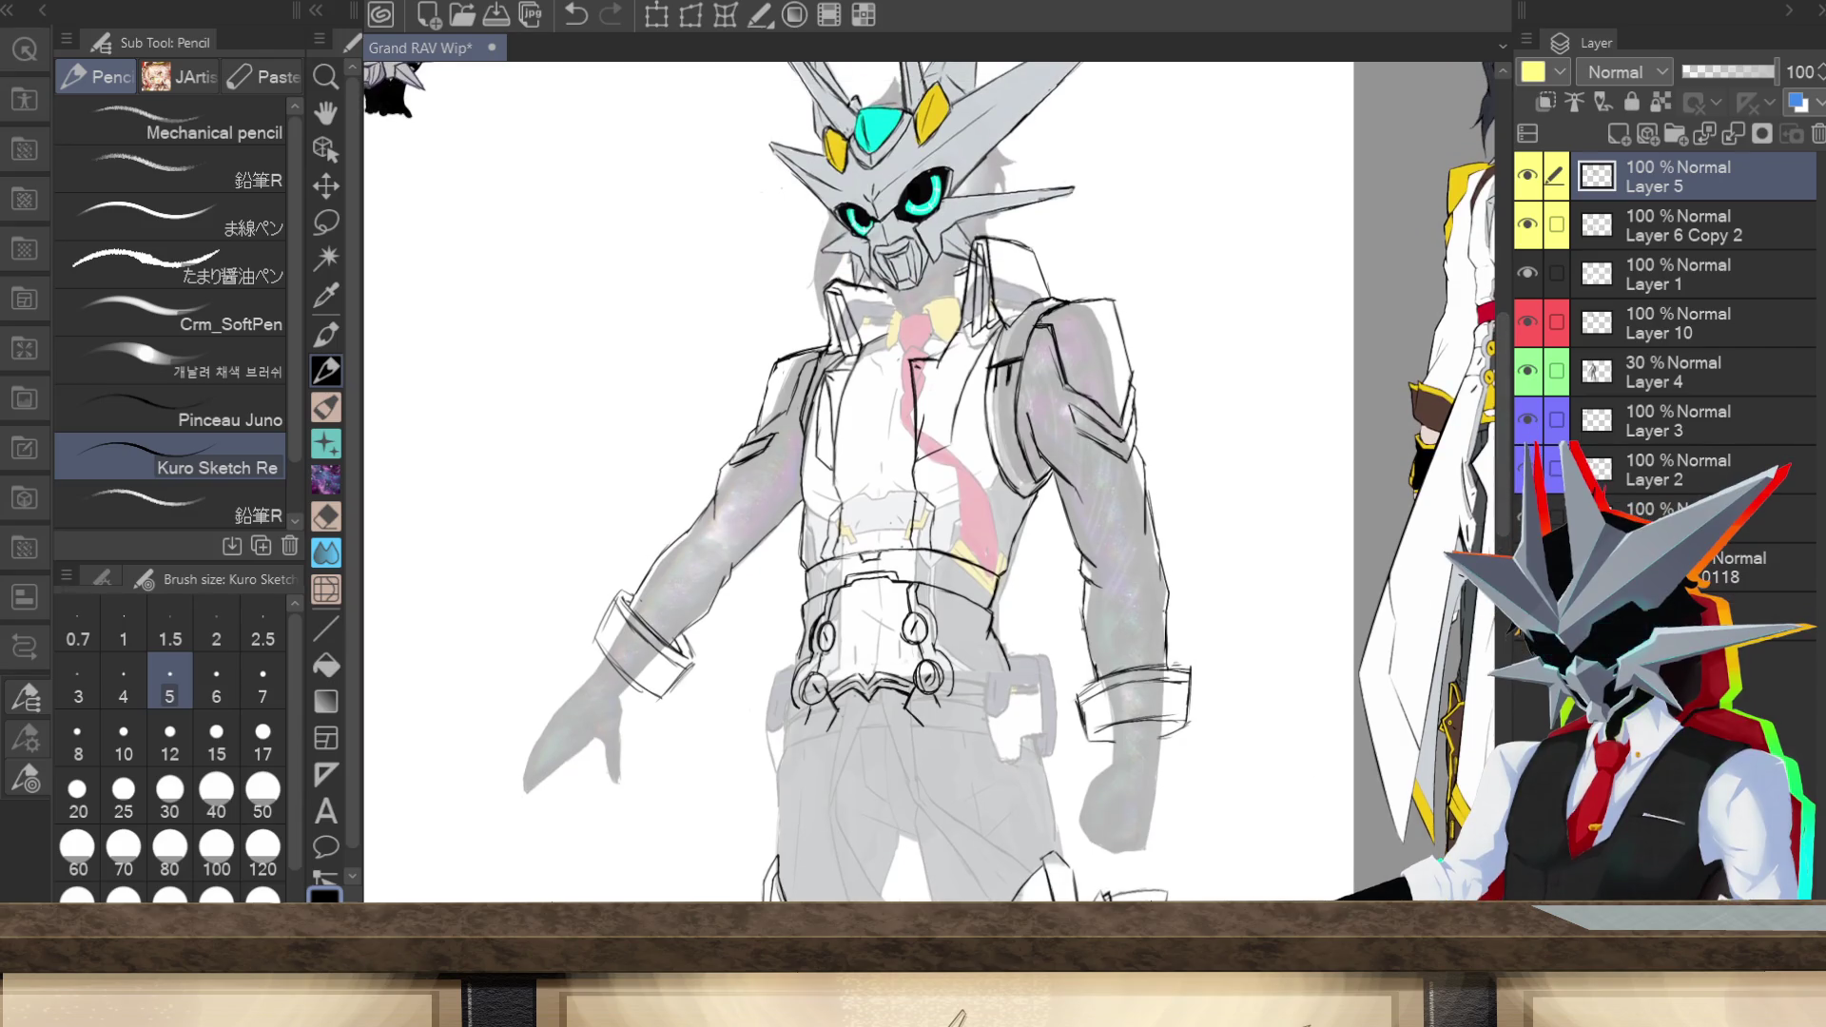
scroll(929, 482, "right", 4)
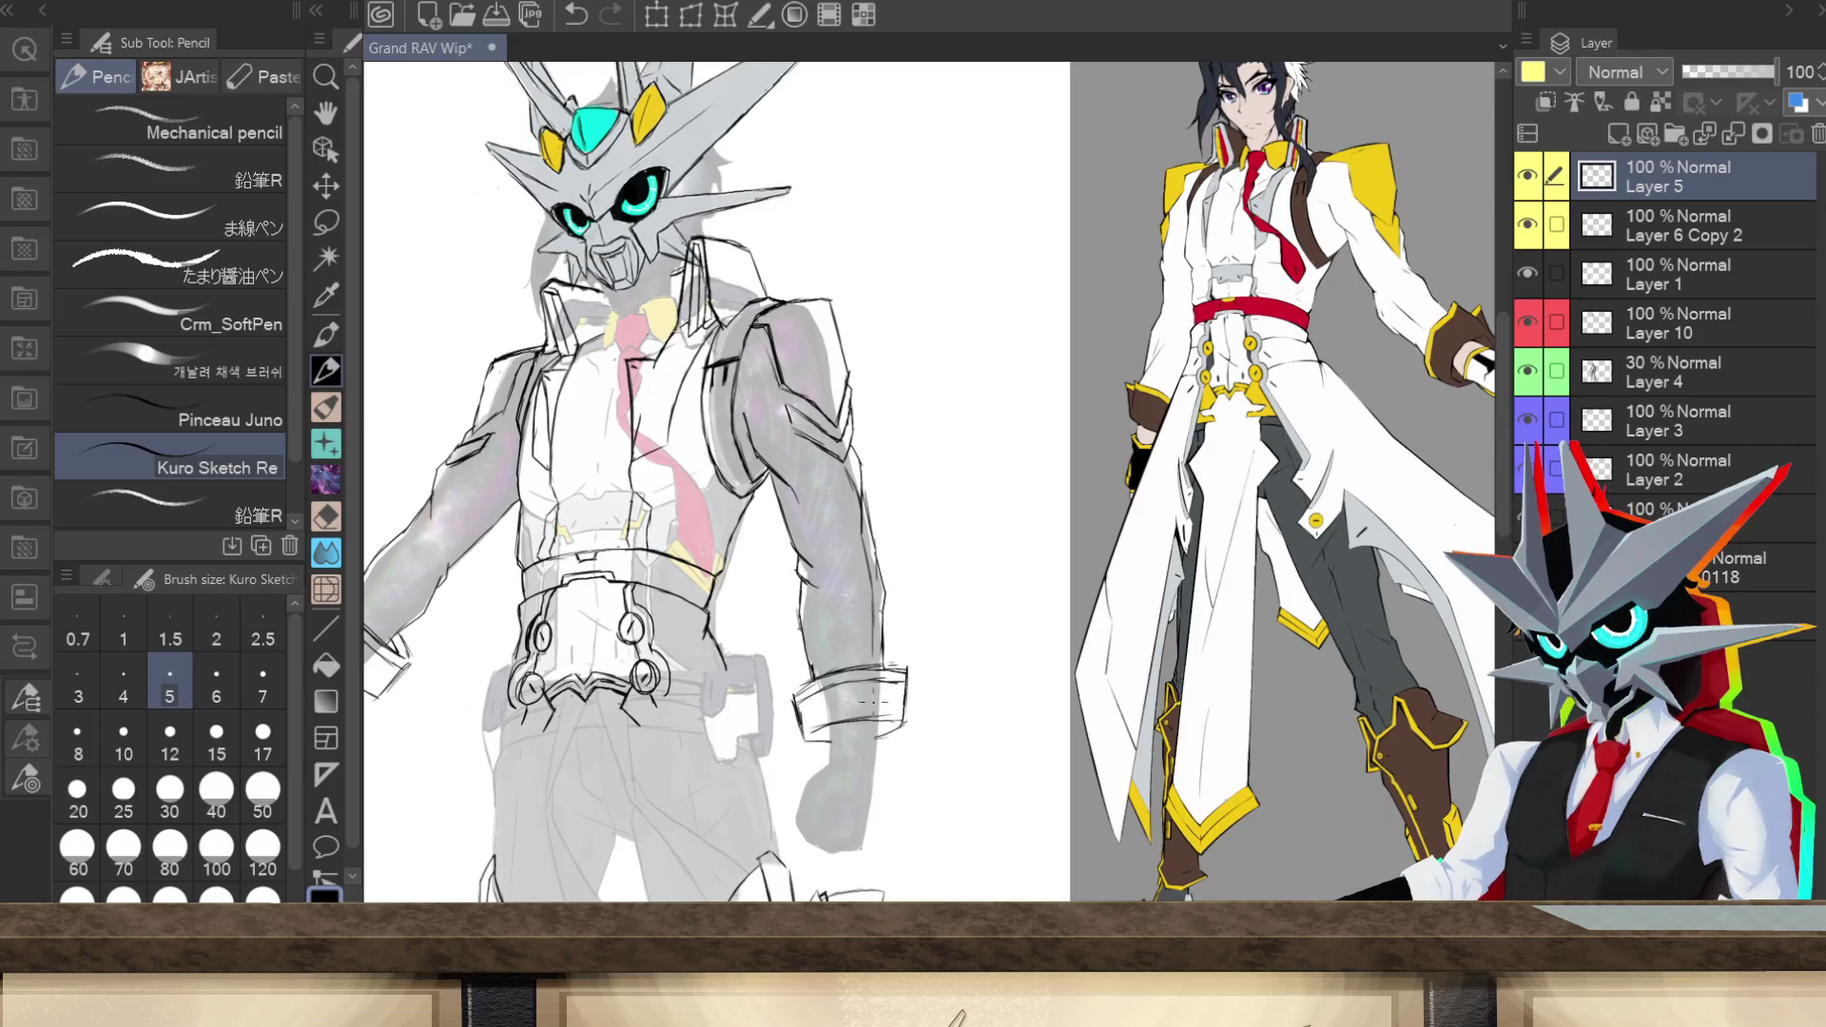
scroll(928, 482, "left", 4)
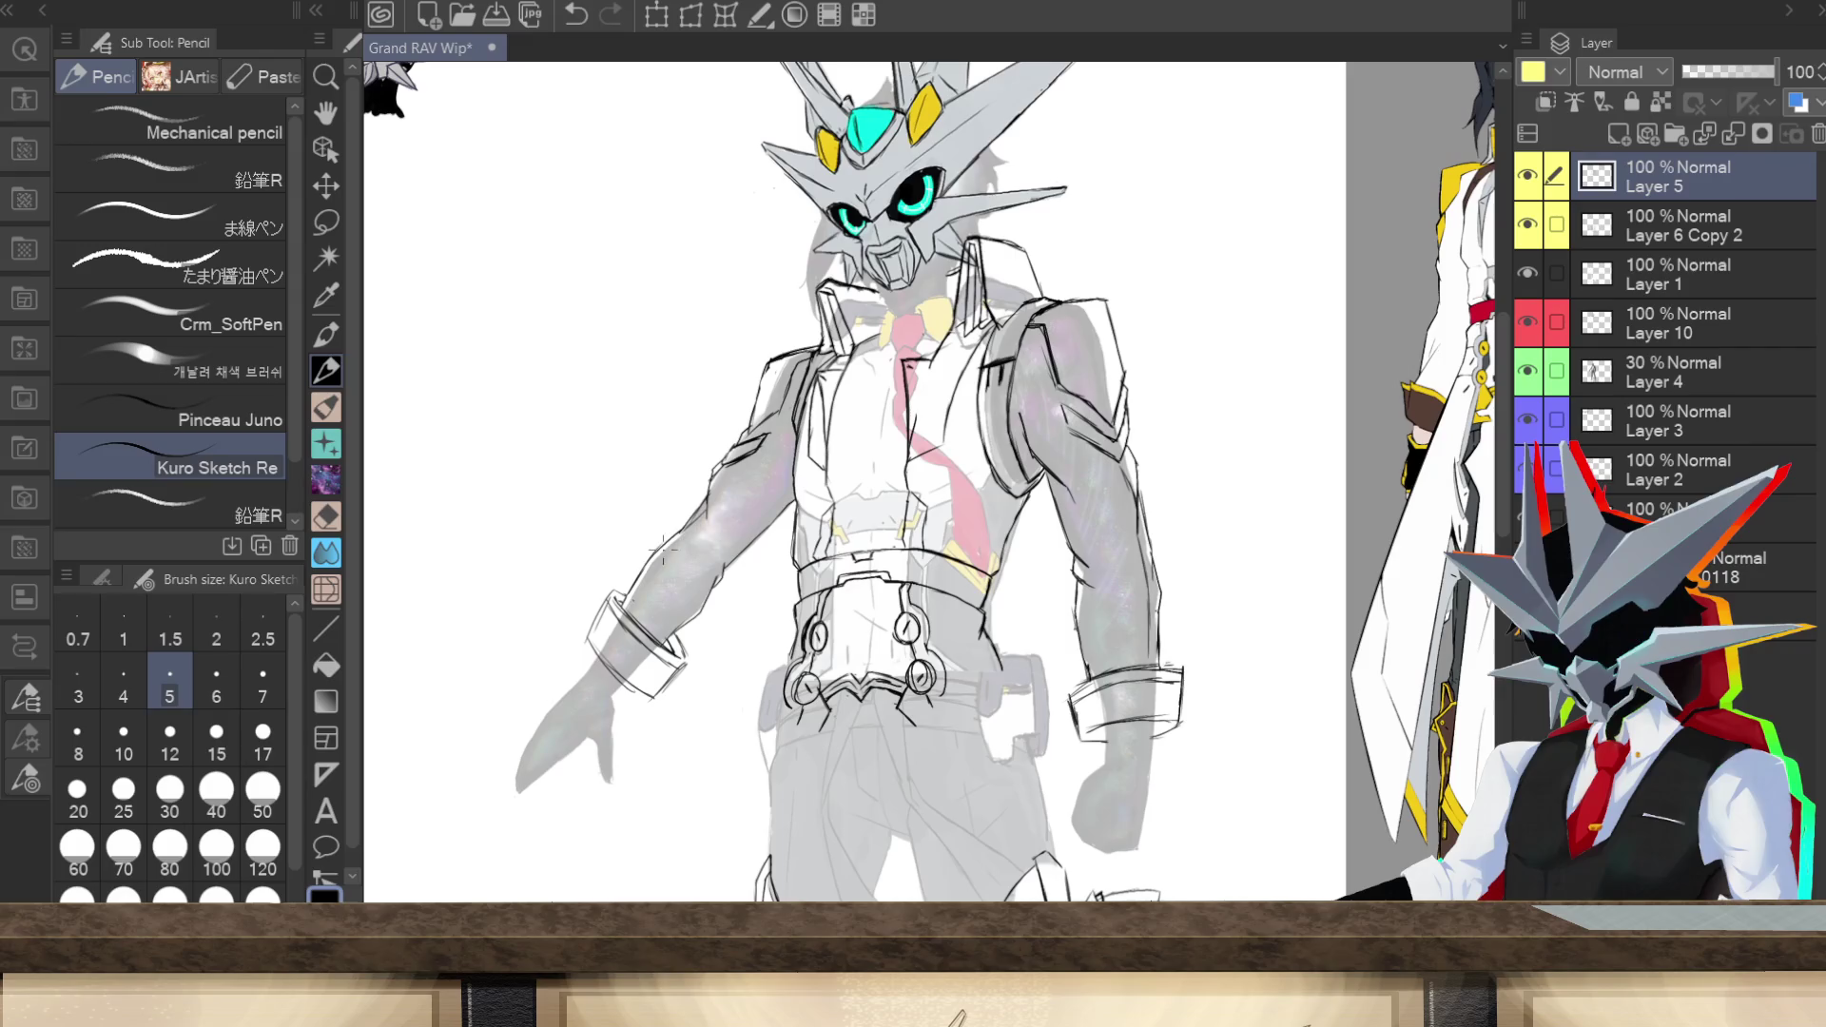
left_click_drag(633, 603, 647, 570)
Step: Redraw the right shoulder outline and mark the vest's left edge, undoing the collar strokes
scroll(1503, 505, "up", 3)
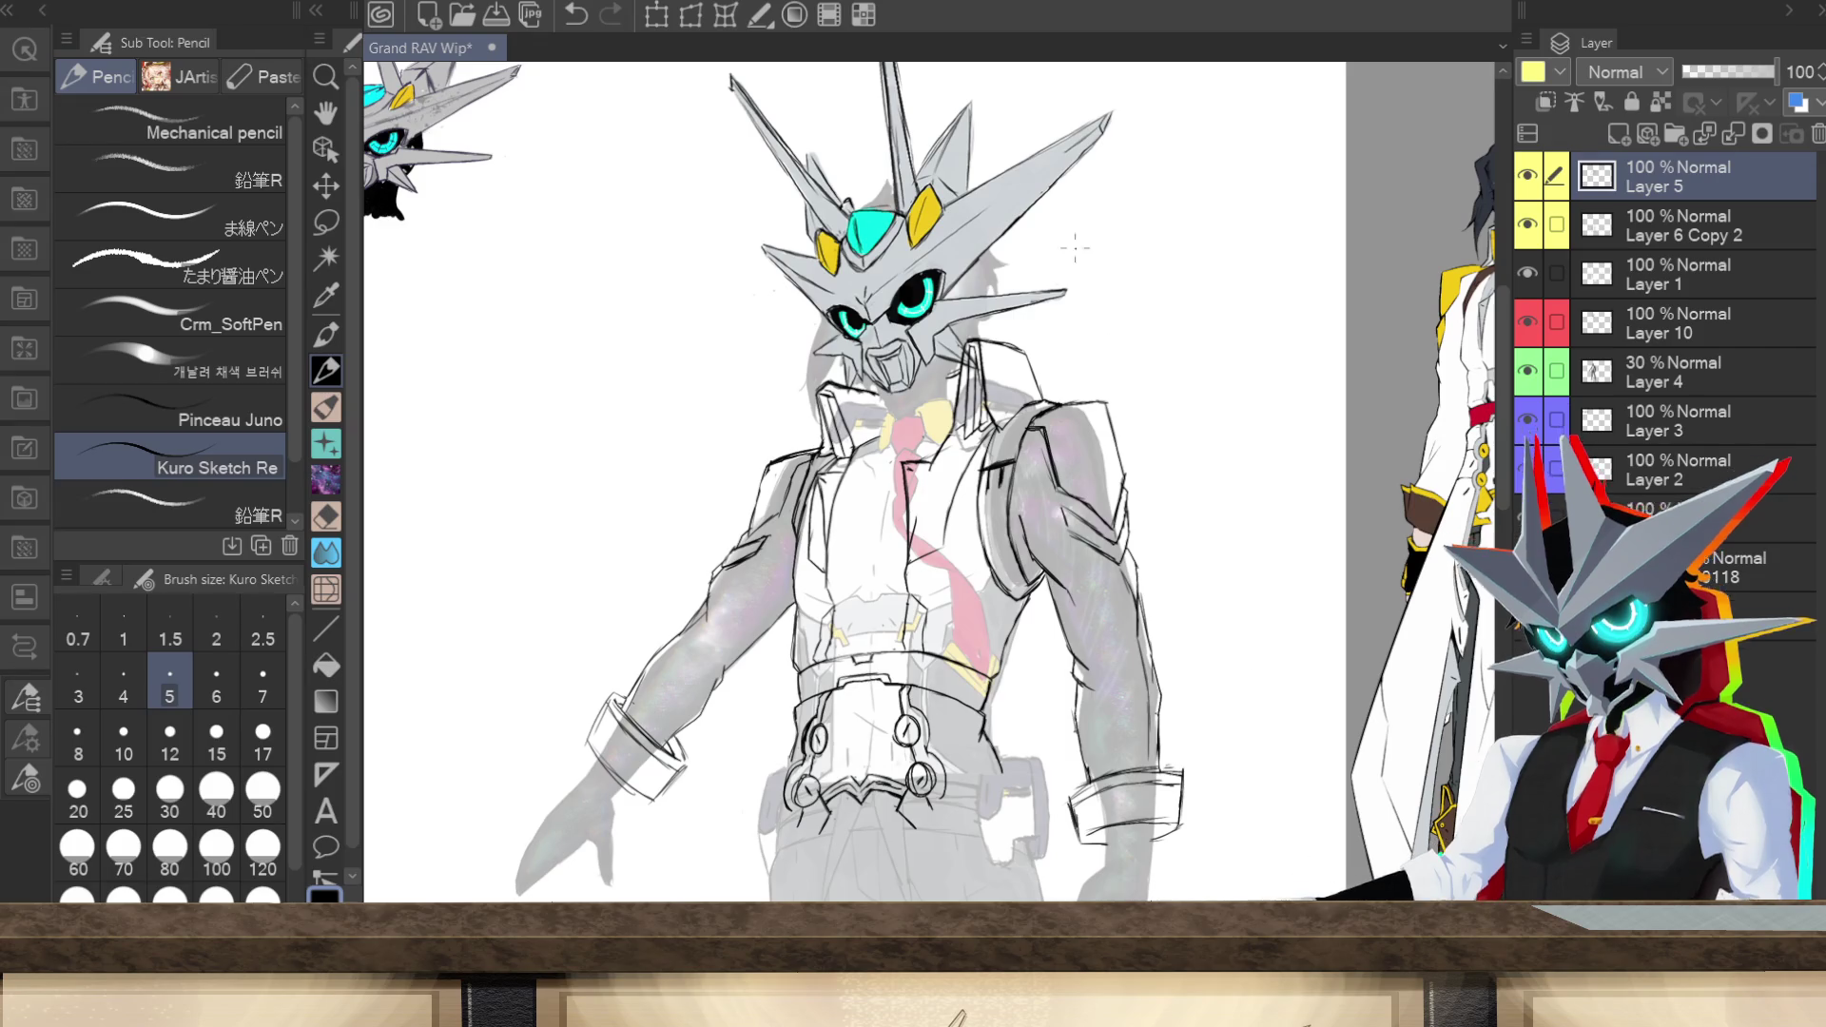
mouse_move(1110, 421)
left_mouse_down()
mouse_move(1127, 475)
mouse_move(1104, 402)
left_mouse_up()
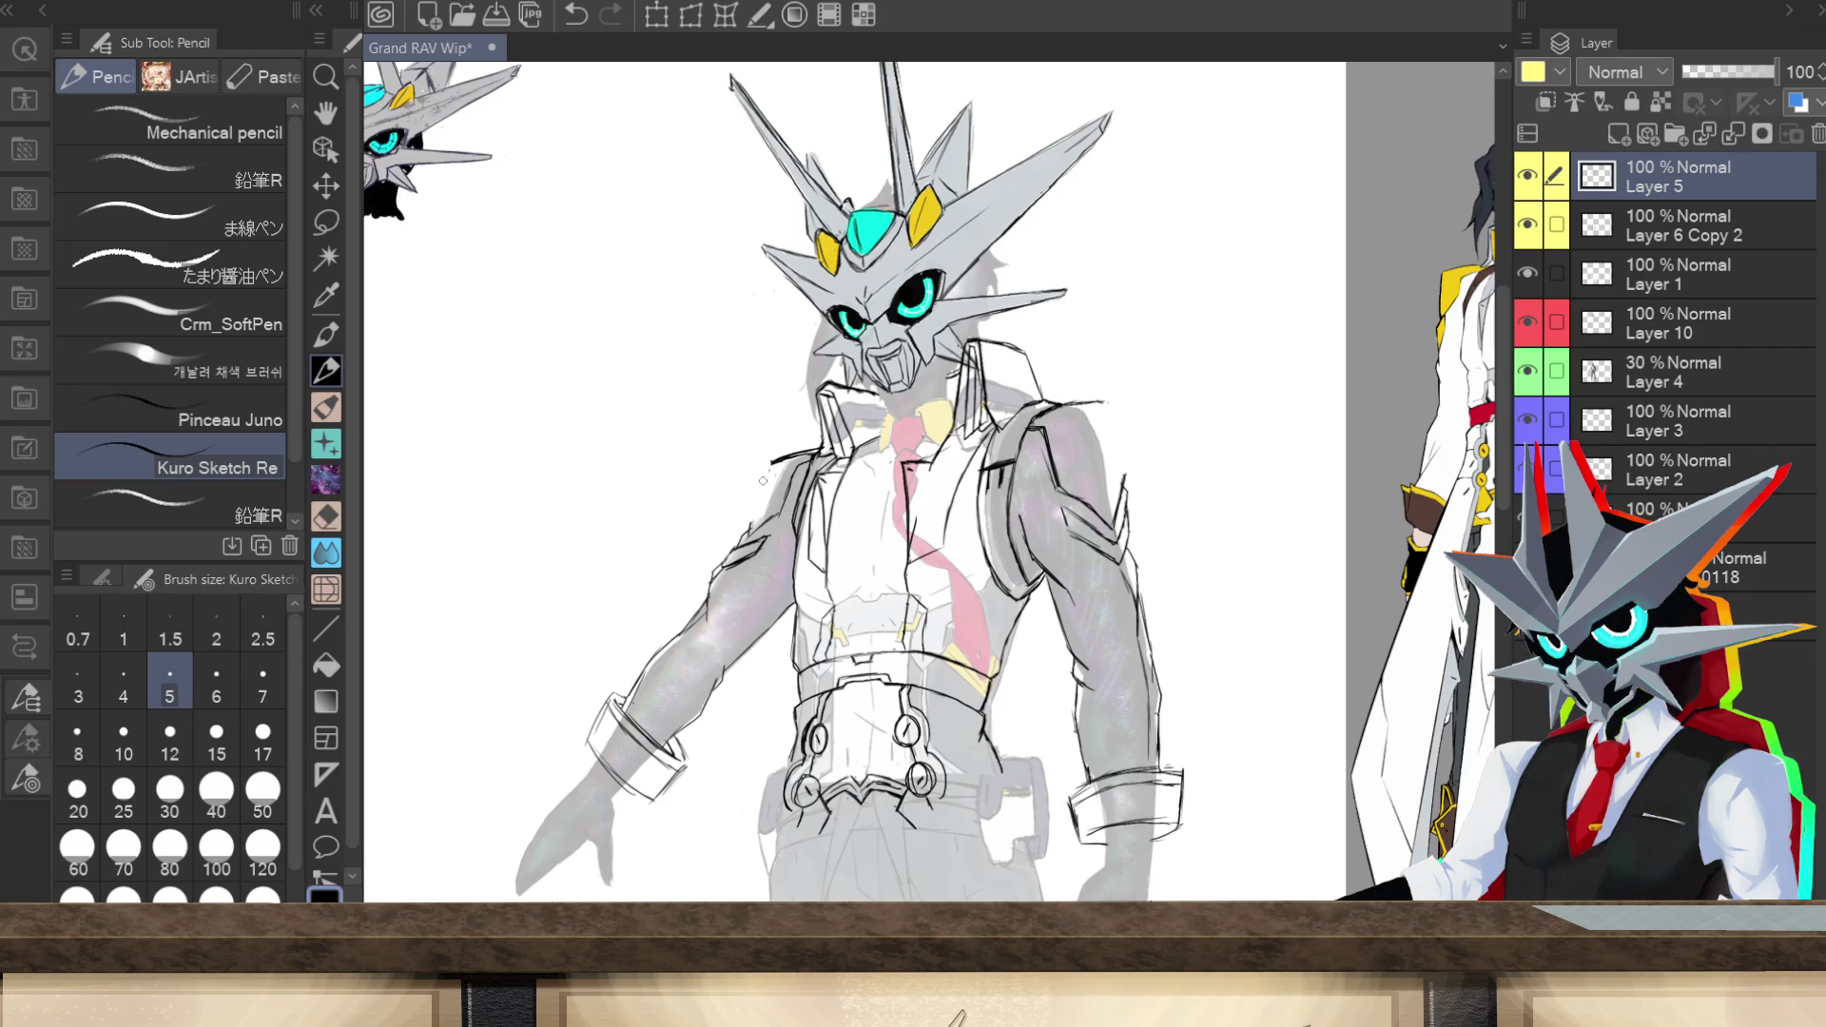
left_click_drag(752, 533, 749, 496)
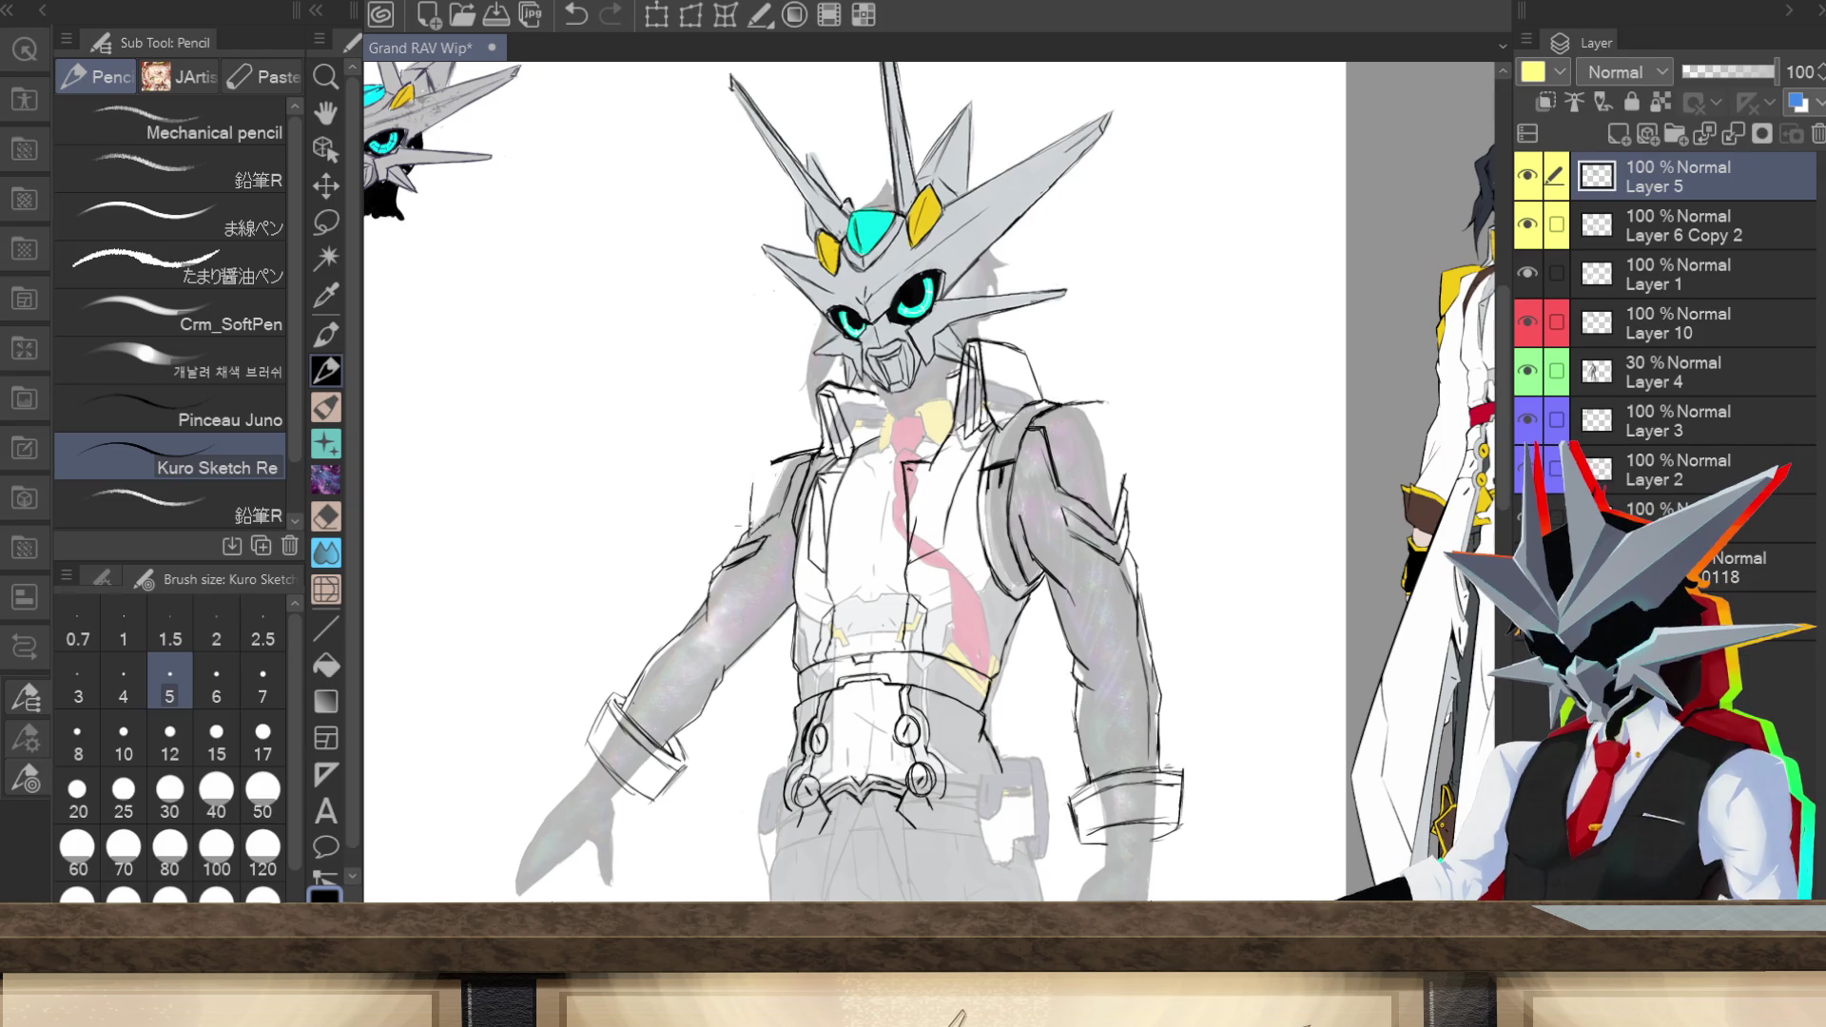
left_click_drag(758, 460, 819, 448)
key("ctrl+z")
key("ctrl+z")
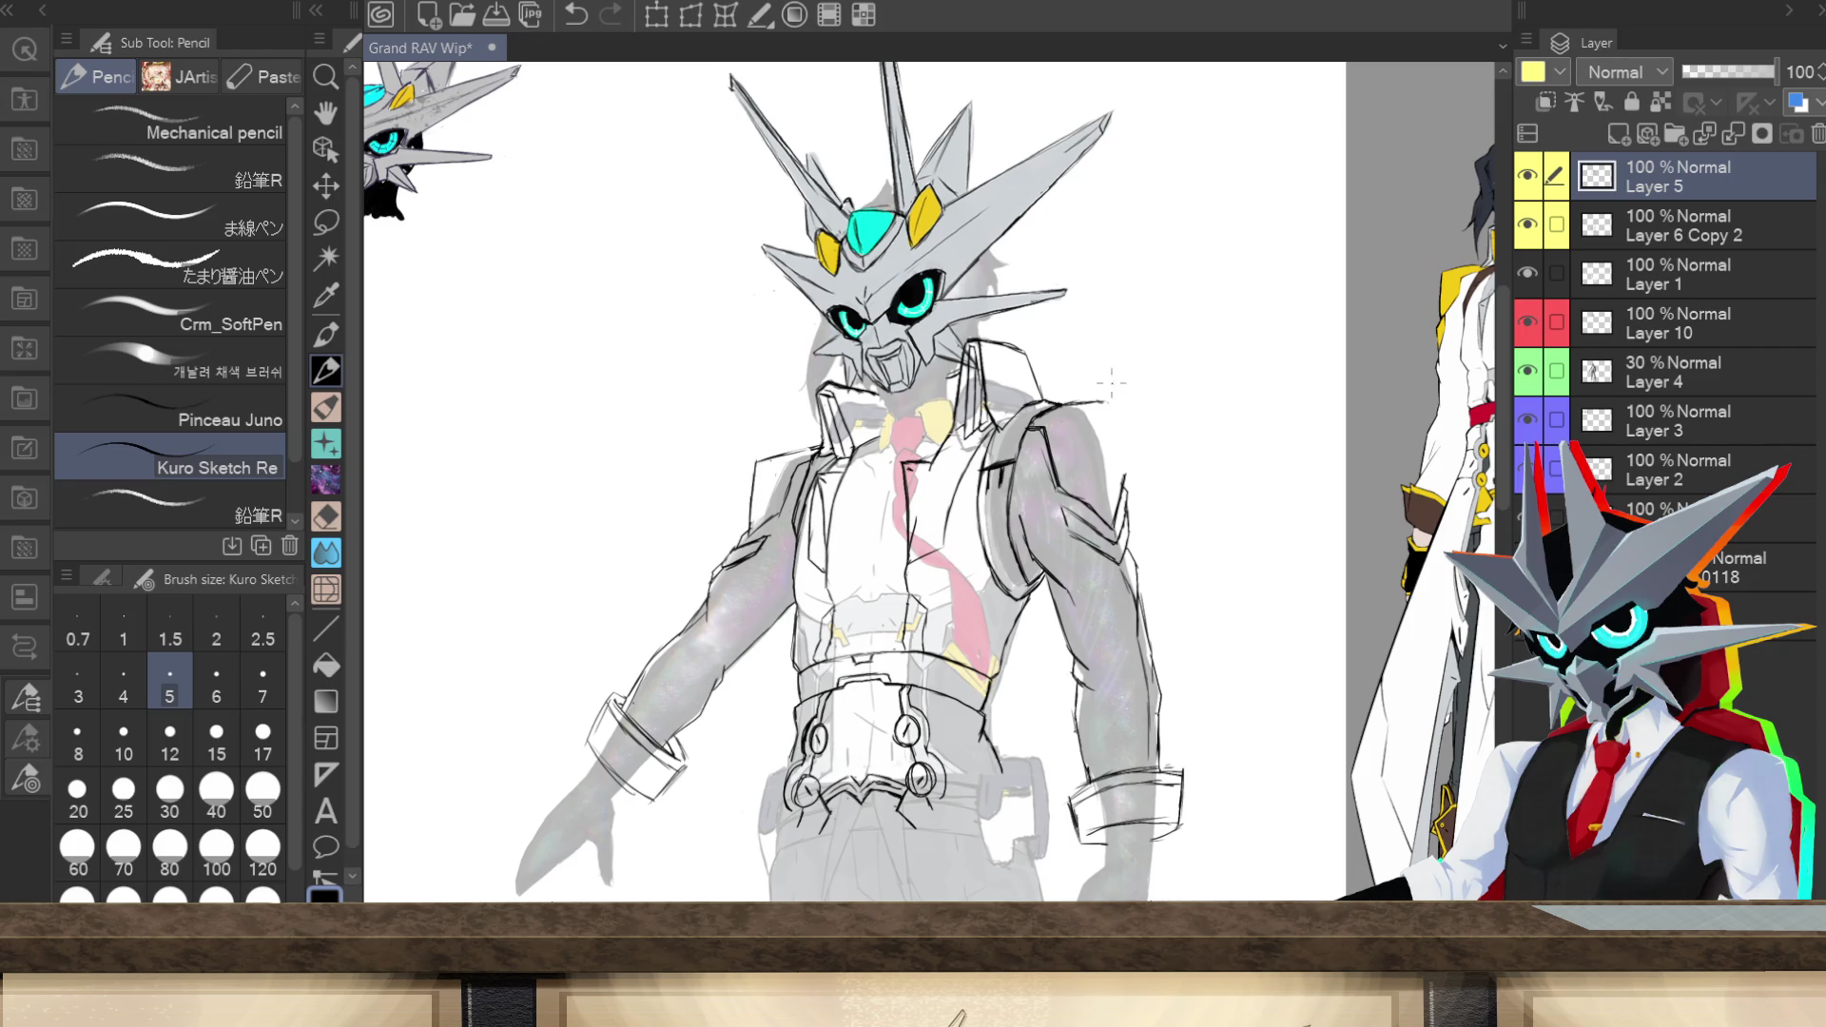
left_click_drag(1120, 407, 1122, 453)
Step: With the canvas rotated sideways, draw a short vertical stroke on the shoulder's edge
key("minus")
key("minus")
key("minus")
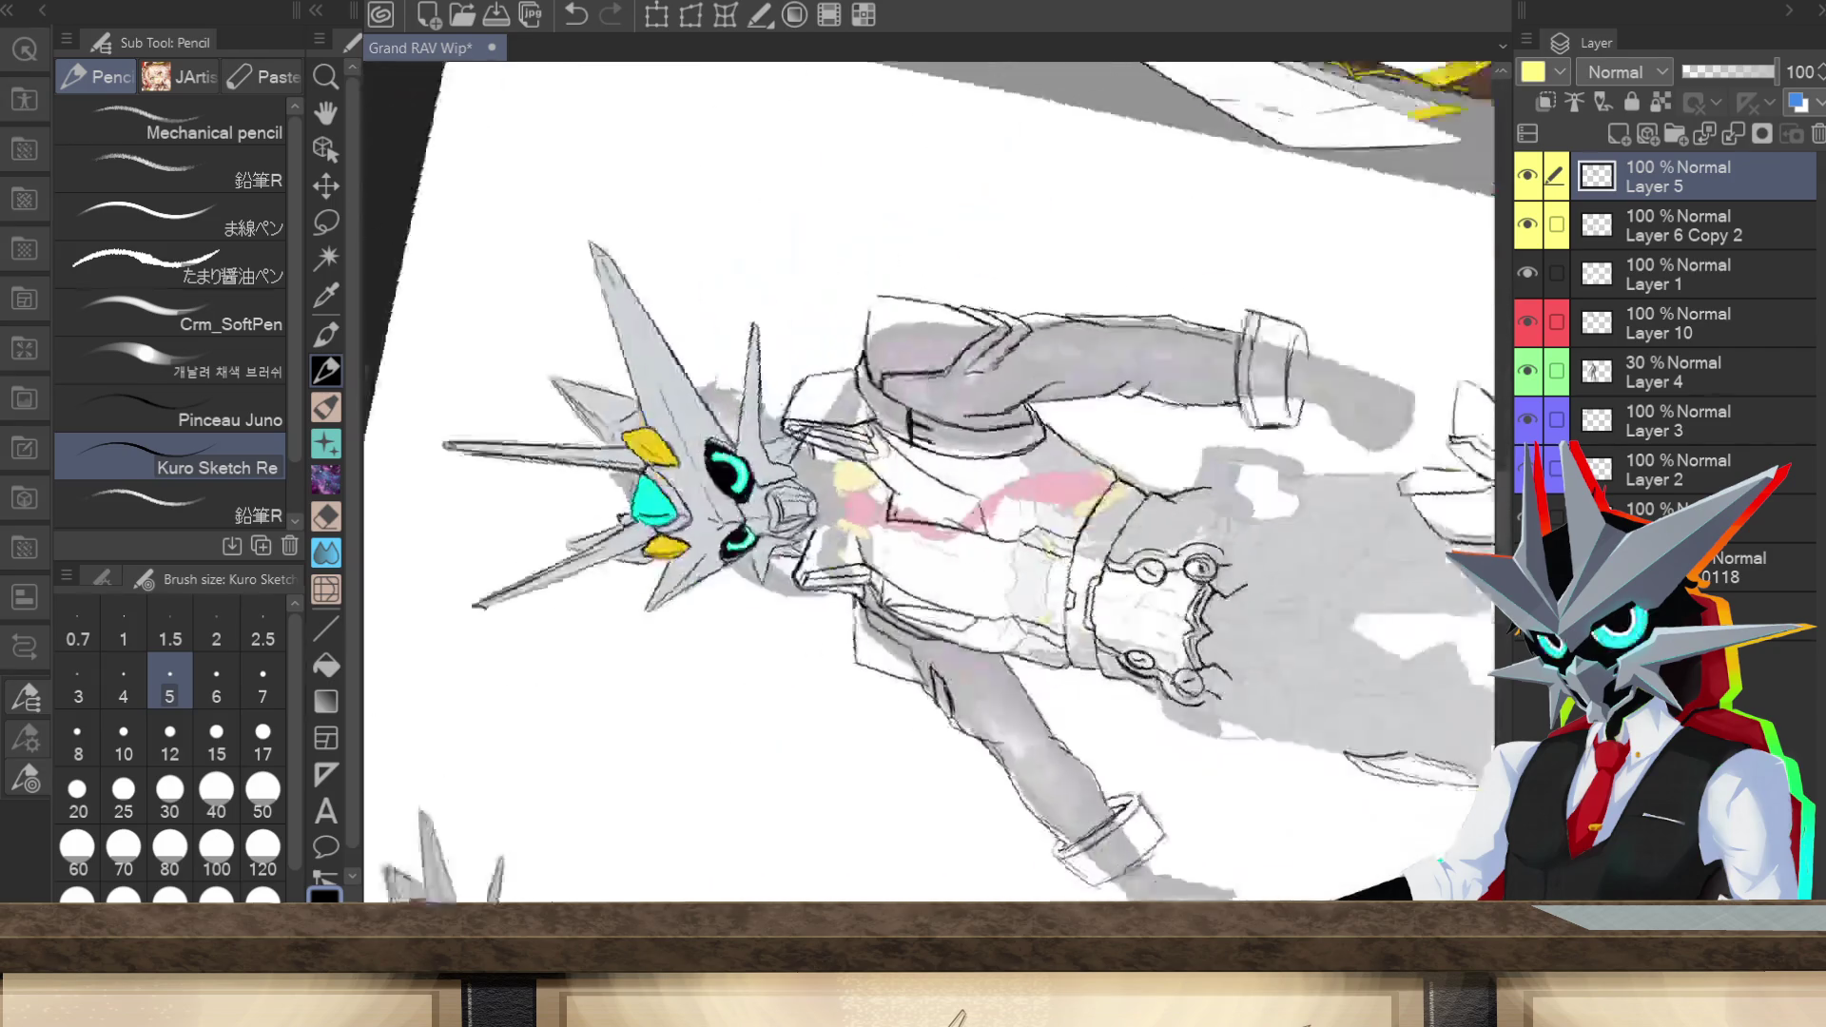
left_click_drag(811, 323, 821, 374)
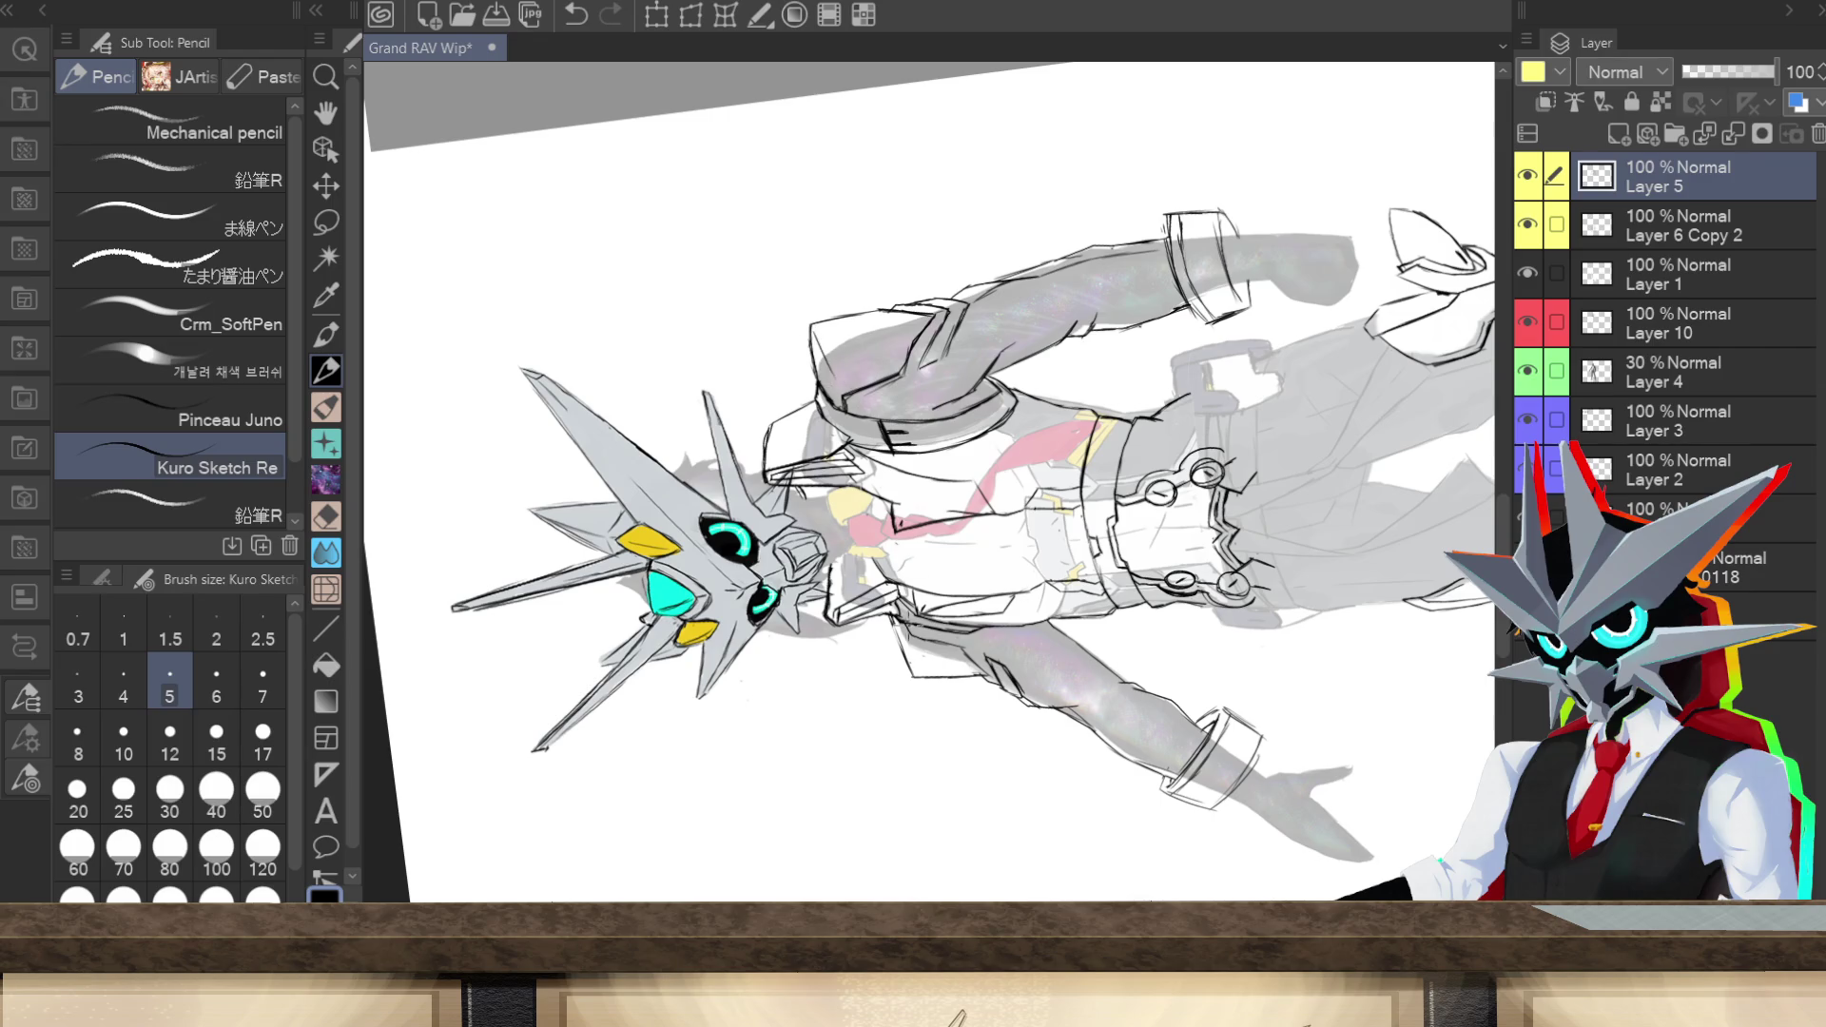
key("at")
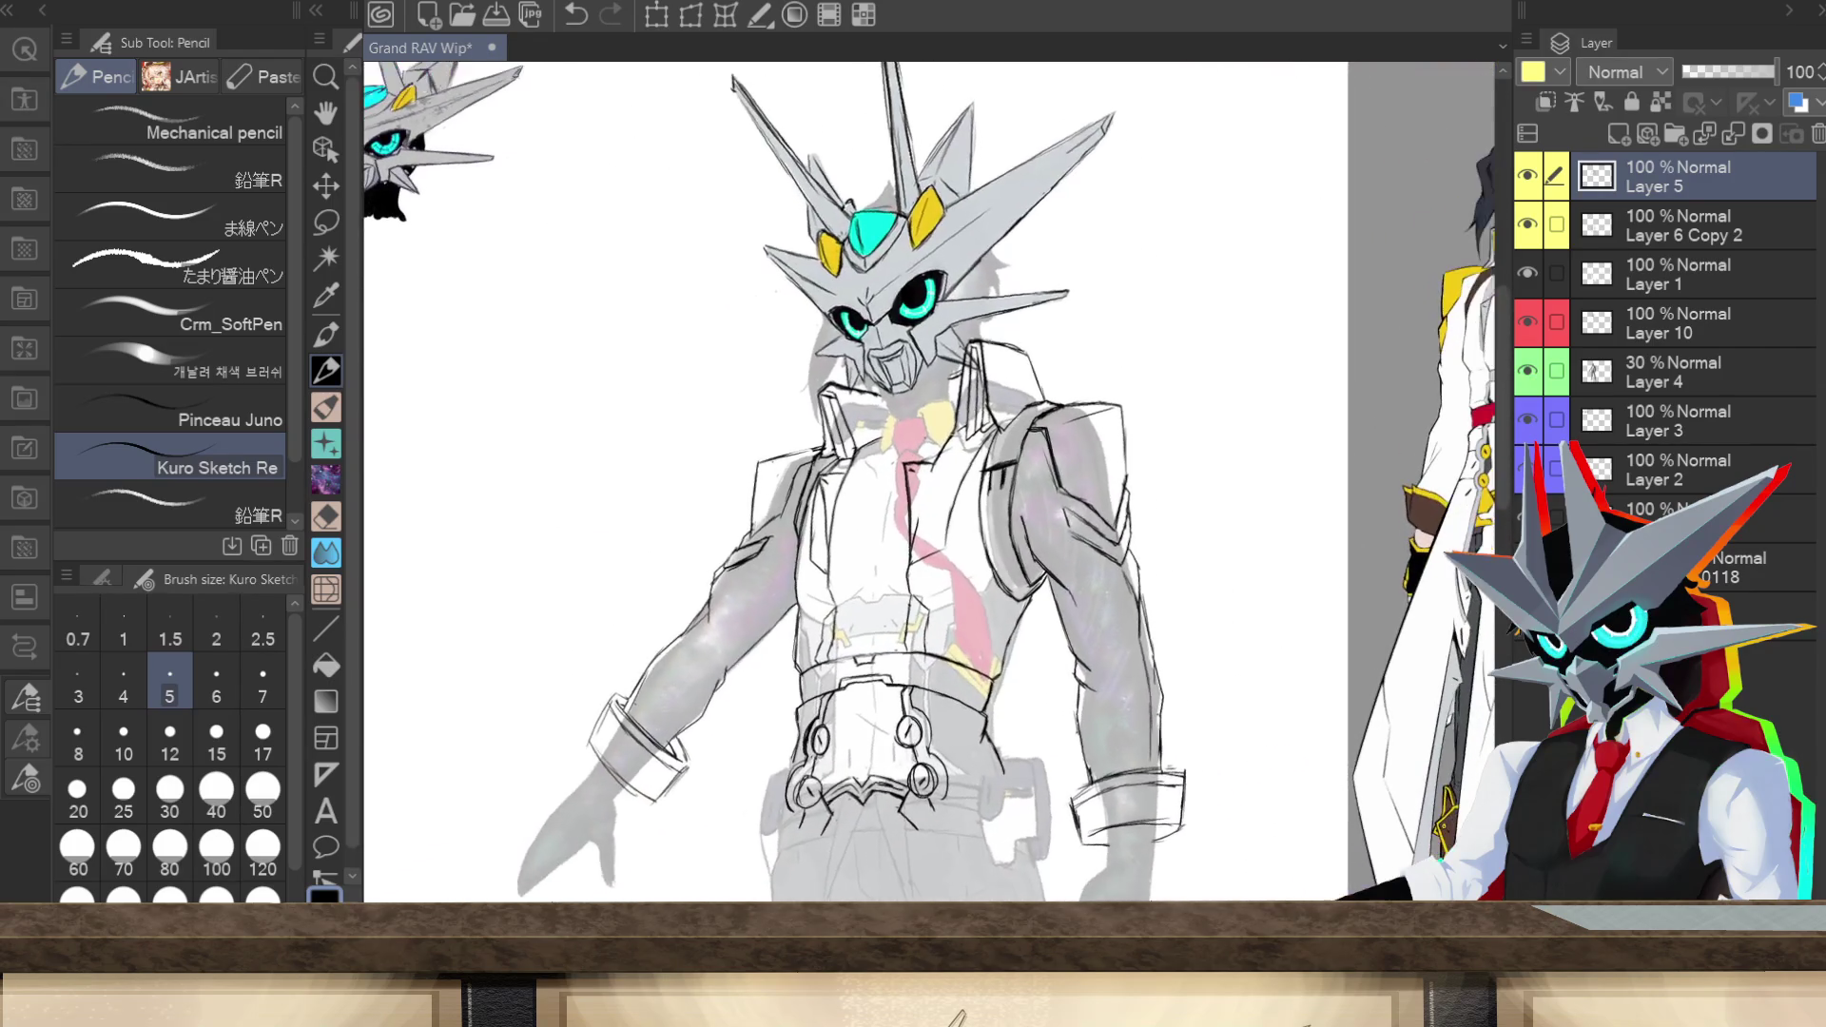
key("ctrl+minus")
key("ctrl+minus")
key("ctrl+minus")
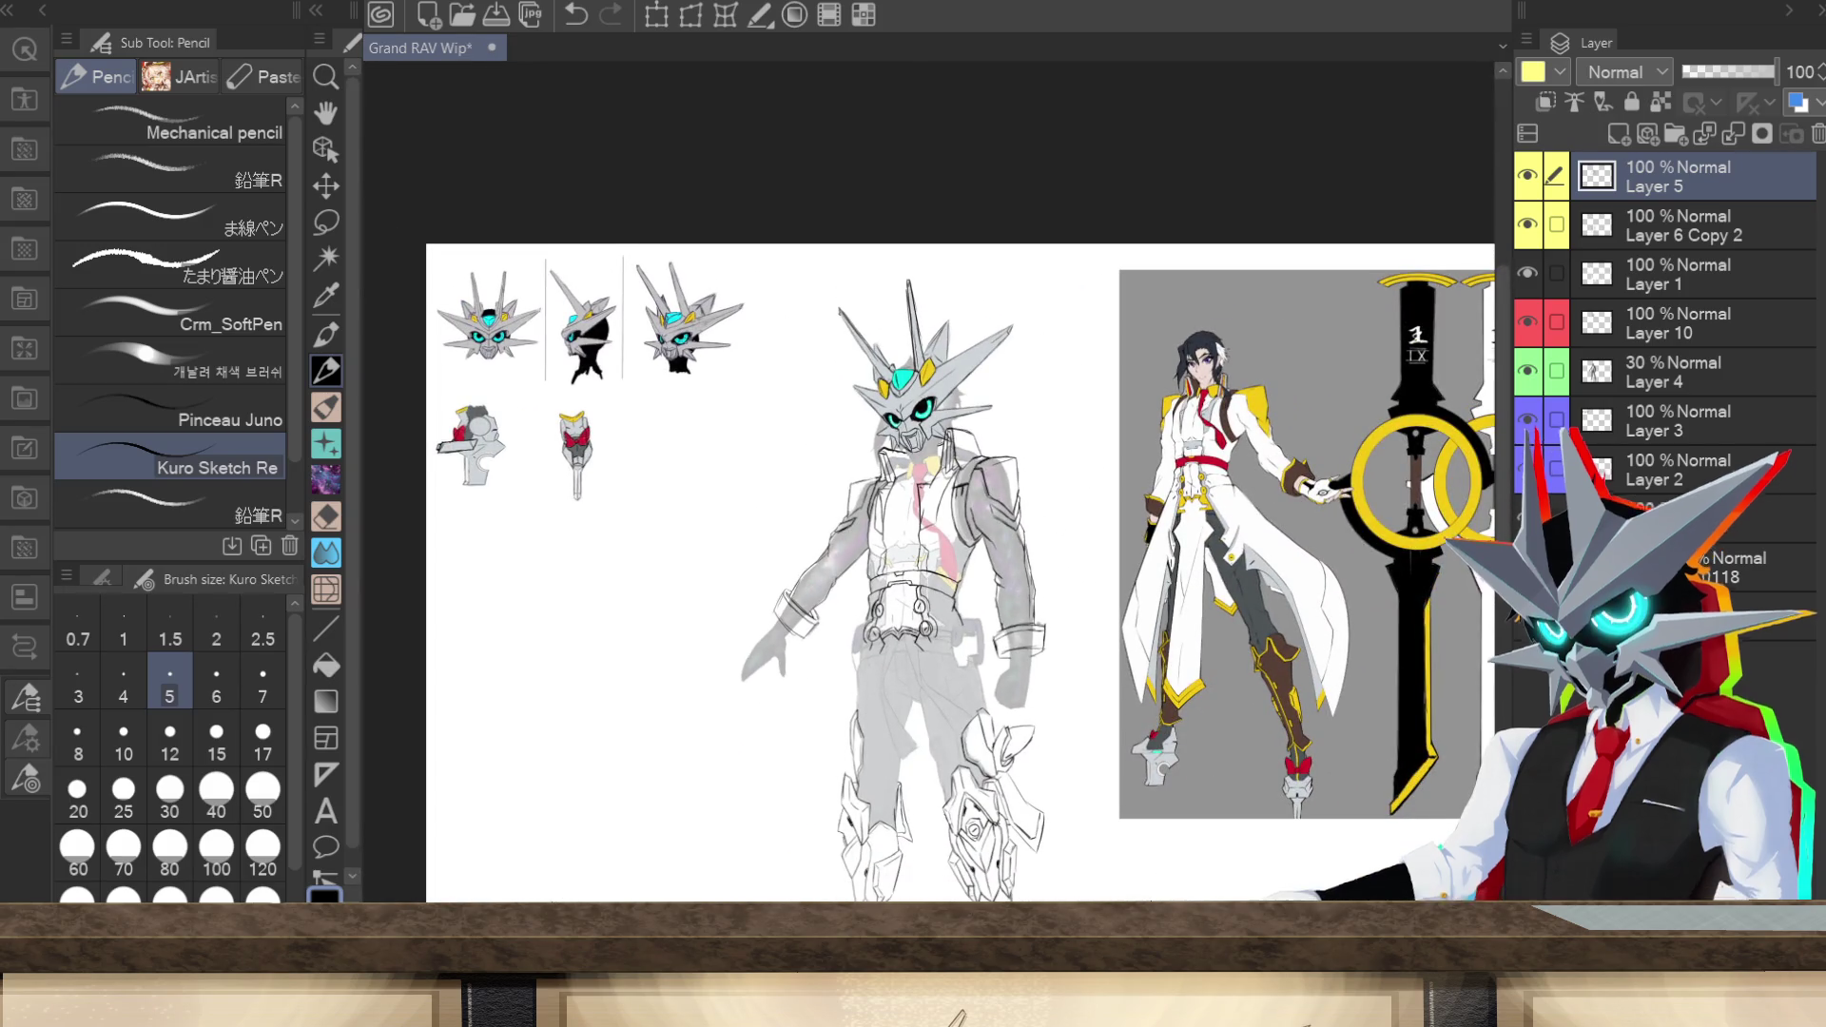
key("ctrl+plus")
key("ctrl+plus")
key("ctrl+plus")
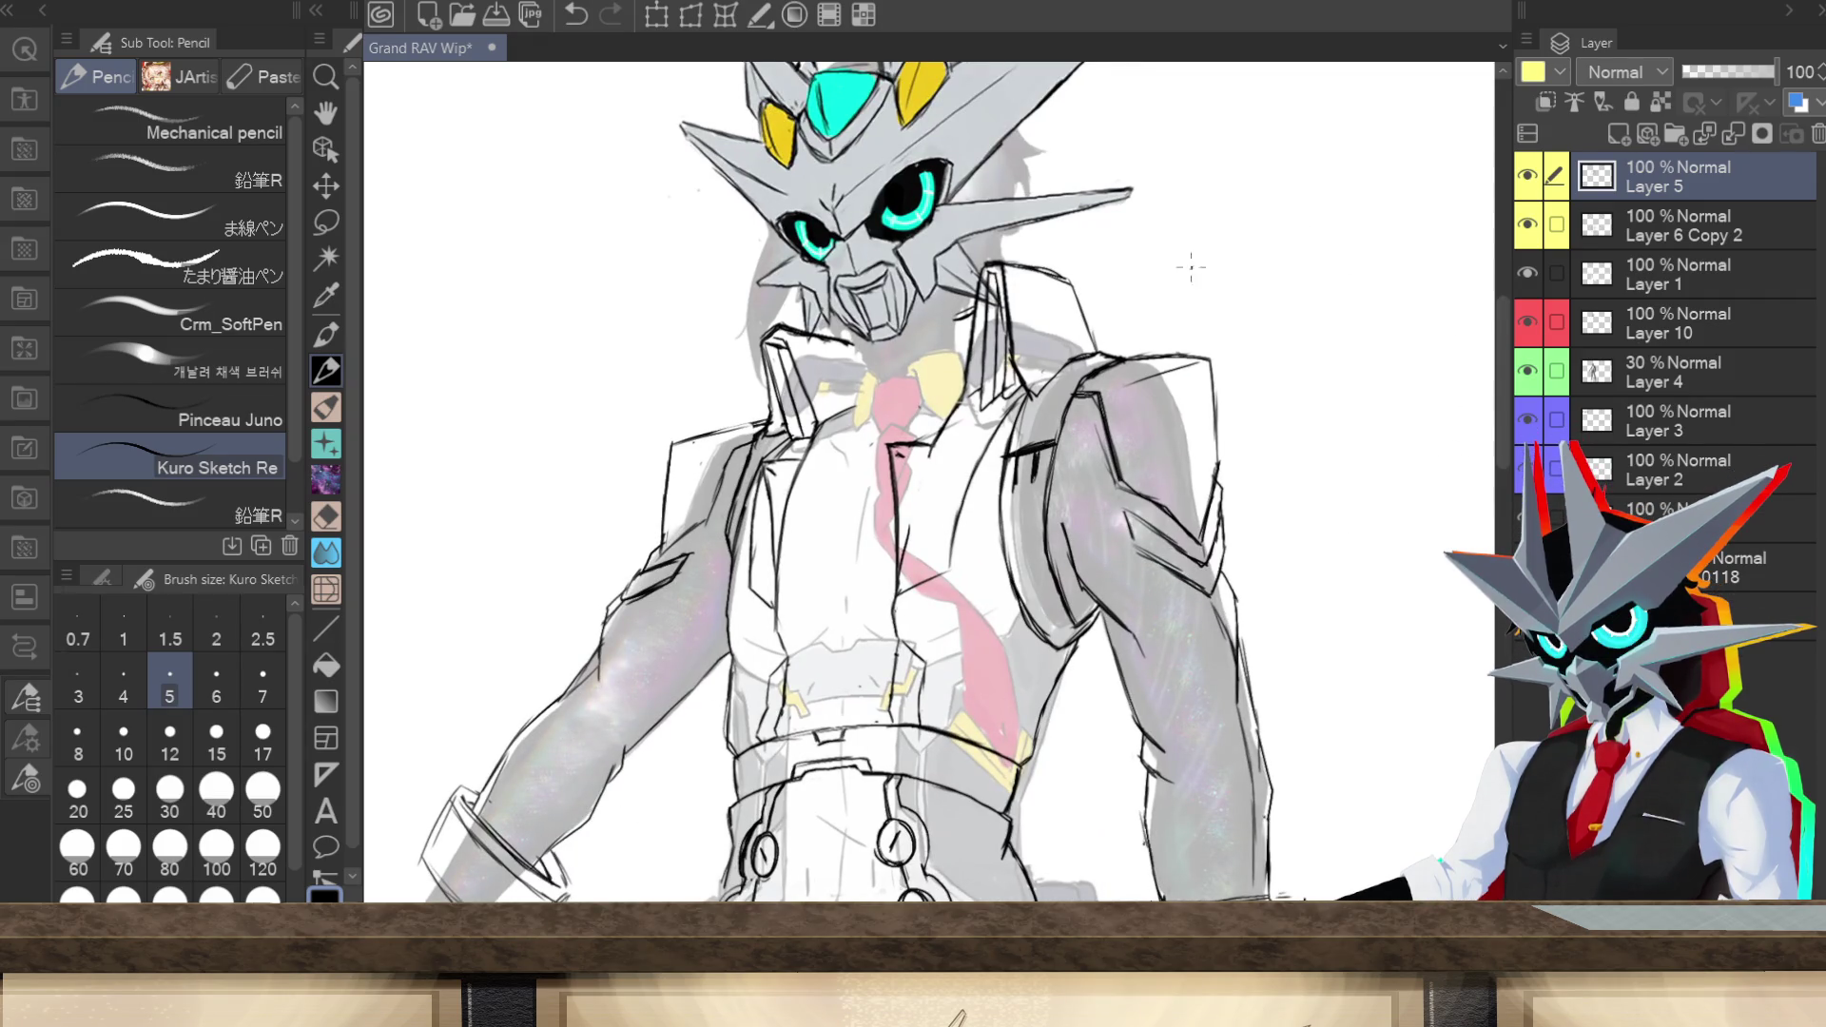
Step: Replace the shoulder top with a sloped line, erase the corner, and add a vertical edge line
key("ctrl+z")
key("ctrl+z")
key("ctrl+z")
key("ctrl+z")
left_click_drag(1219, 352, 1218, 459)
key("ctrl+z")
left_click_drag(1218, 358, 1178, 375)
left_click_drag(1219, 357, 1227, 390)
left_click_drag(1218, 429, 1221, 458)
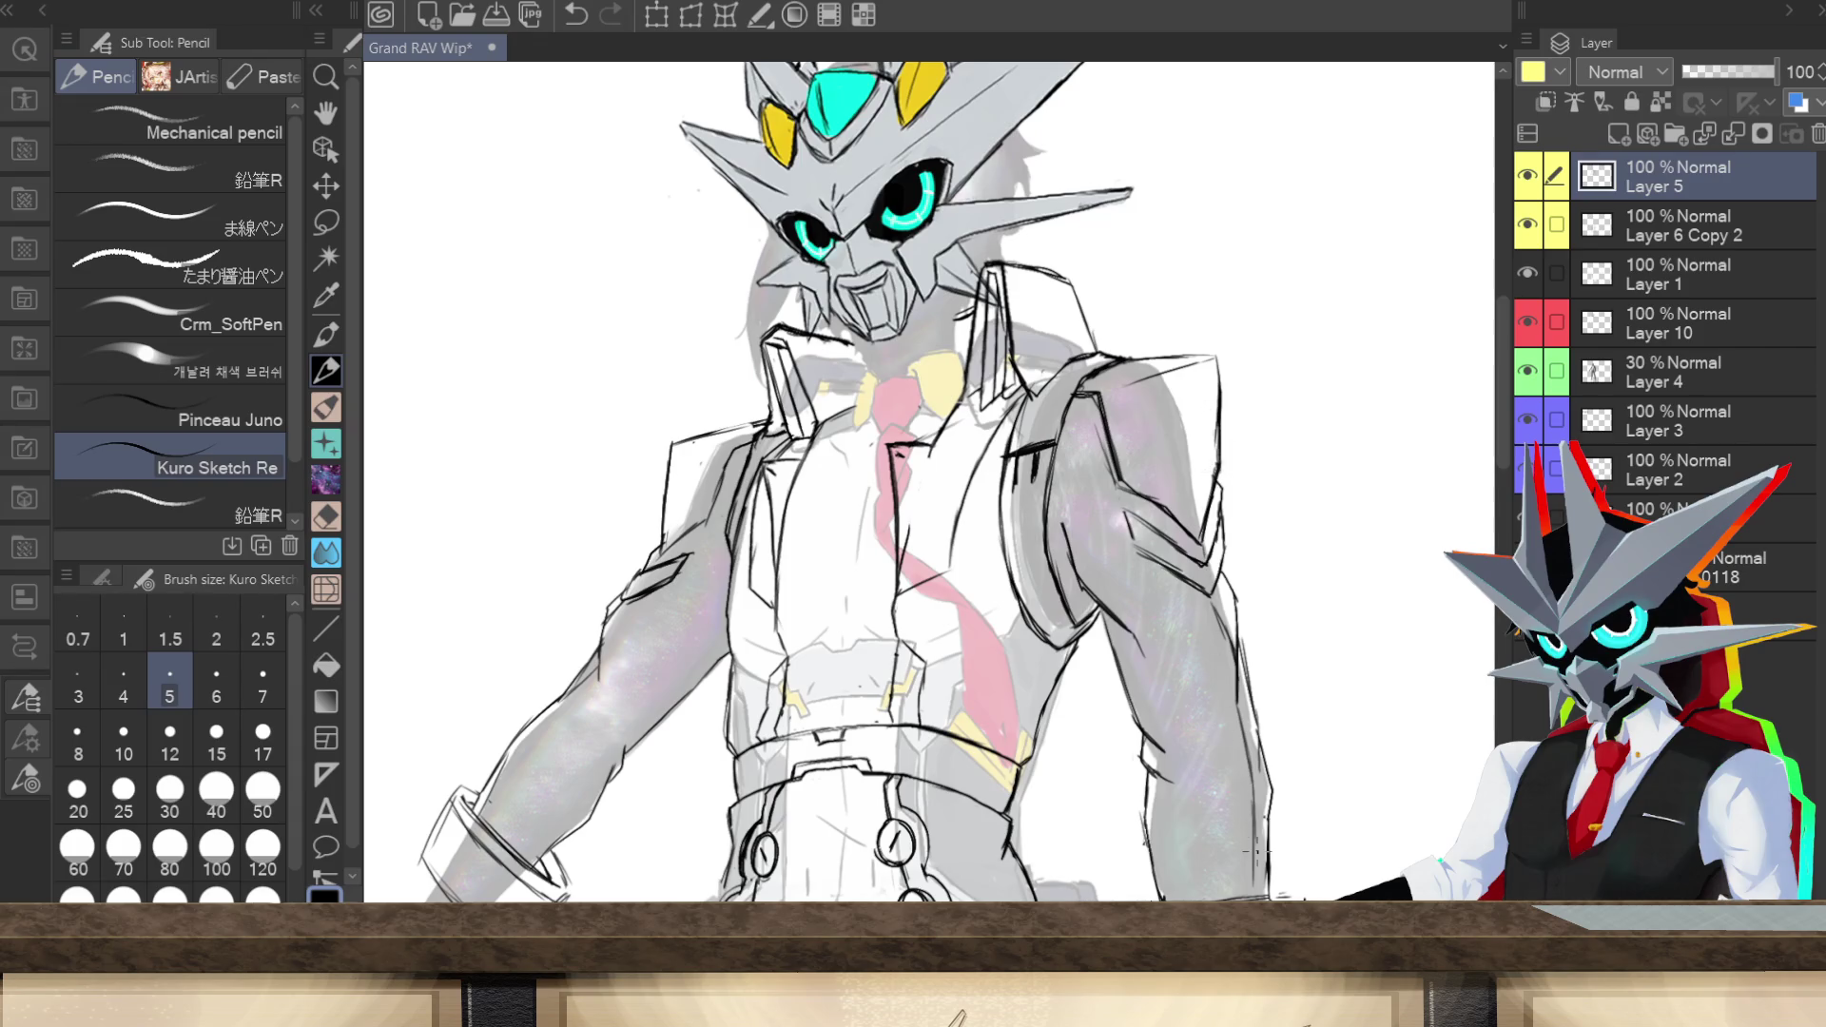
scroll(913, 519, "up", 5)
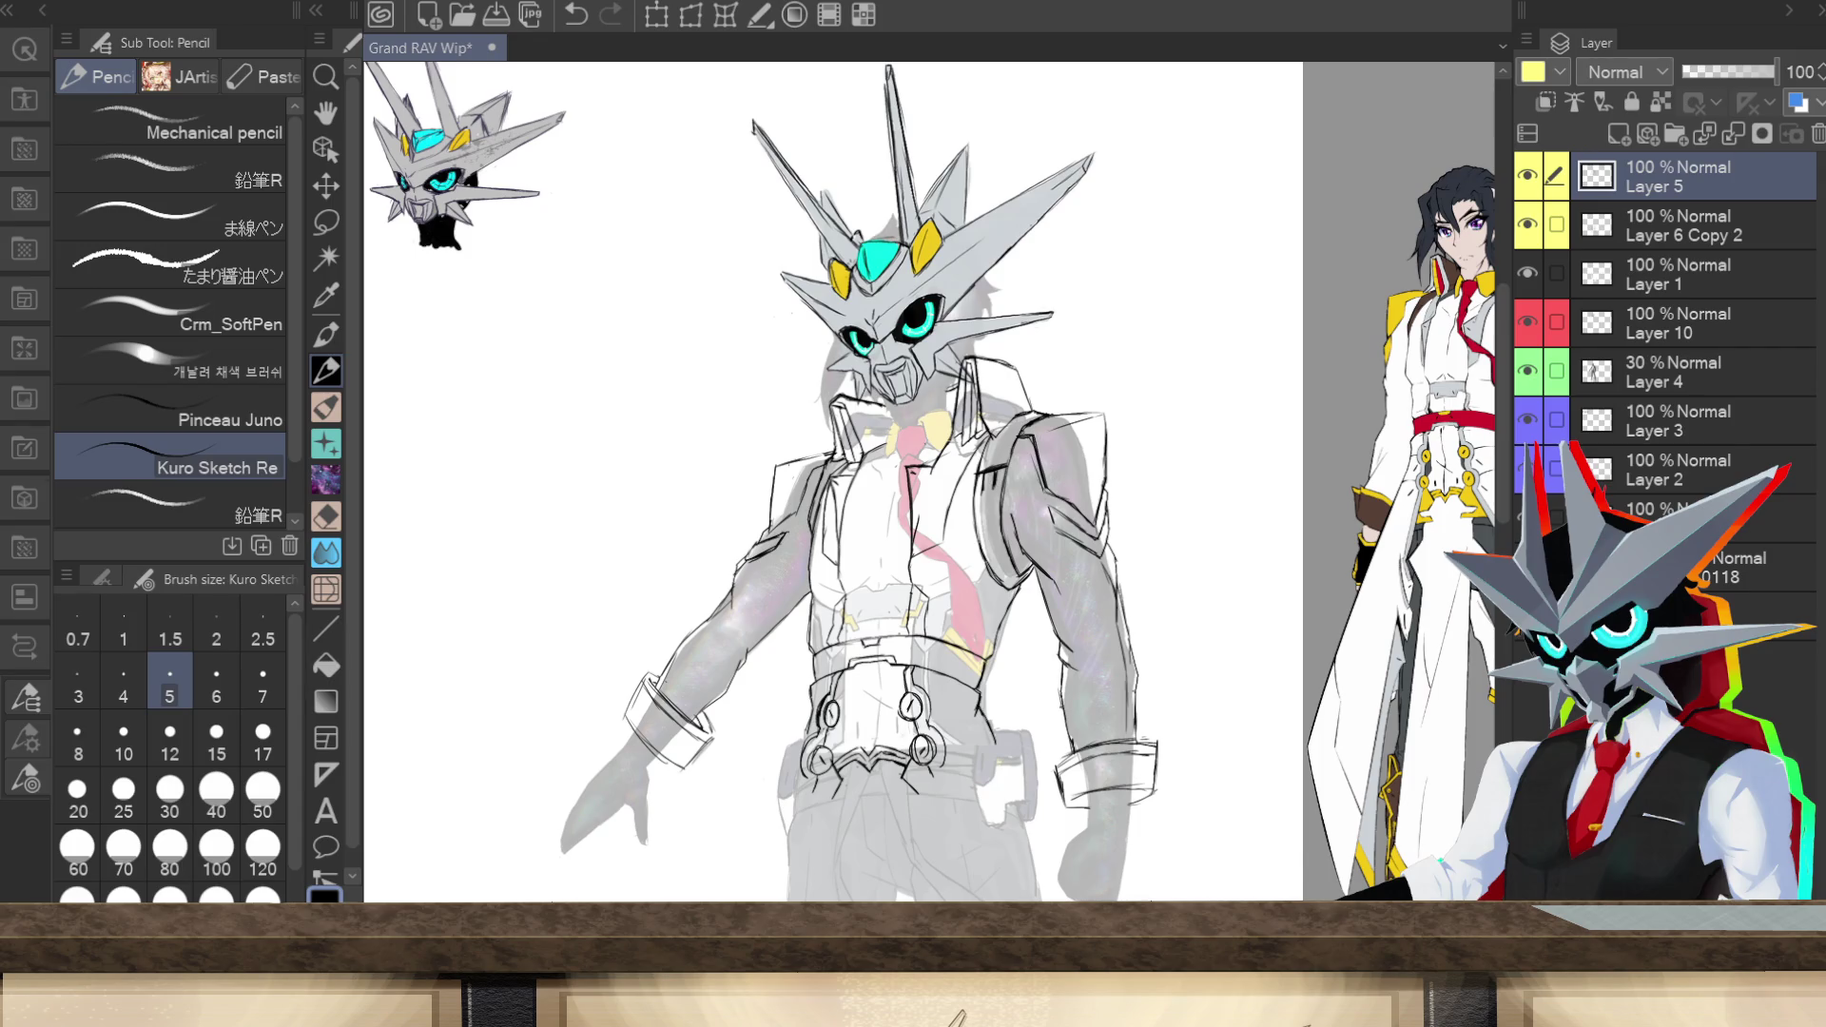
scroll(932, 480, "down", 5)
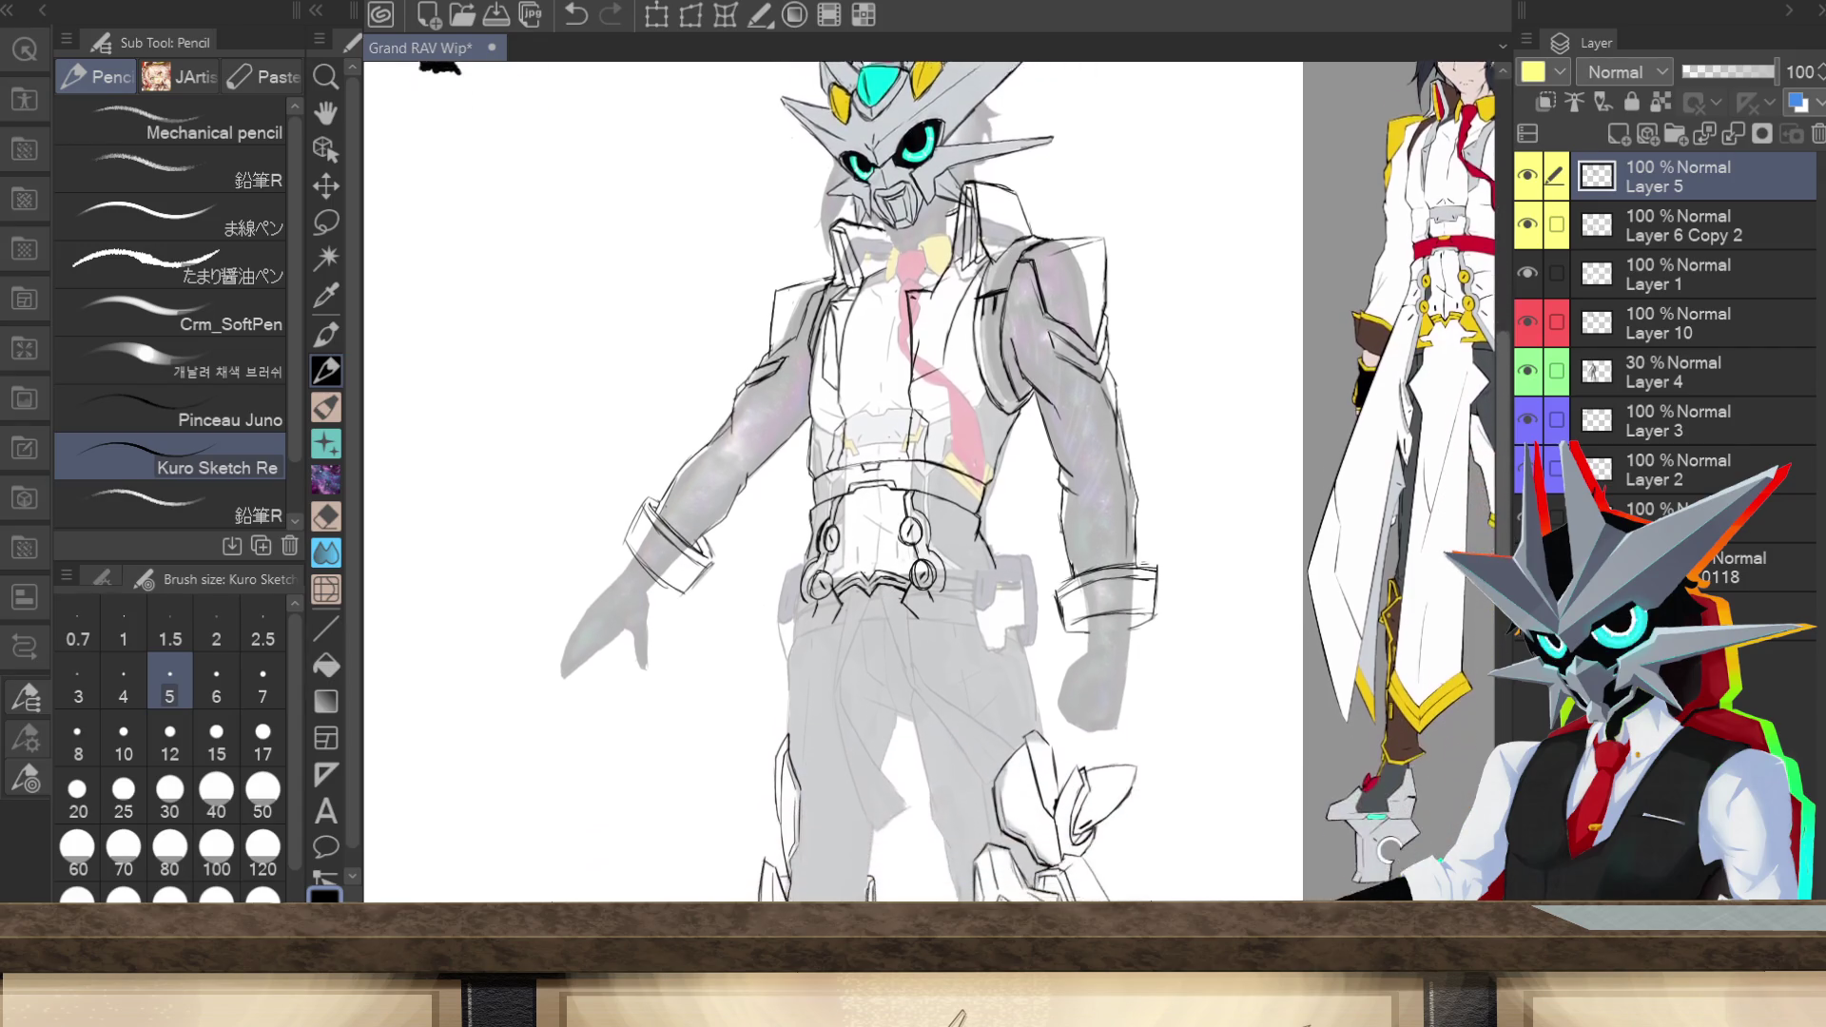
scroll(932, 480, "up", 4)
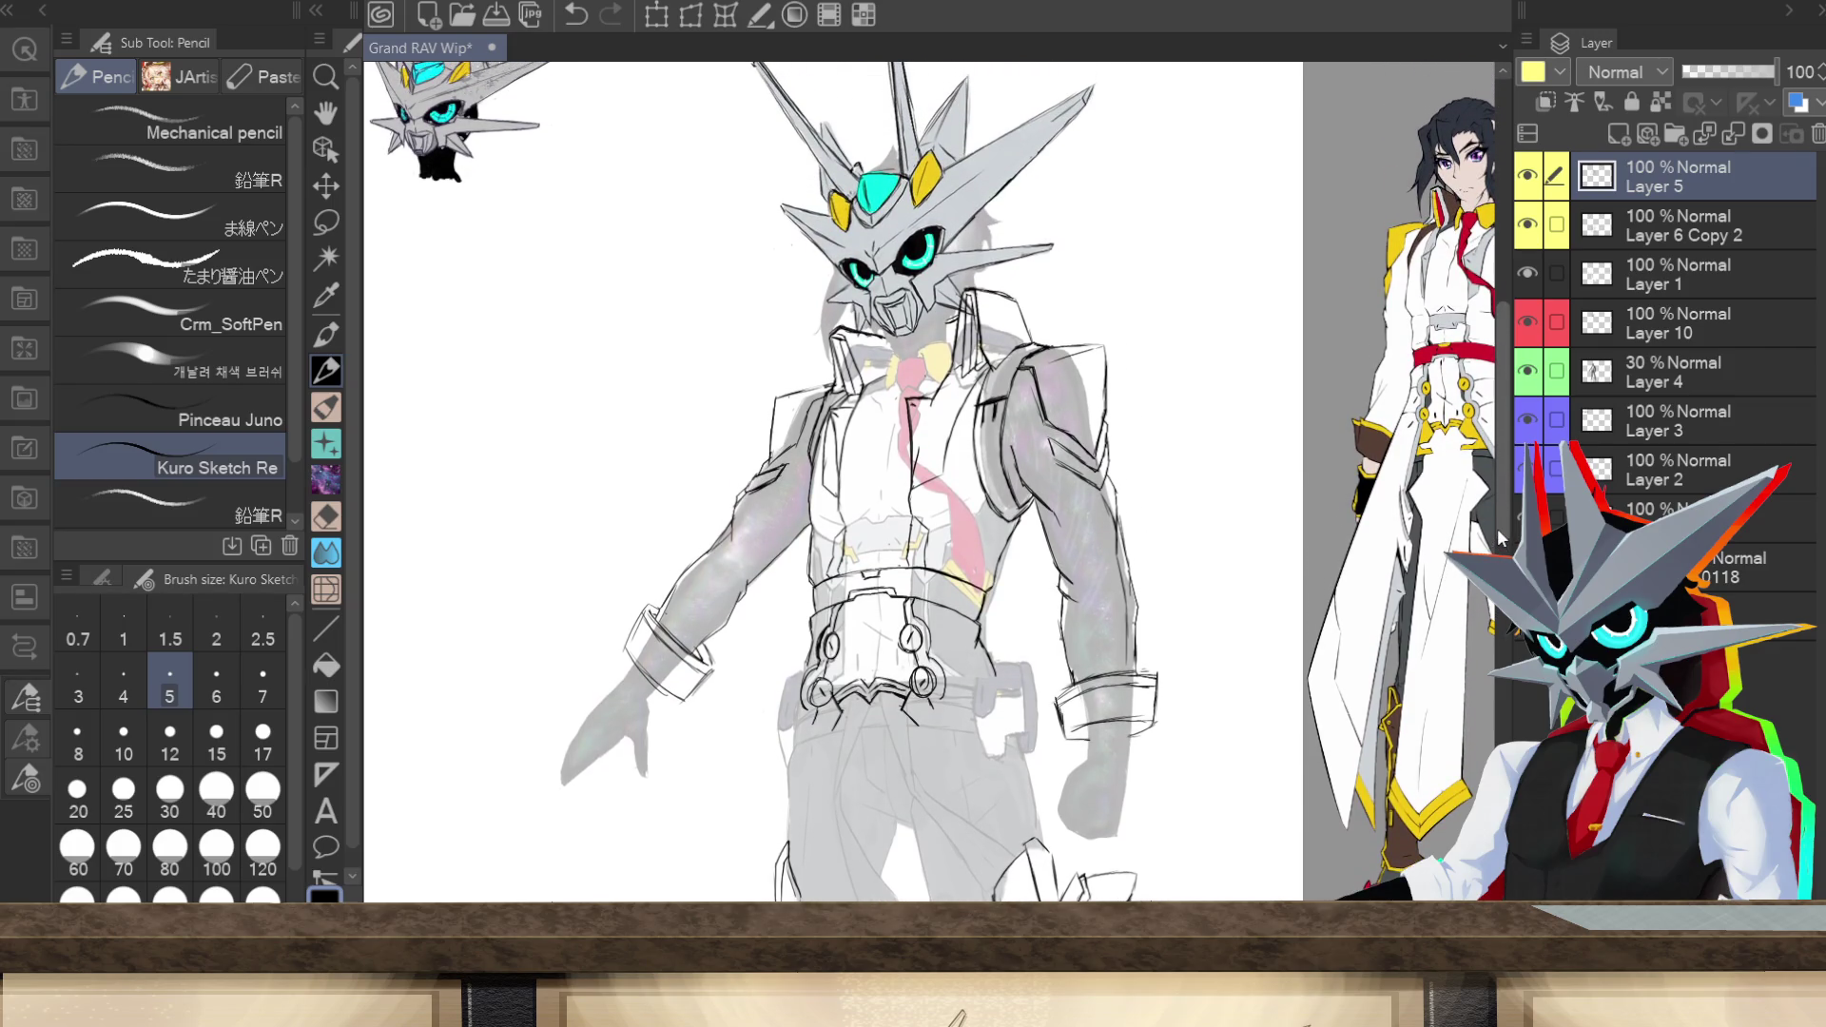
mouse_move(709, 637)
left_mouse_down()
mouse_move(695, 652)
mouse_move(715, 647)
left_mouse_up()
key("ctrl+z")
key("ctrl+z")
key("ctrl+z")
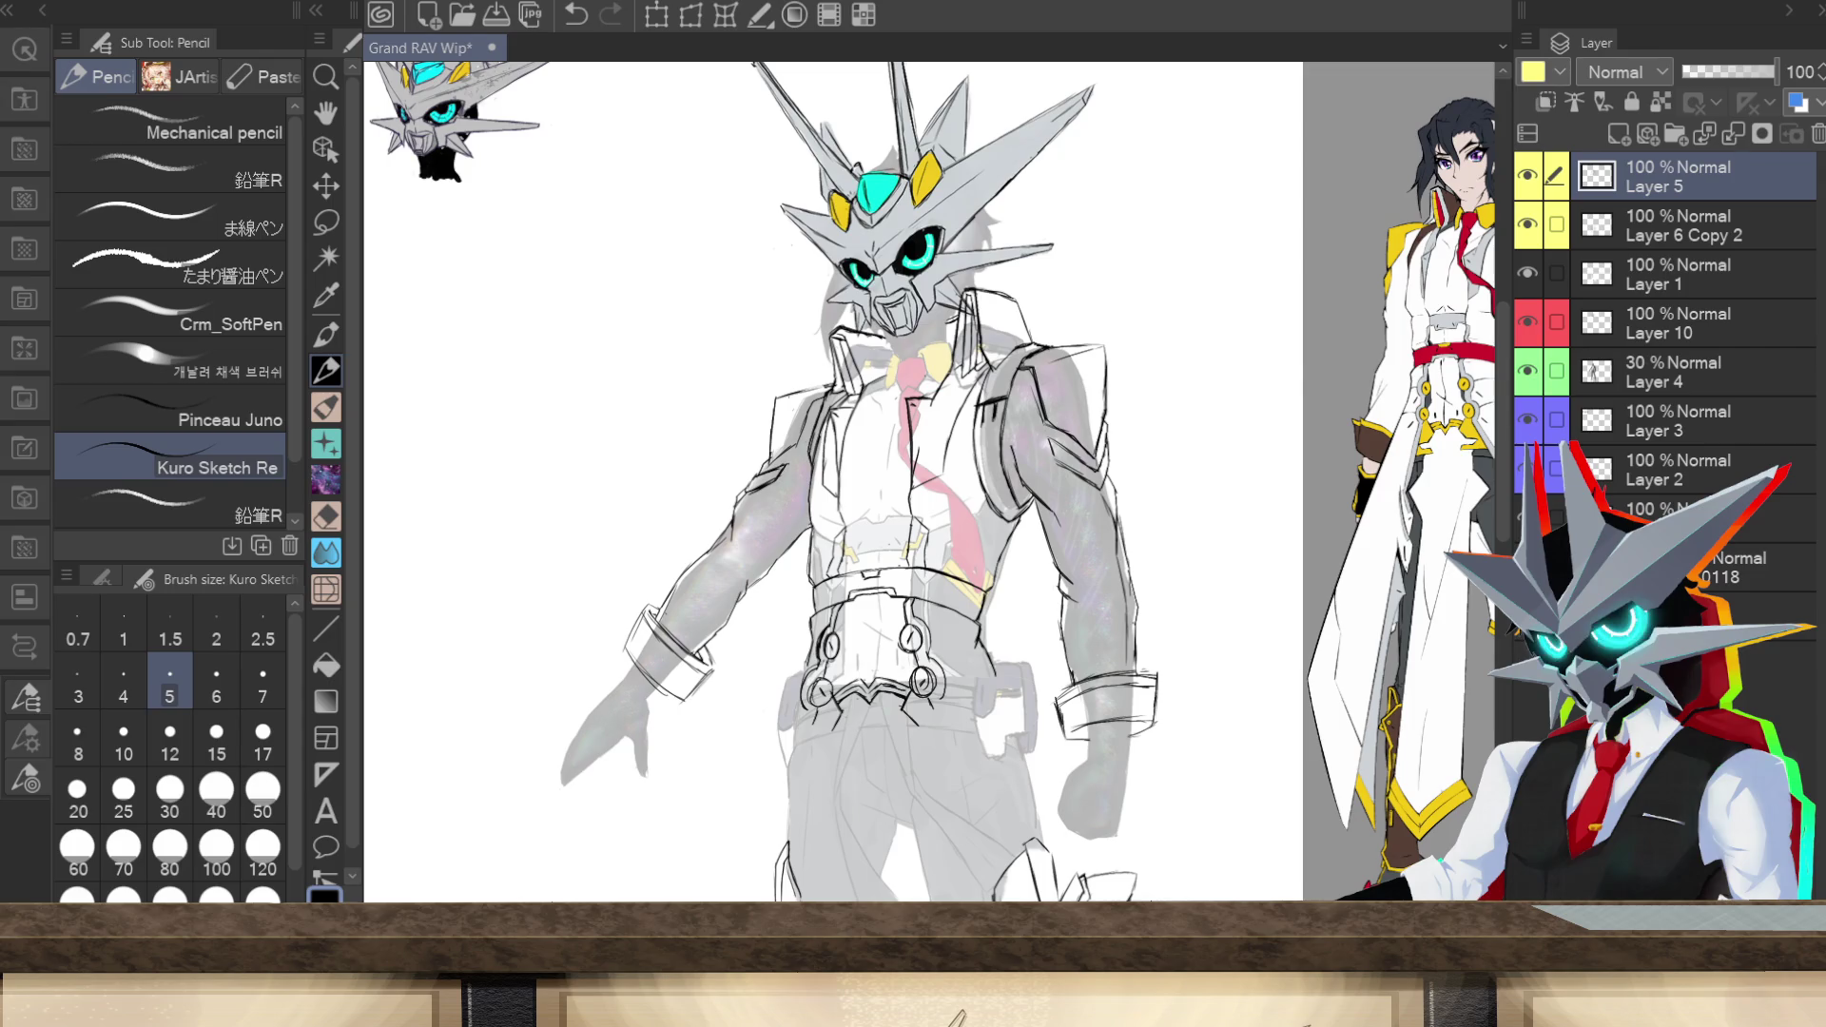
scroll(933, 528, "down", 5)
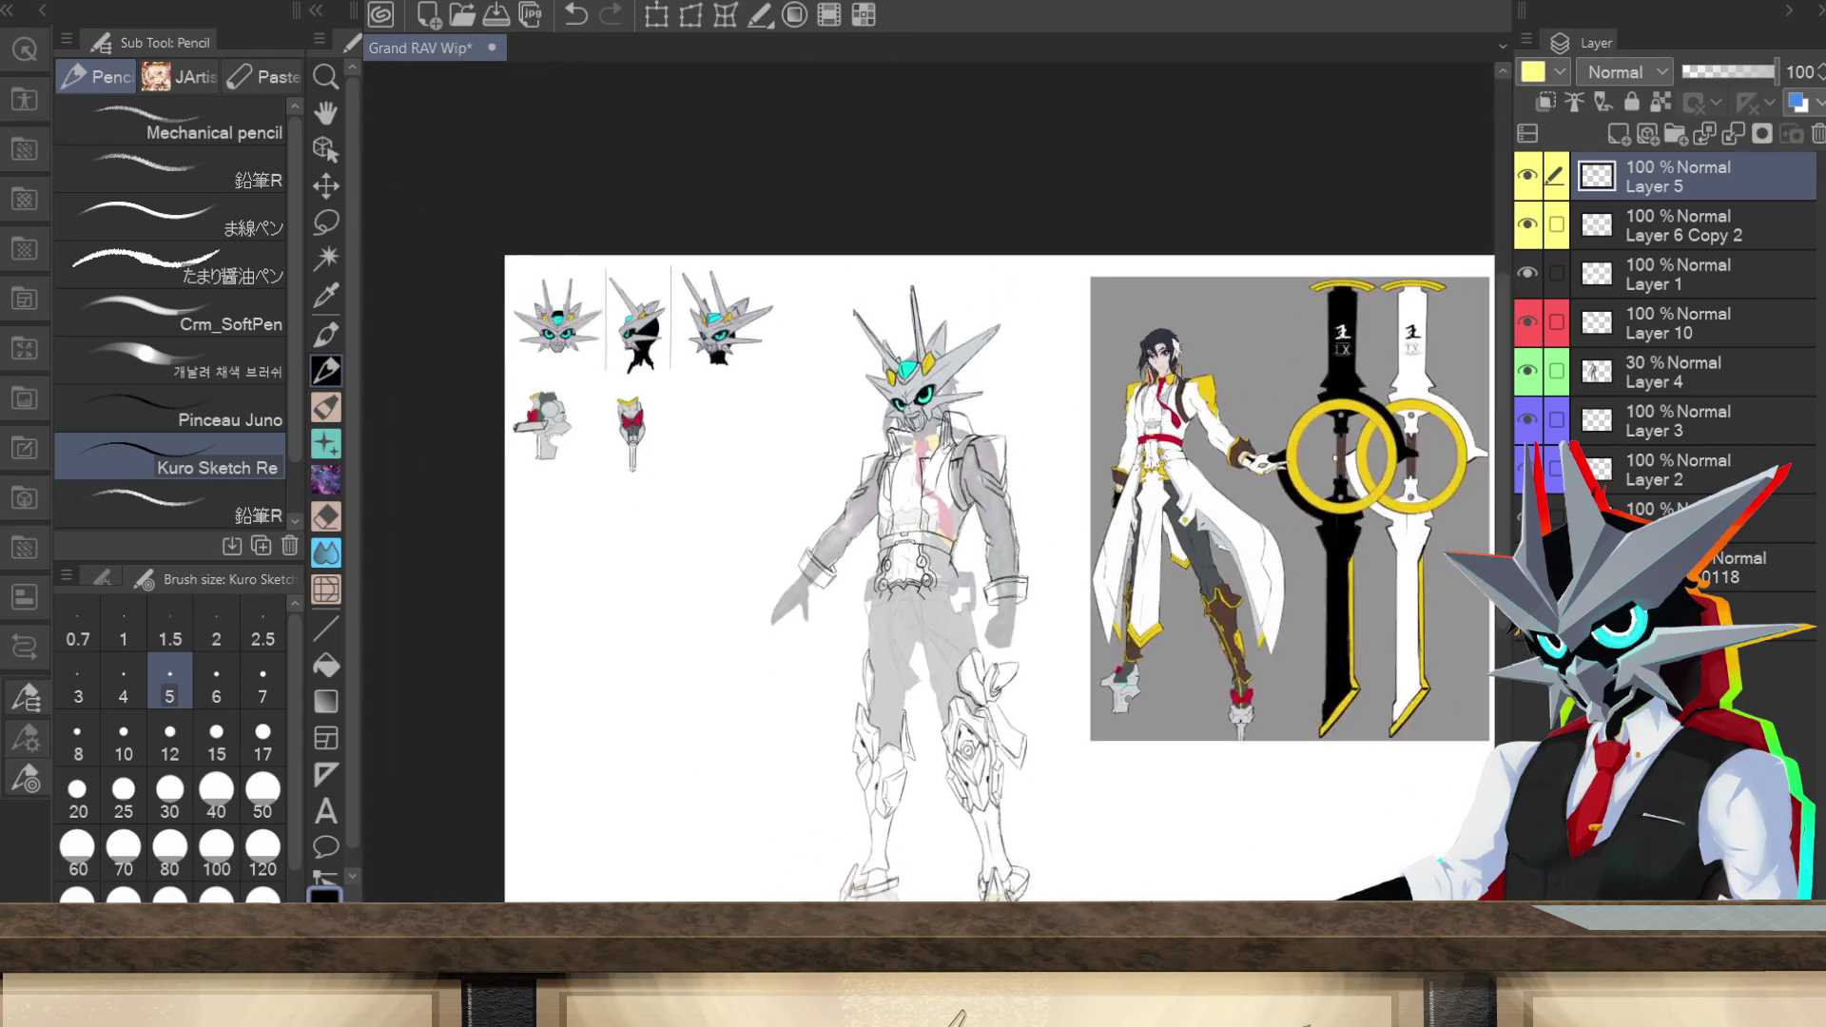
scroll(935, 551, "up", 5)
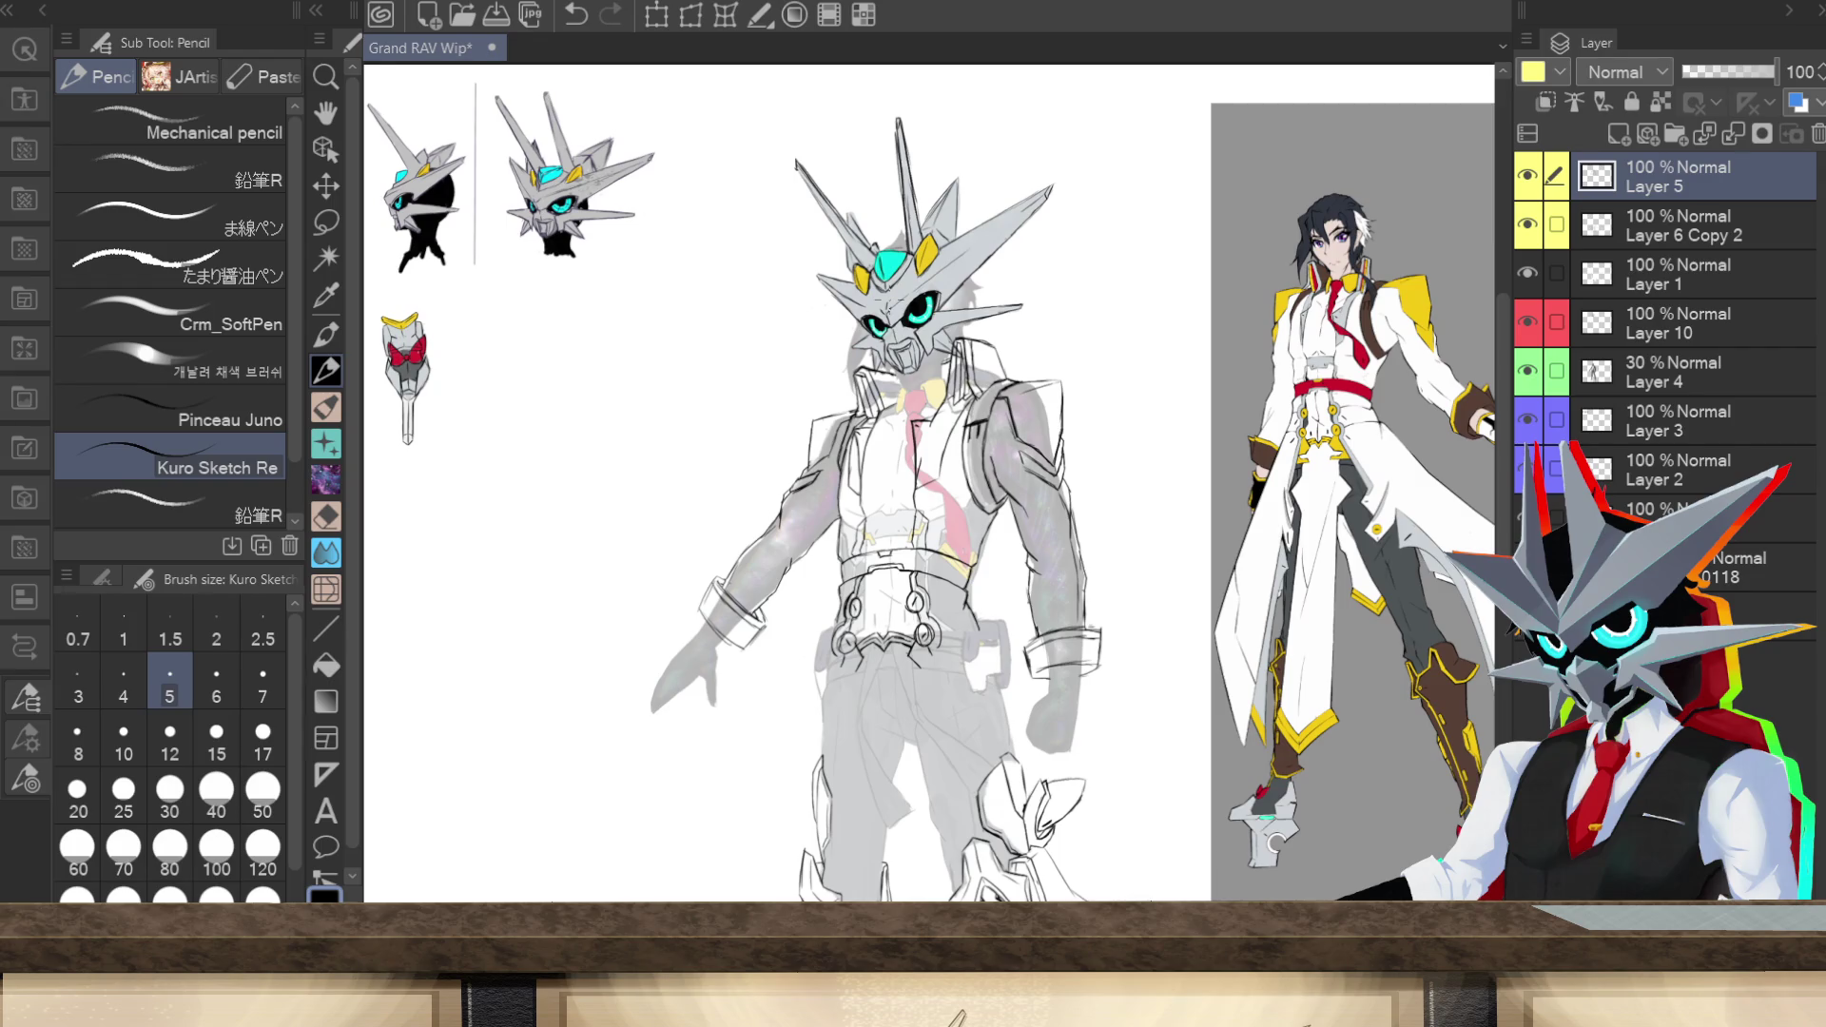
scroll(938, 481, "down", 3)
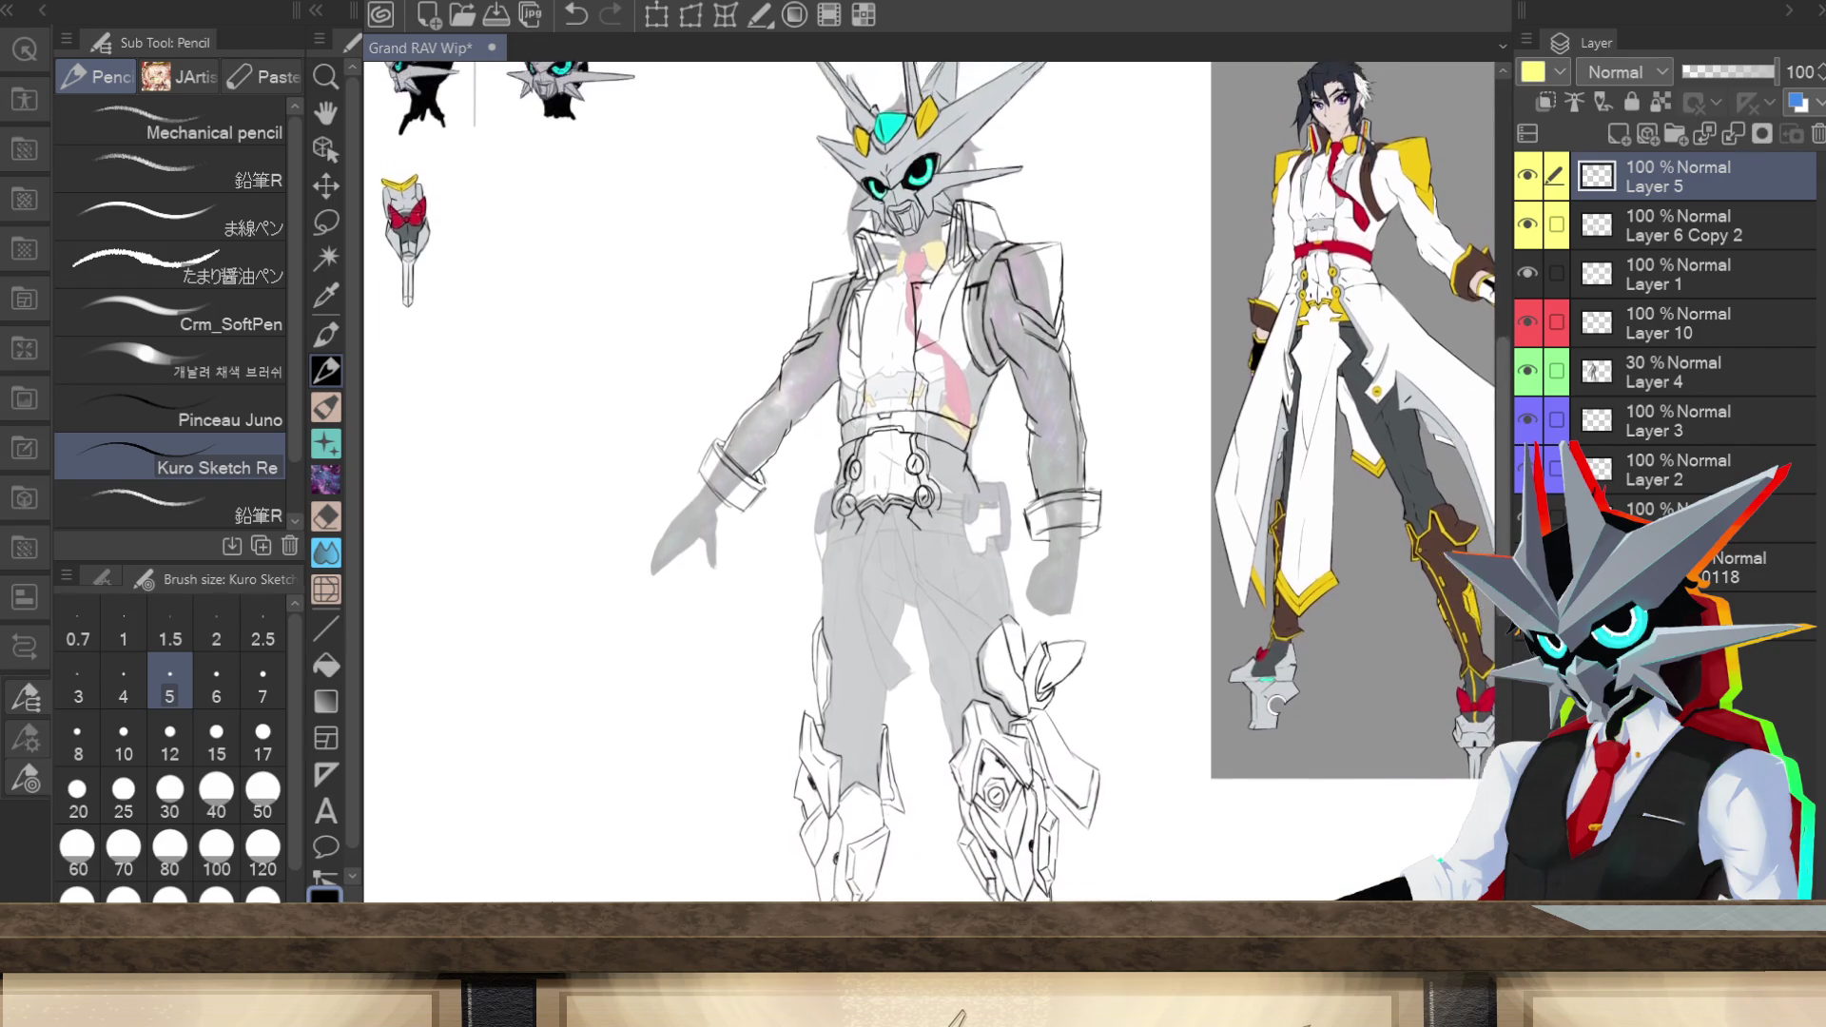
scroll(939, 480, "up", 2)
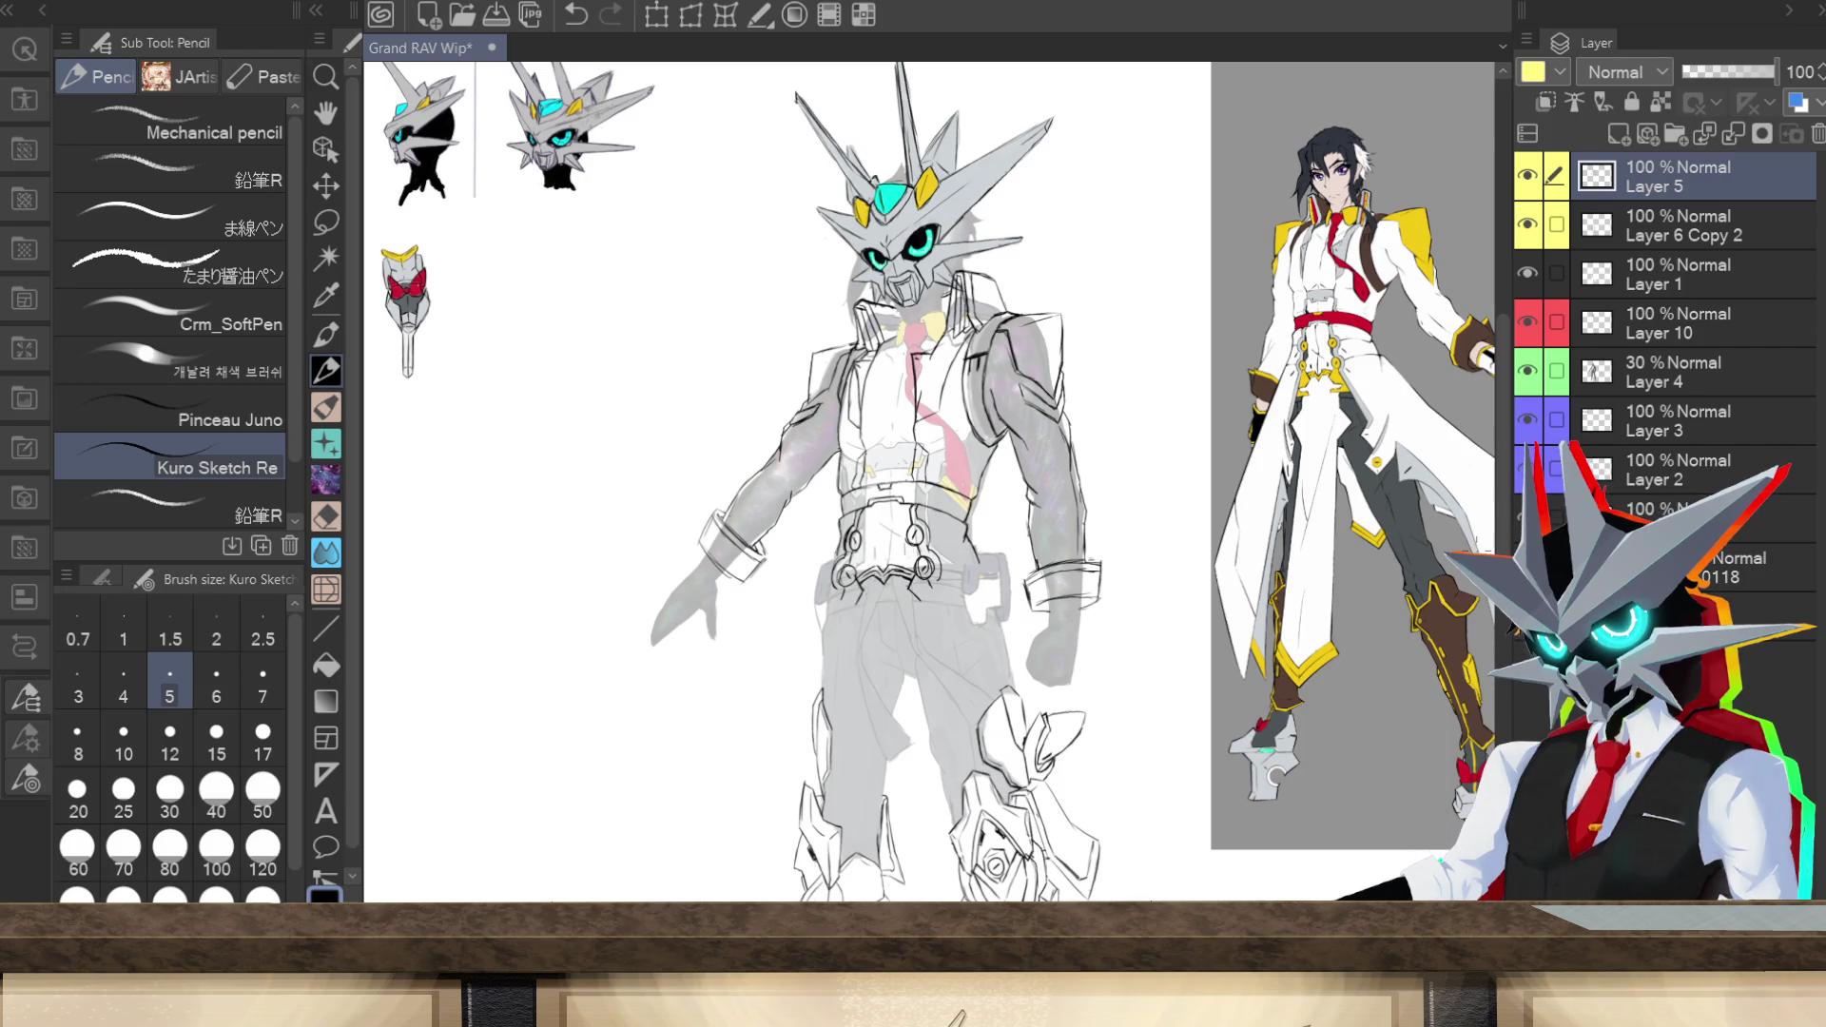
scroll(957, 554, "up", 5)
scroll(928, 481, "right", 4)
Step: Sketch a curved C emblem with detail marks on the right shoulder armor, then lasso it
left_click_drag(1504, 459, 1497, 409)
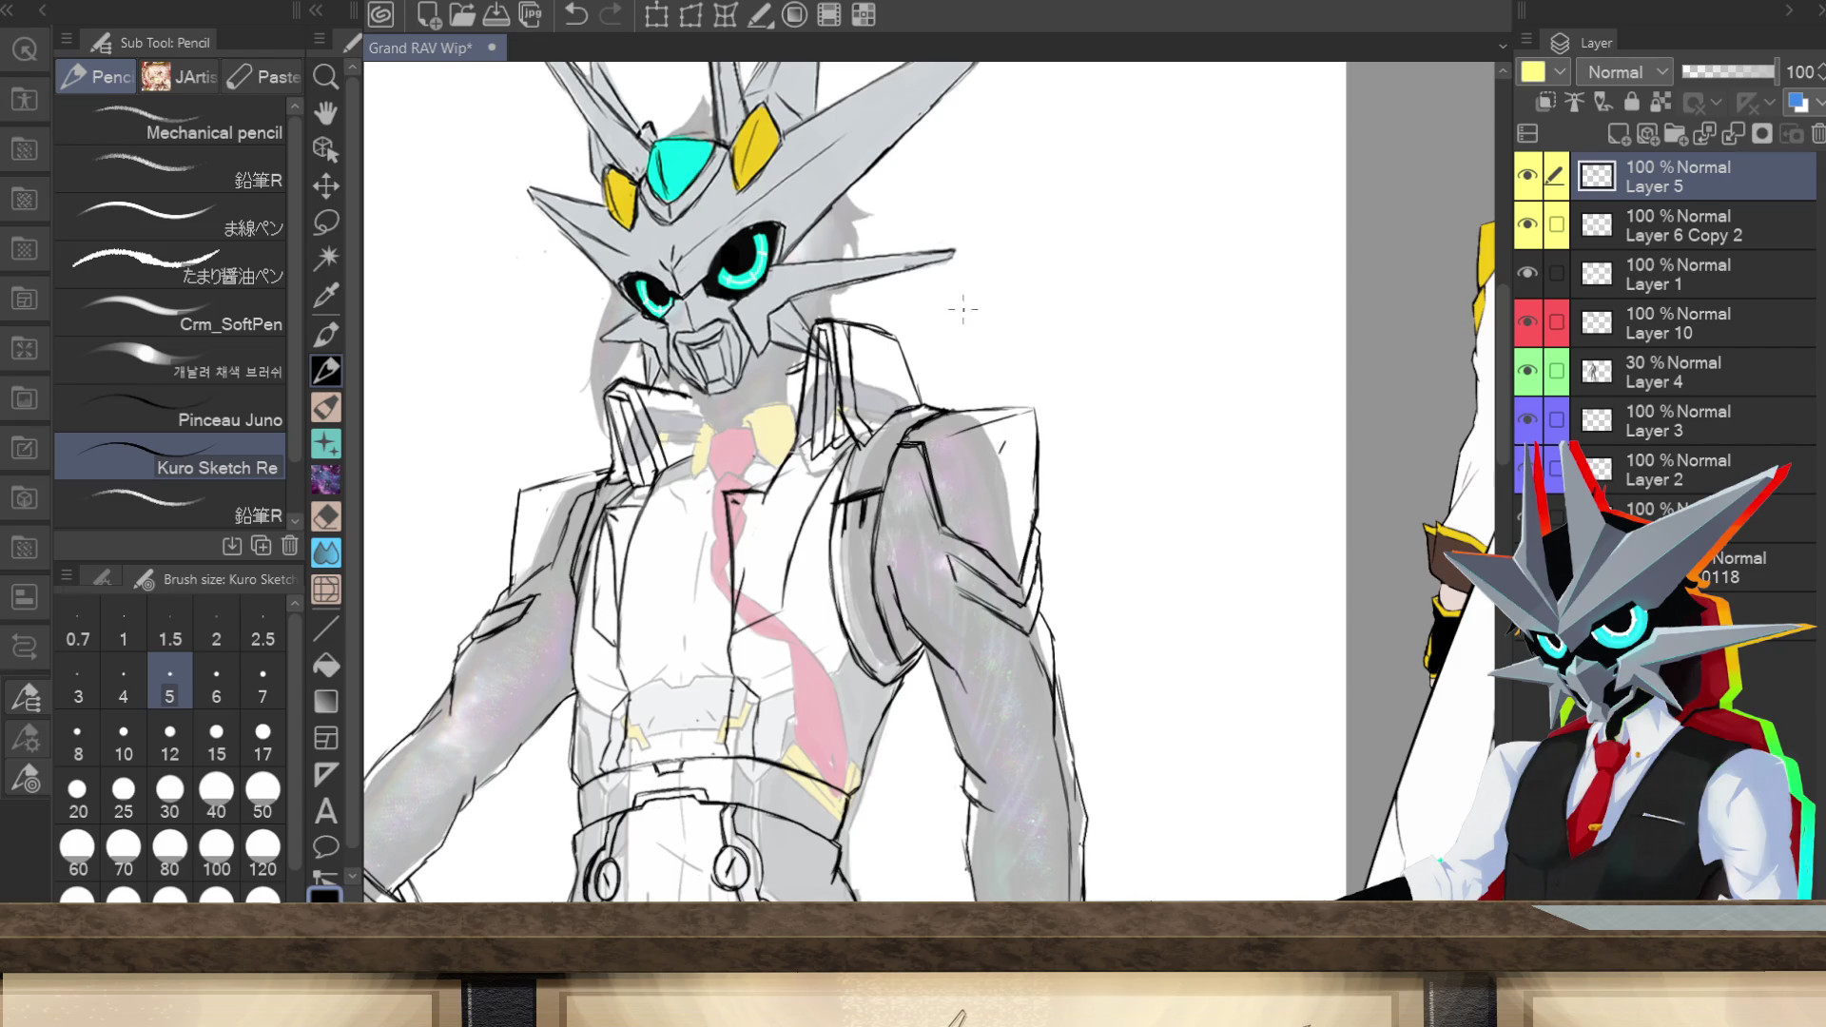
mouse_move(999, 506)
left_mouse_down()
mouse_move(980, 471)
mouse_move(999, 449)
mouse_move(960, 476)
mouse_move(962, 498)
mouse_move(1001, 514)
mouse_move(966, 517)
mouse_move(962, 483)
left_mouse_up()
left_click_drag(979, 439, 1010, 438)
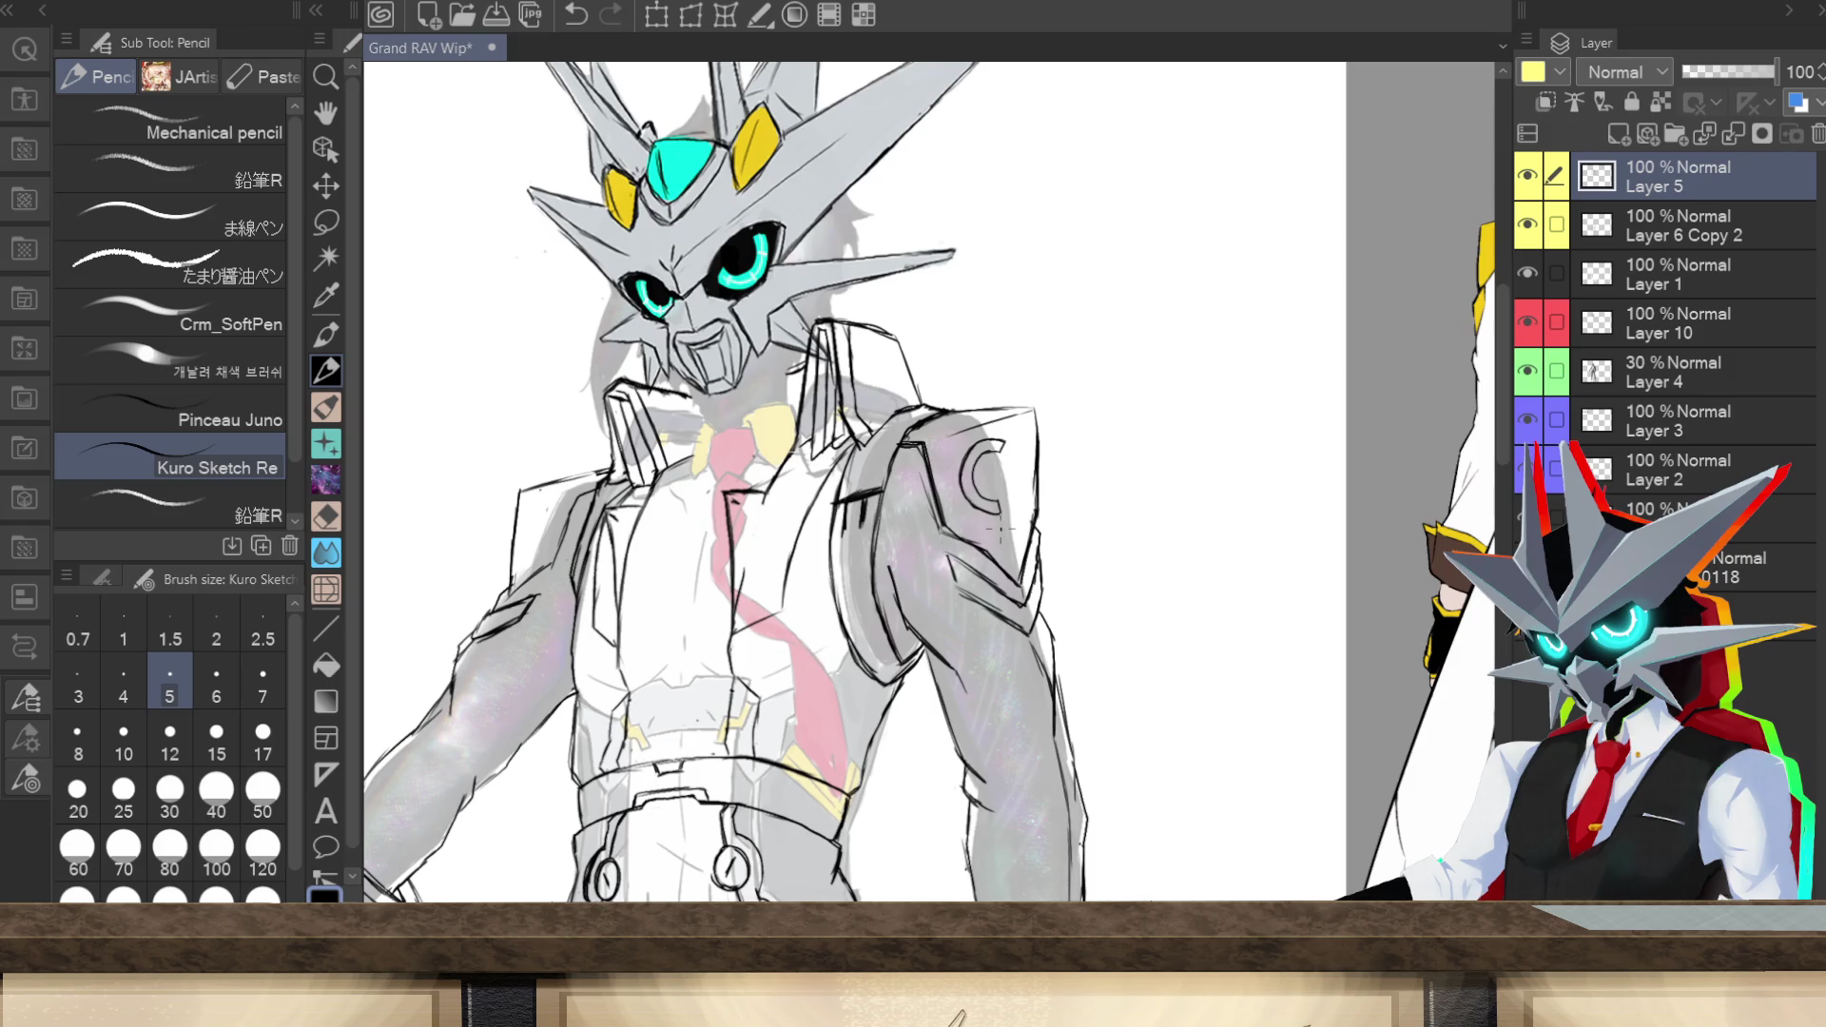
left_click_drag(1001, 514, 1012, 556)
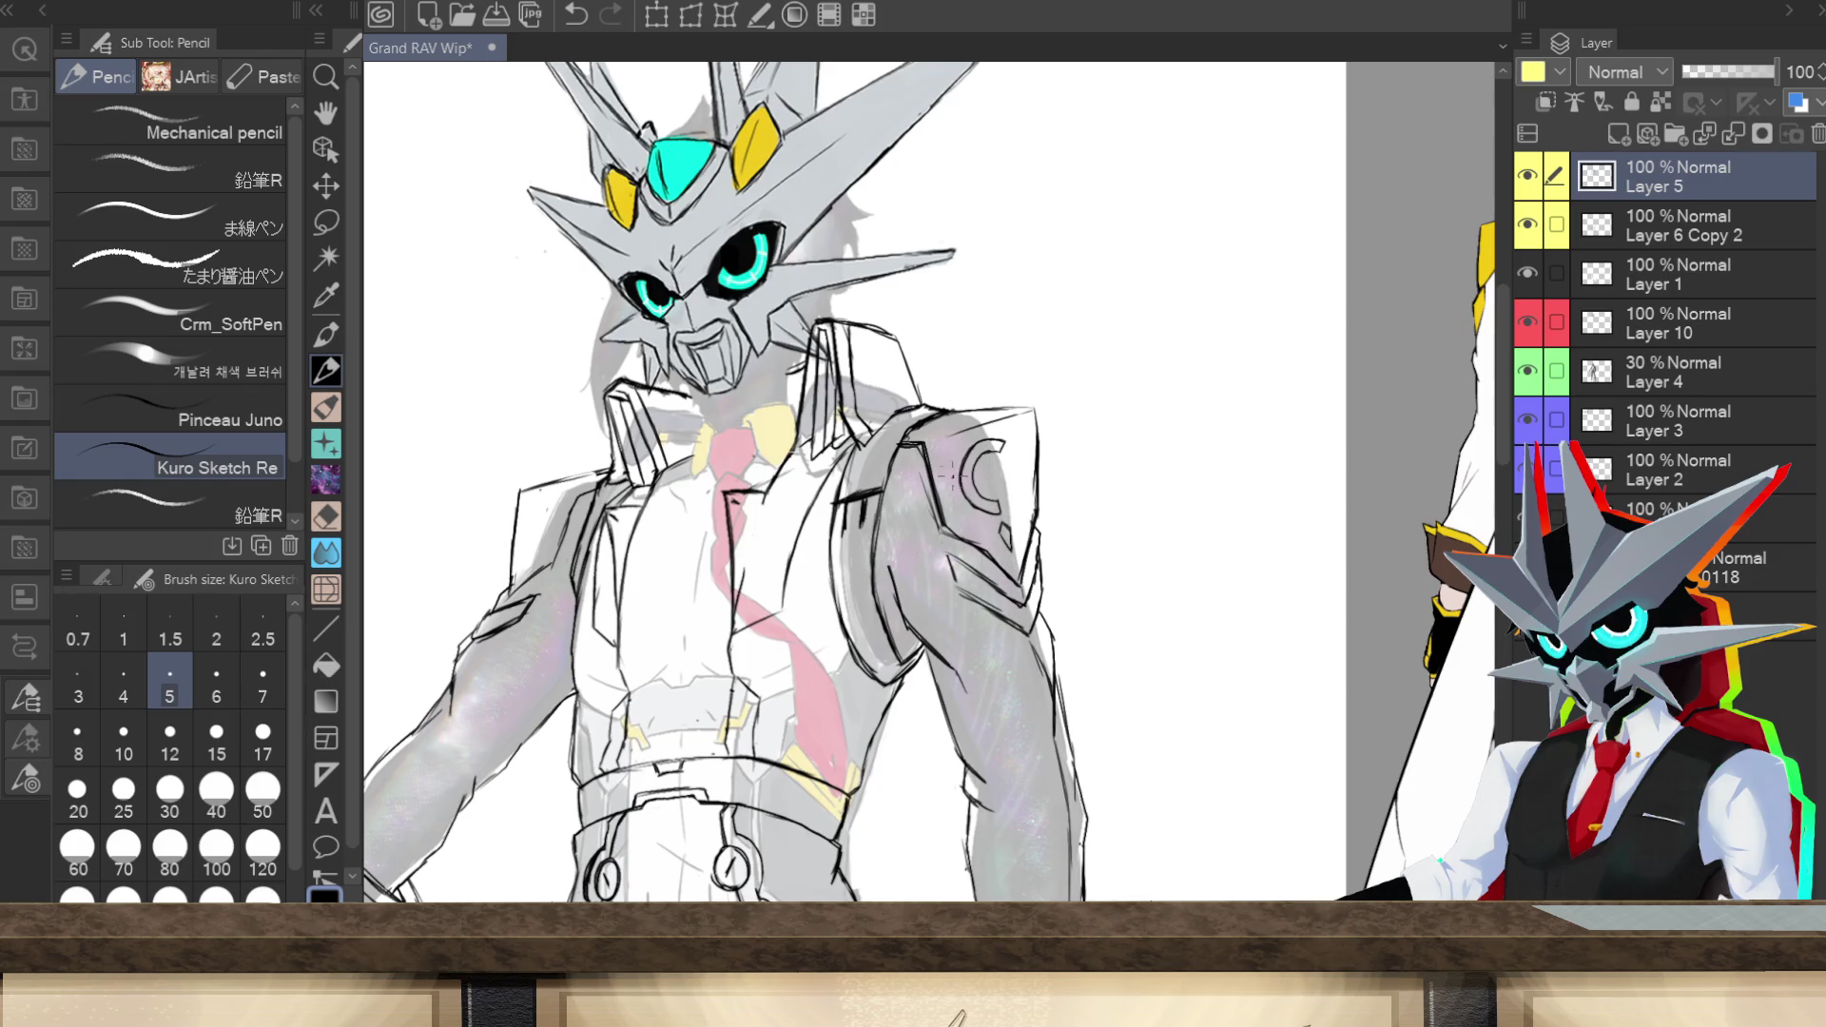
mouse_move(996, 523)
left_mouse_down()
mouse_move(992, 544)
mouse_move(957, 479)
left_mouse_up()
left_click(326, 221)
mouse_move(1018, 430)
left_mouse_down()
mouse_move(984, 426)
mouse_move(957, 453)
mouse_move(972, 521)
mouse_move(1020, 560)
mouse_move(1014, 430)
mouse_move(1027, 436)
mouse_move(987, 499)
mouse_move(995, 486)
left_mouse_up()
Step: Shrink the C emblem on the shoulder and commit the transform
left_click(998, 616)
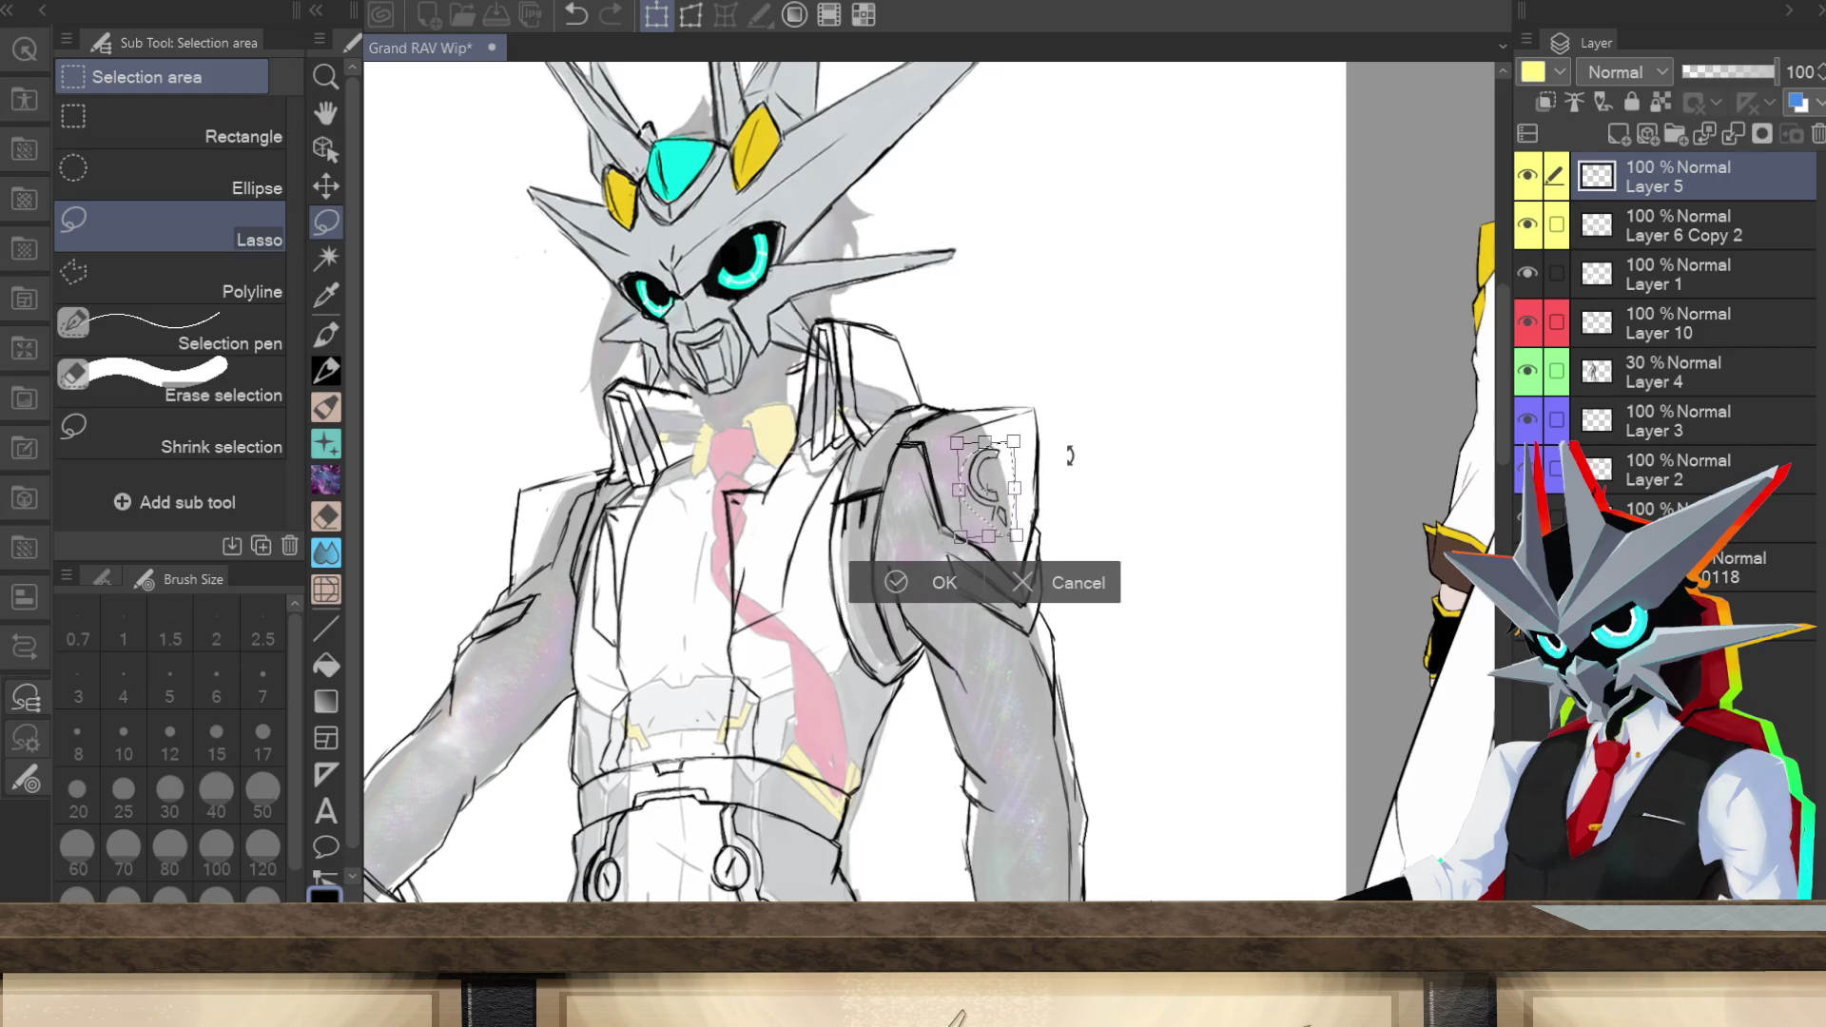
left_click(946, 581)
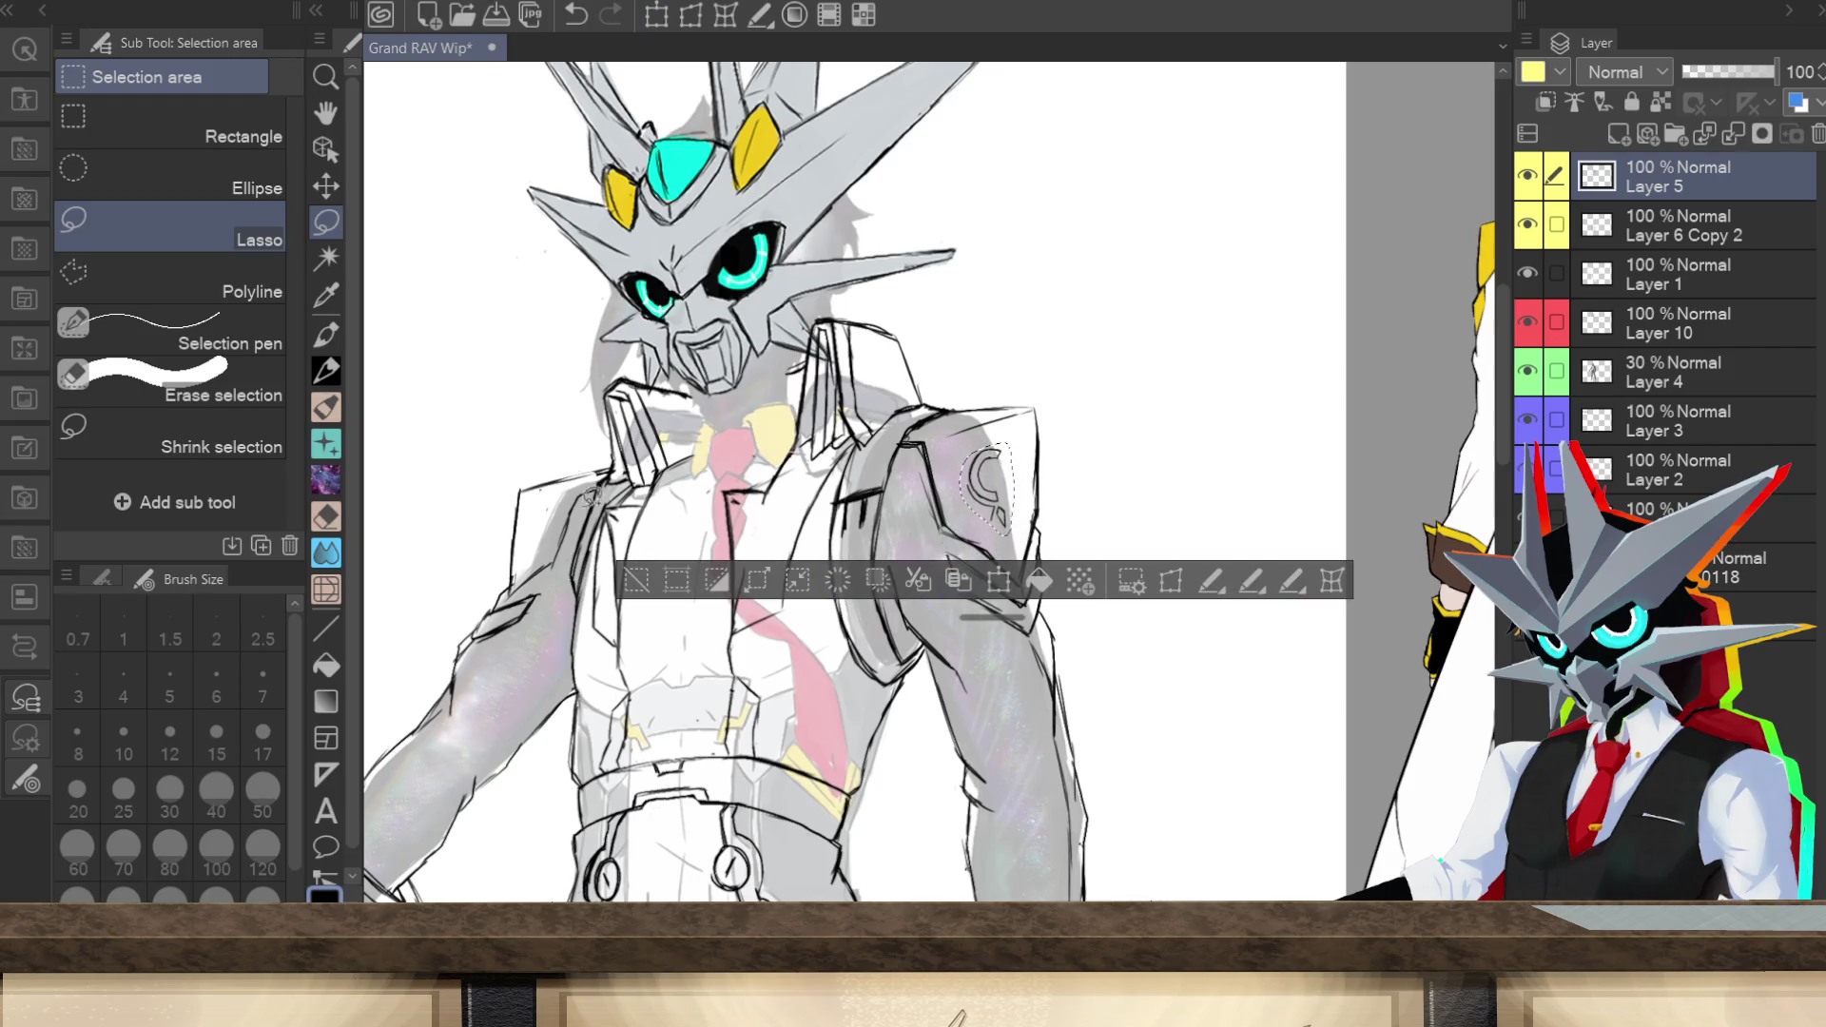
key("ctrl+d")
left_click(338, 375)
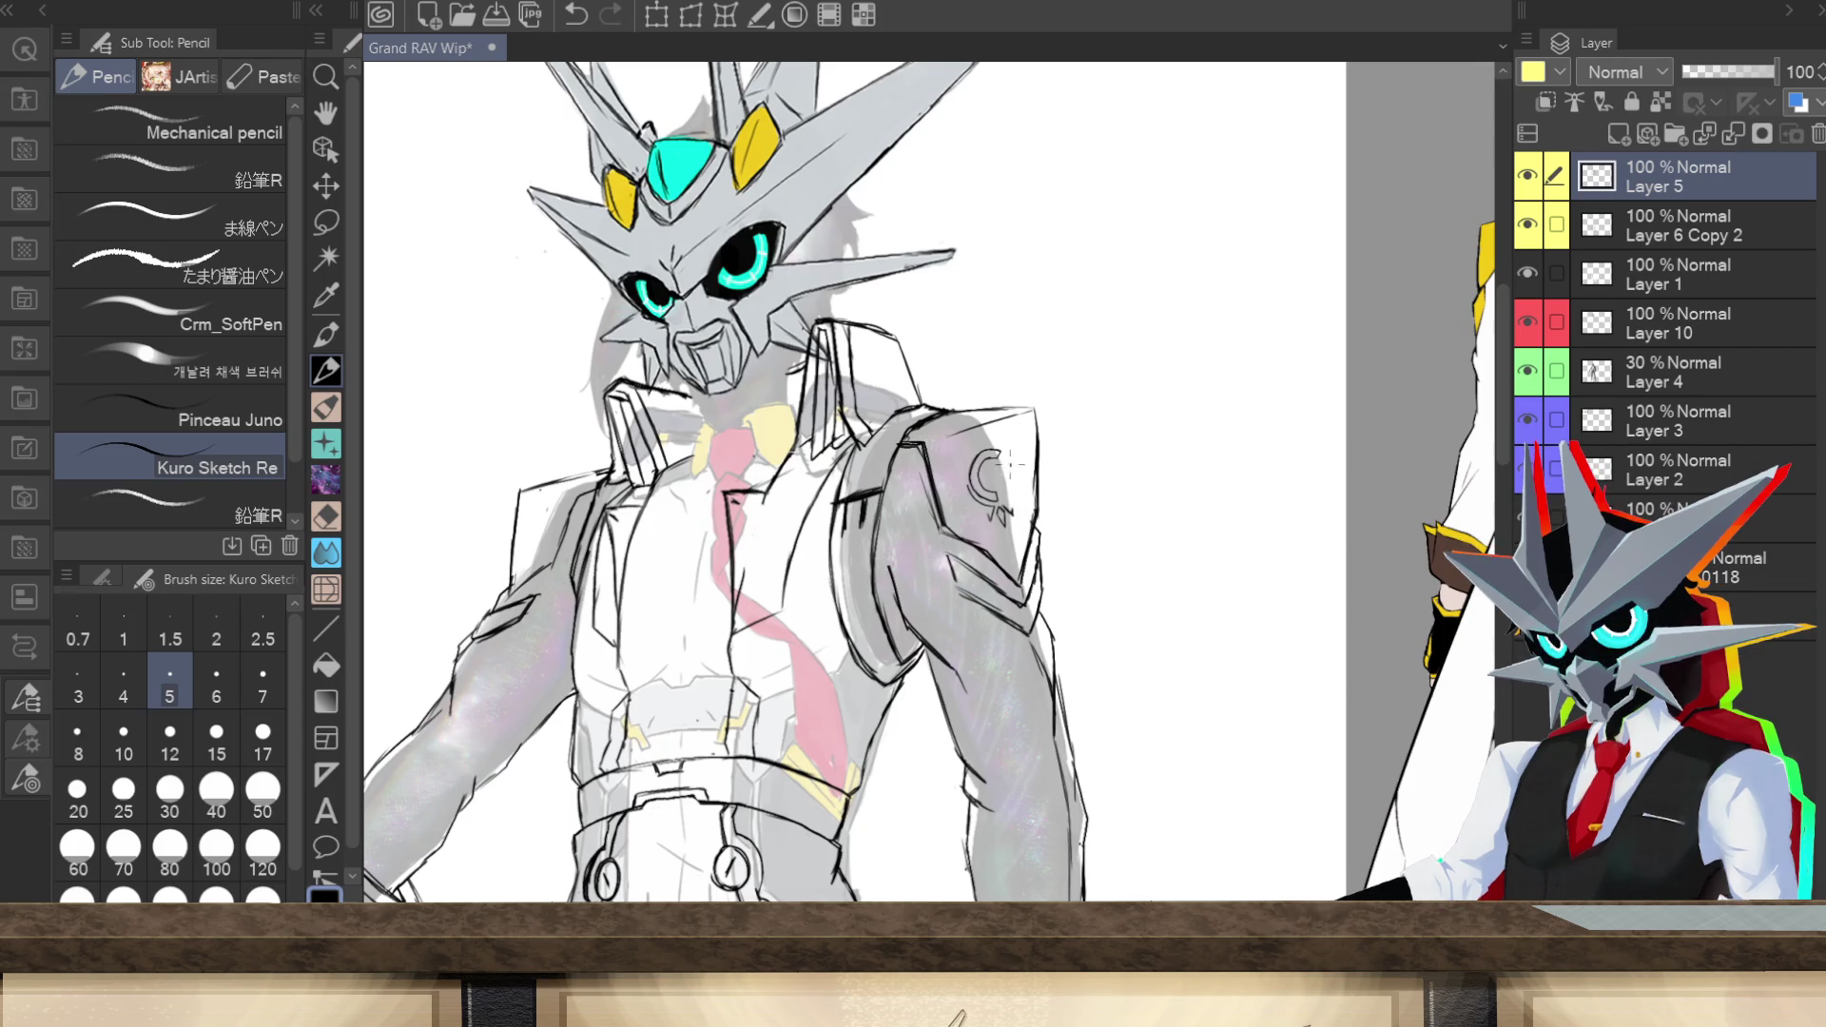
Step: Add pencil detail strokes inside, beside and across the top of the shoulder emblem
left_click_drag(1010, 506, 1005, 485)
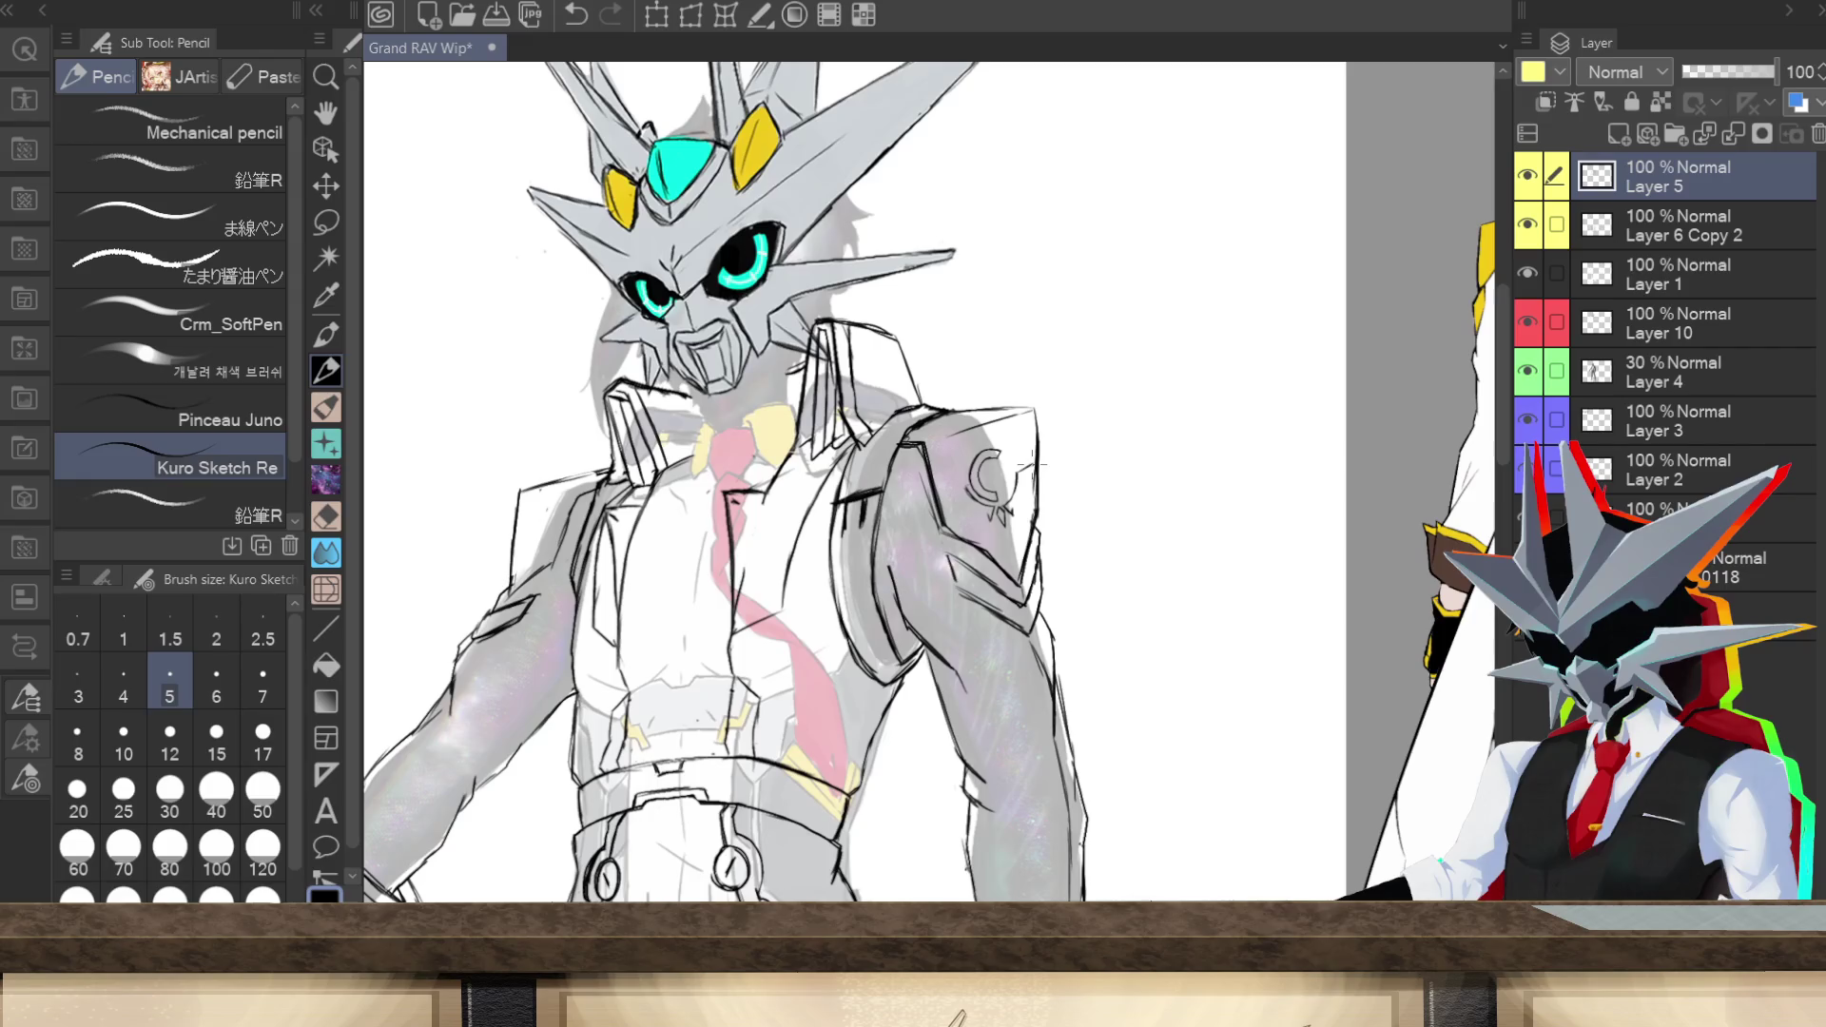
mouse_move(969, 491)
left_mouse_down()
mouse_move(944, 493)
mouse_move(1007, 499)
mouse_move(1011, 528)
mouse_move(959, 516)
mouse_move(998, 510)
mouse_move(989, 523)
left_mouse_up()
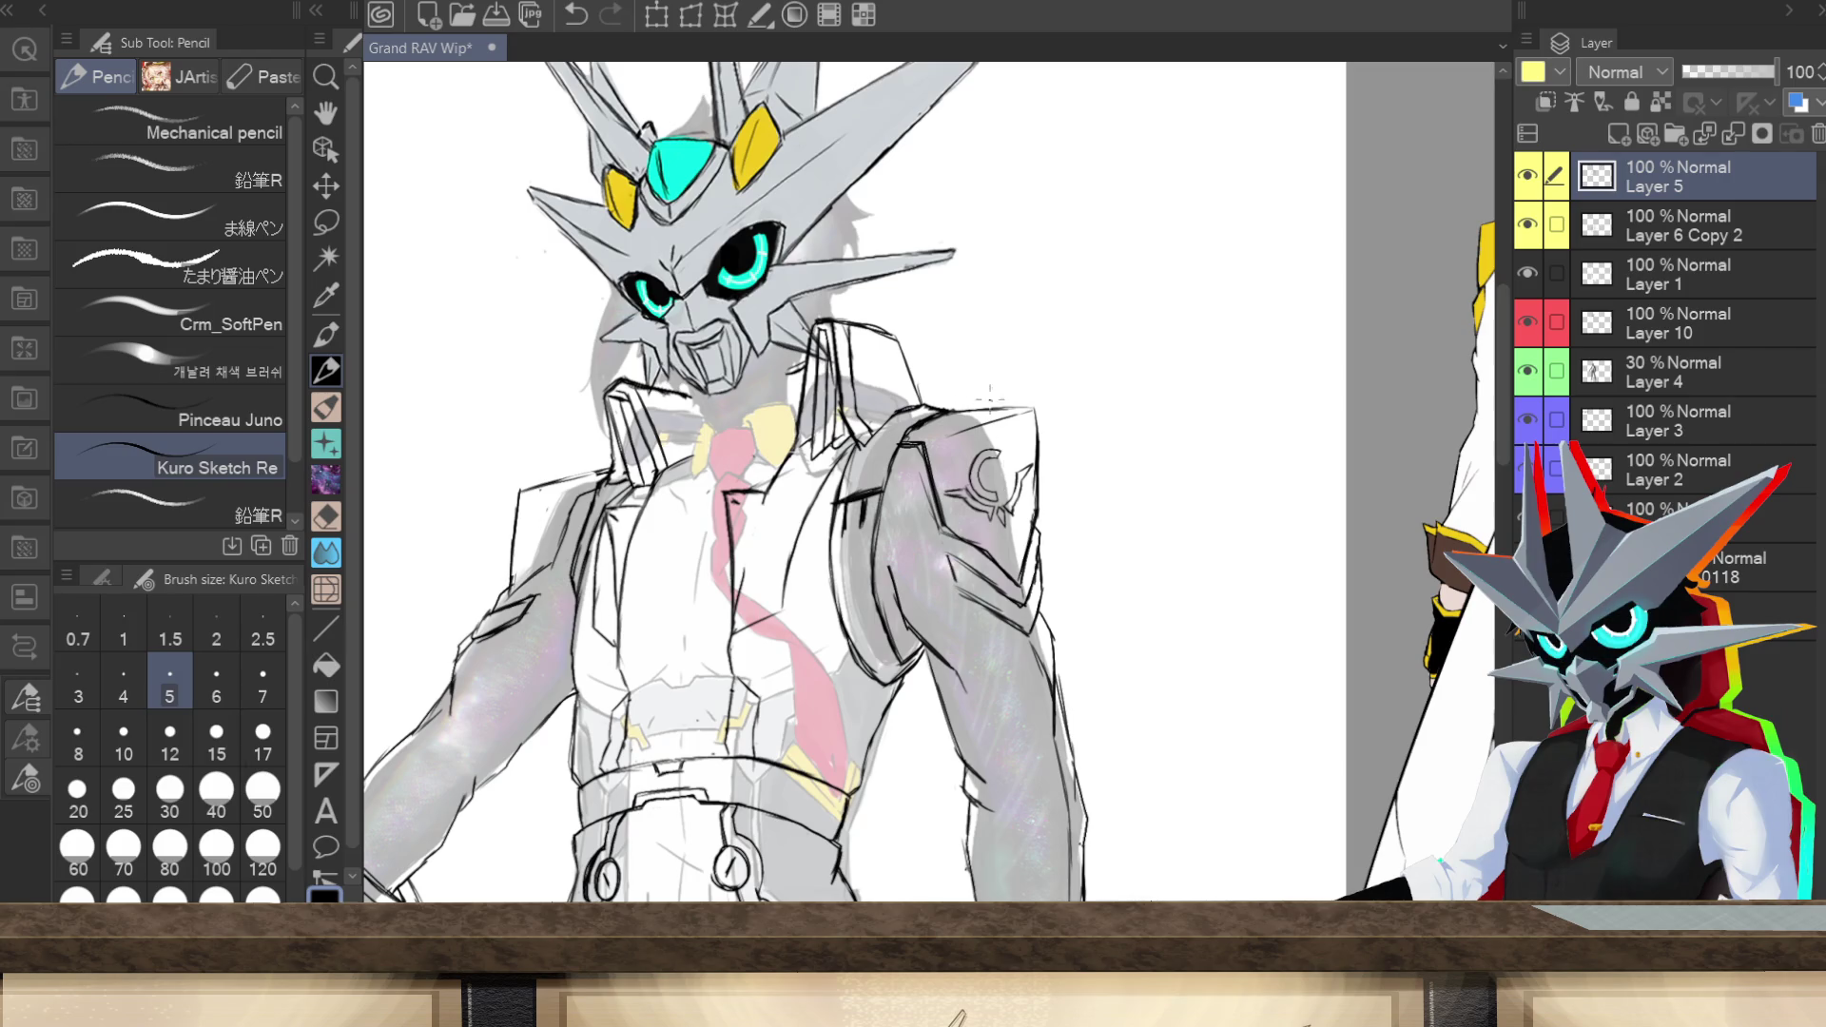
left_click_drag(999, 439, 992, 468)
left_click_drag(982, 478, 1012, 478)
left_click(329, 222)
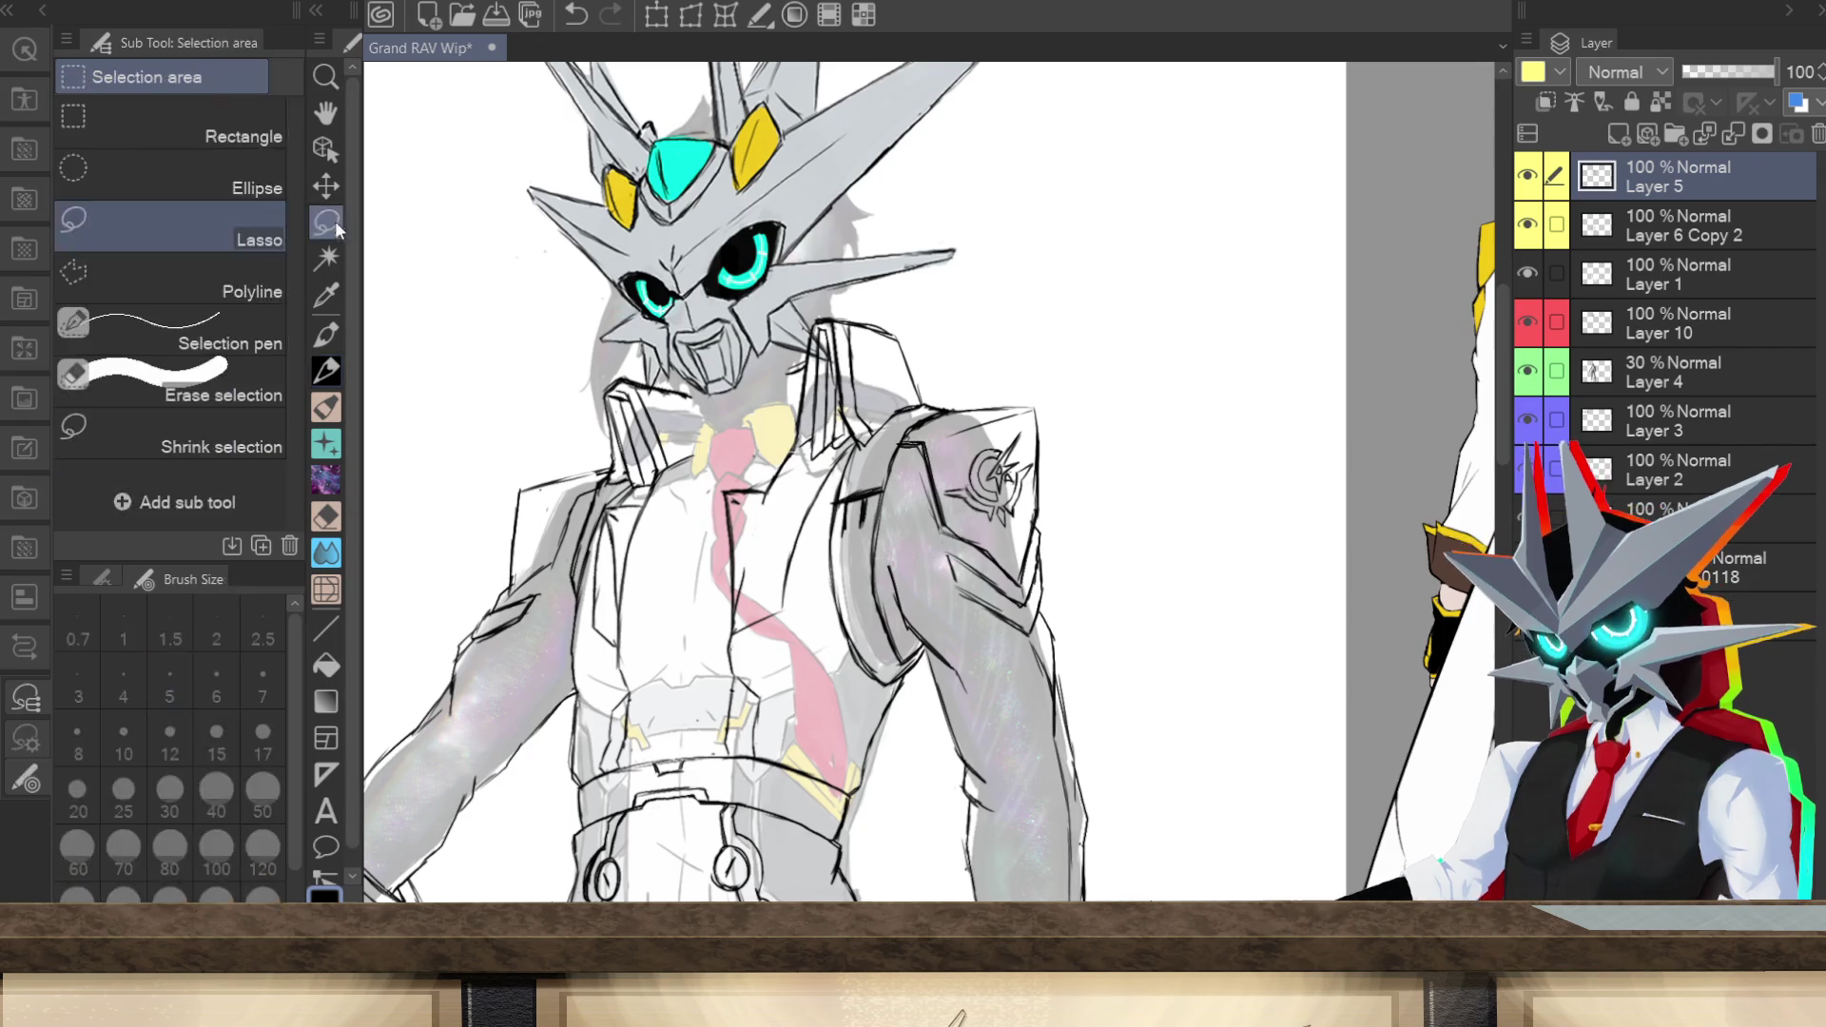
Step: Lasso the shoulder emblem, then rotate it slightly and stretch it a bit taller with Scale/Rotate
mouse_move(1033, 513)
left_mouse_down()
mouse_move(1043, 452)
mouse_move(1025, 419)
mouse_move(963, 446)
mouse_move(943, 487)
mouse_move(1010, 540)
mouse_move(1033, 523)
left_mouse_up()
left_click(999, 599)
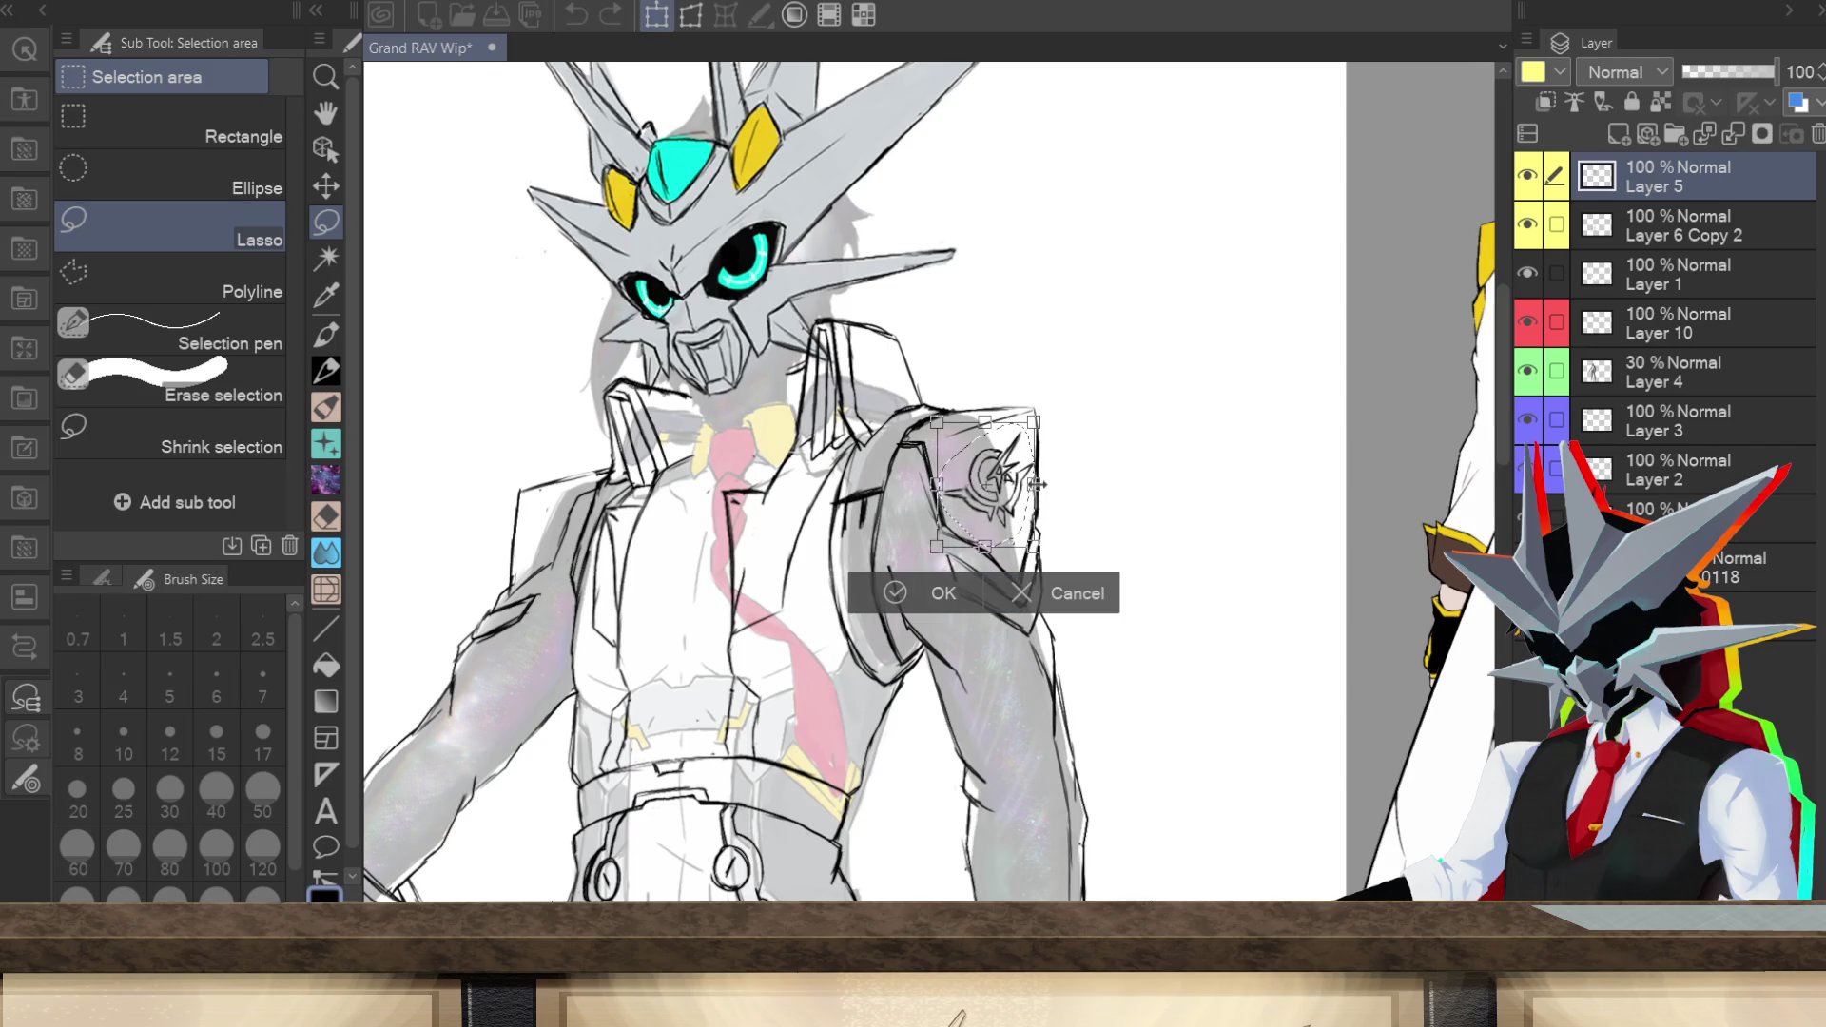
mouse_move(1065, 532)
left_mouse_down()
mouse_move(1073, 492)
mouse_move(1029, 558)
left_mouse_up()
left_click(966, 614)
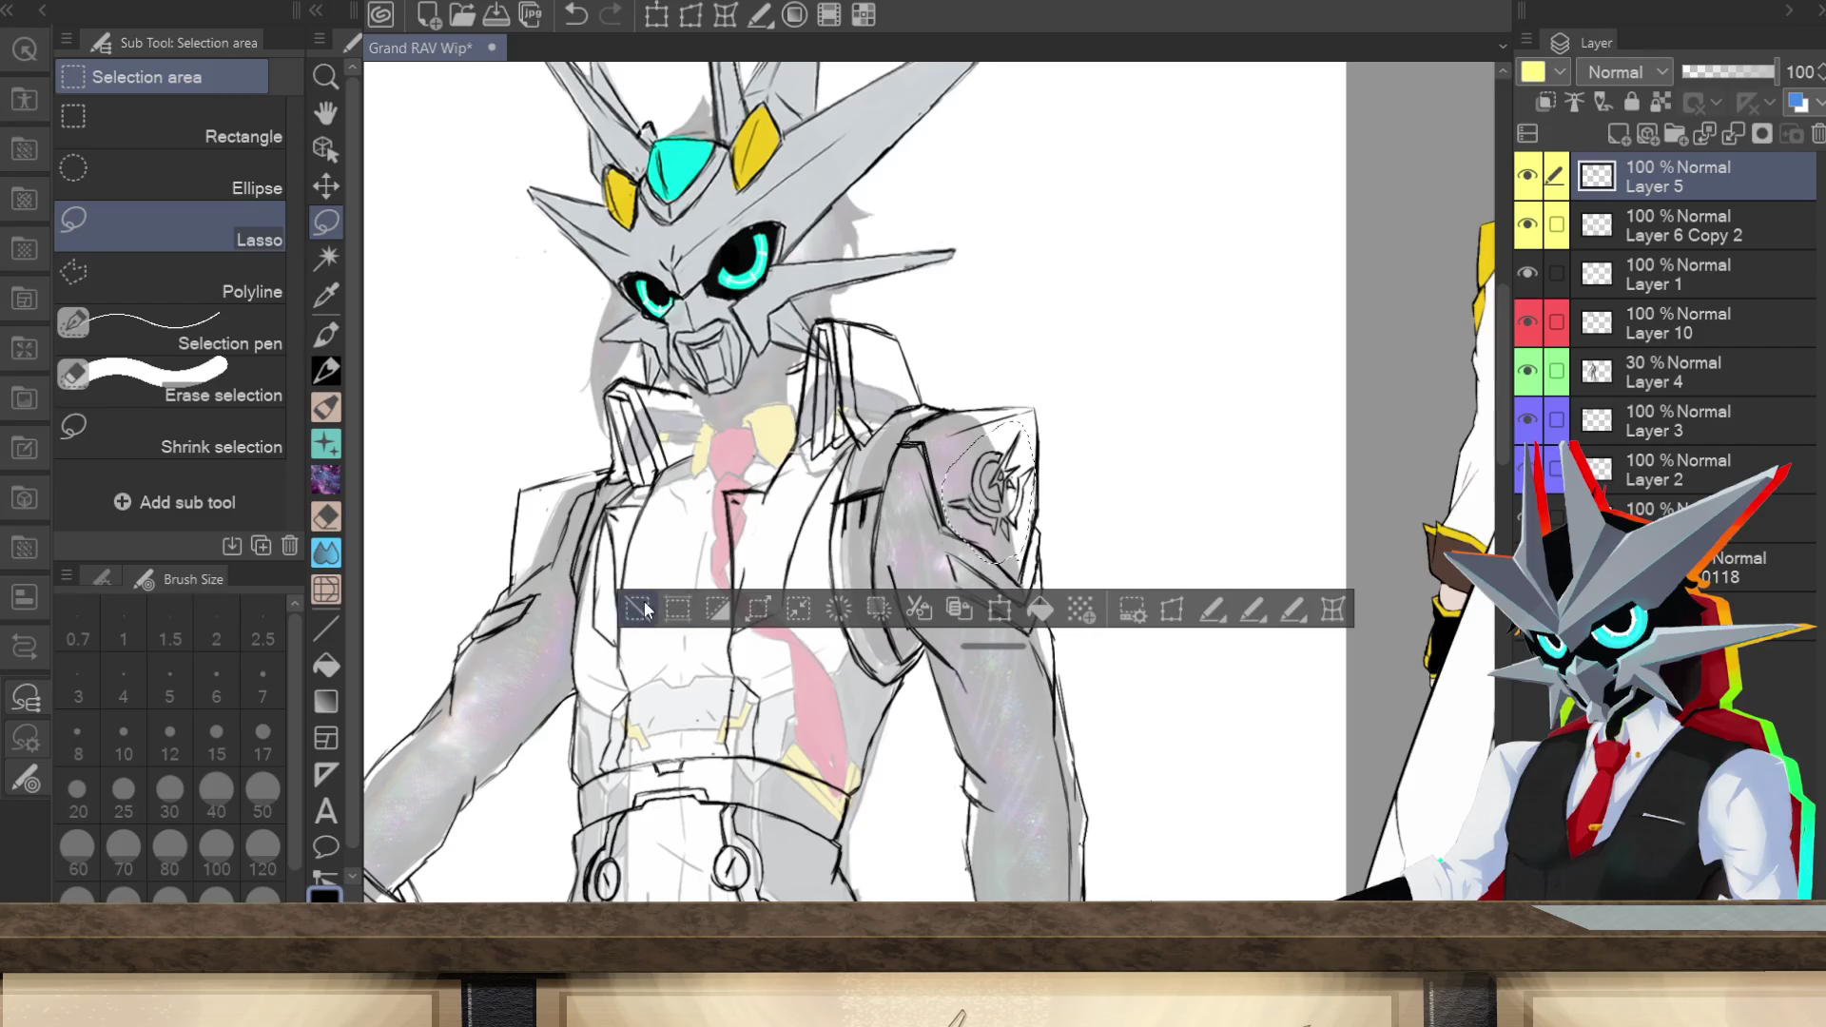
key("ctrl+d")
key("p")
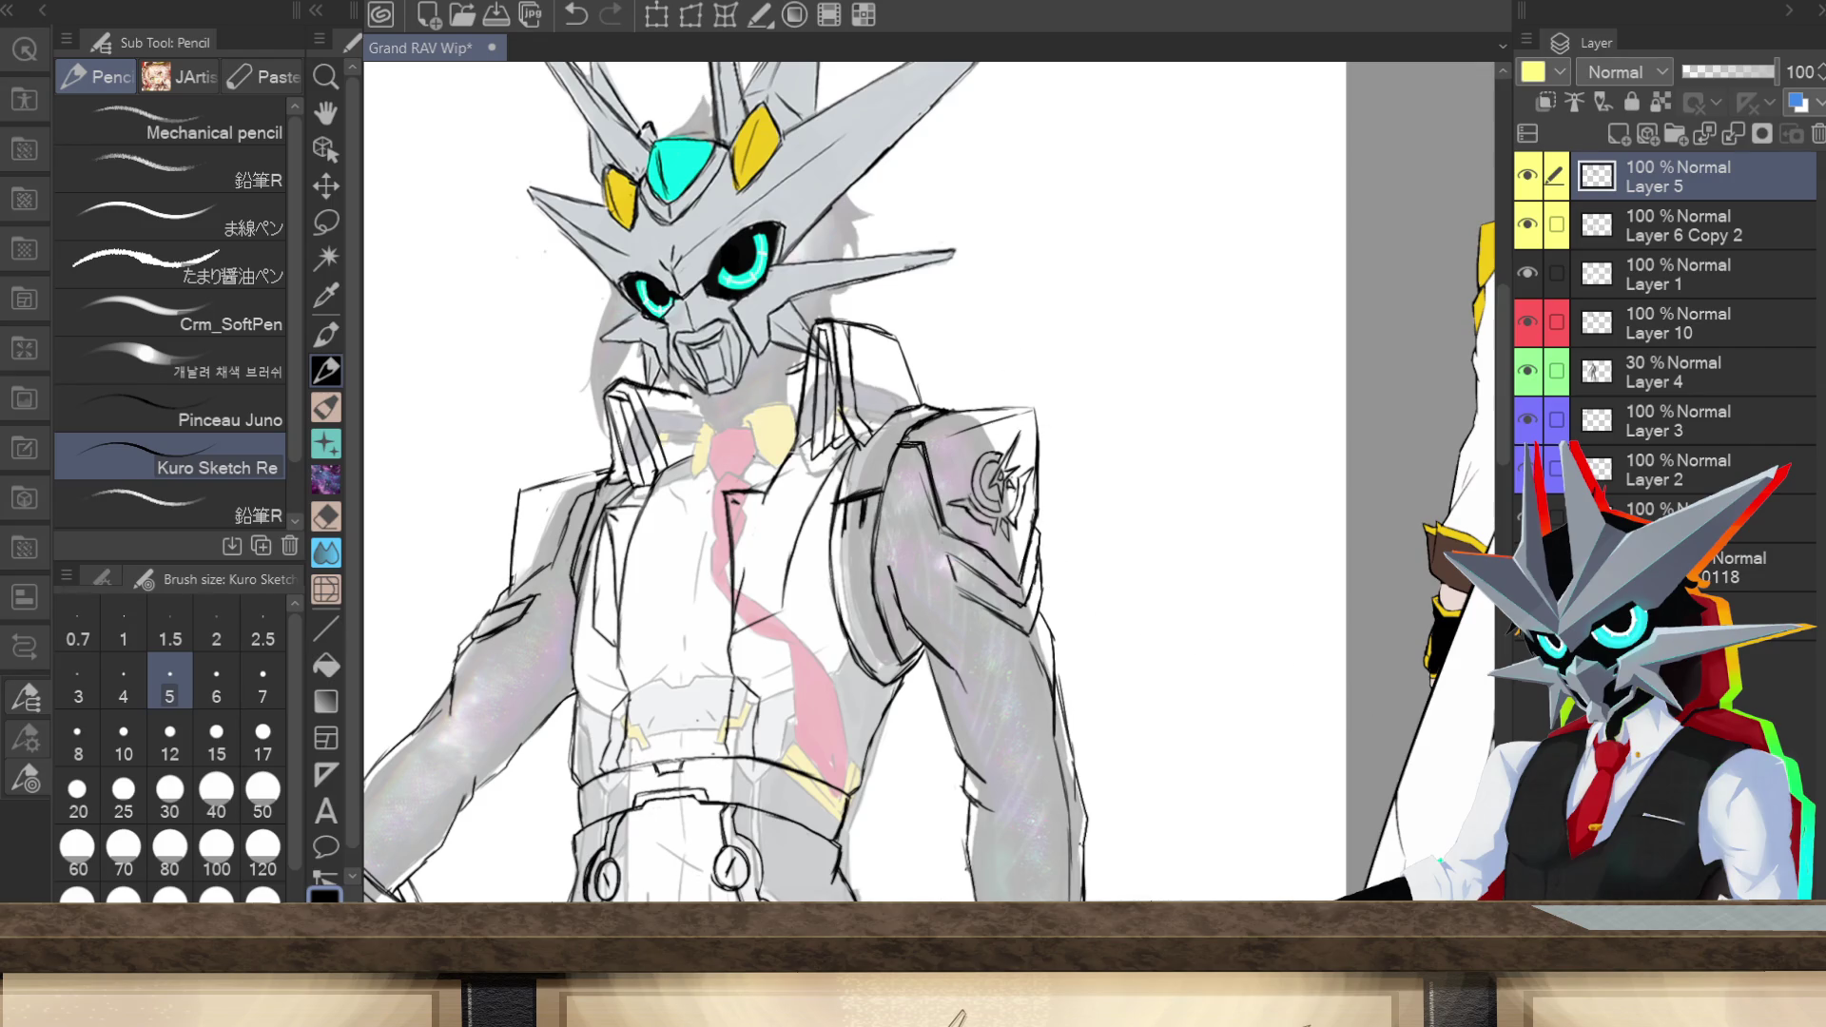
Step: Add pencil strokes along the shoulder armor's right edge and the upper-left arm sleeve
scroll(932, 475, "down", 5)
scroll(932, 476, "up", 2)
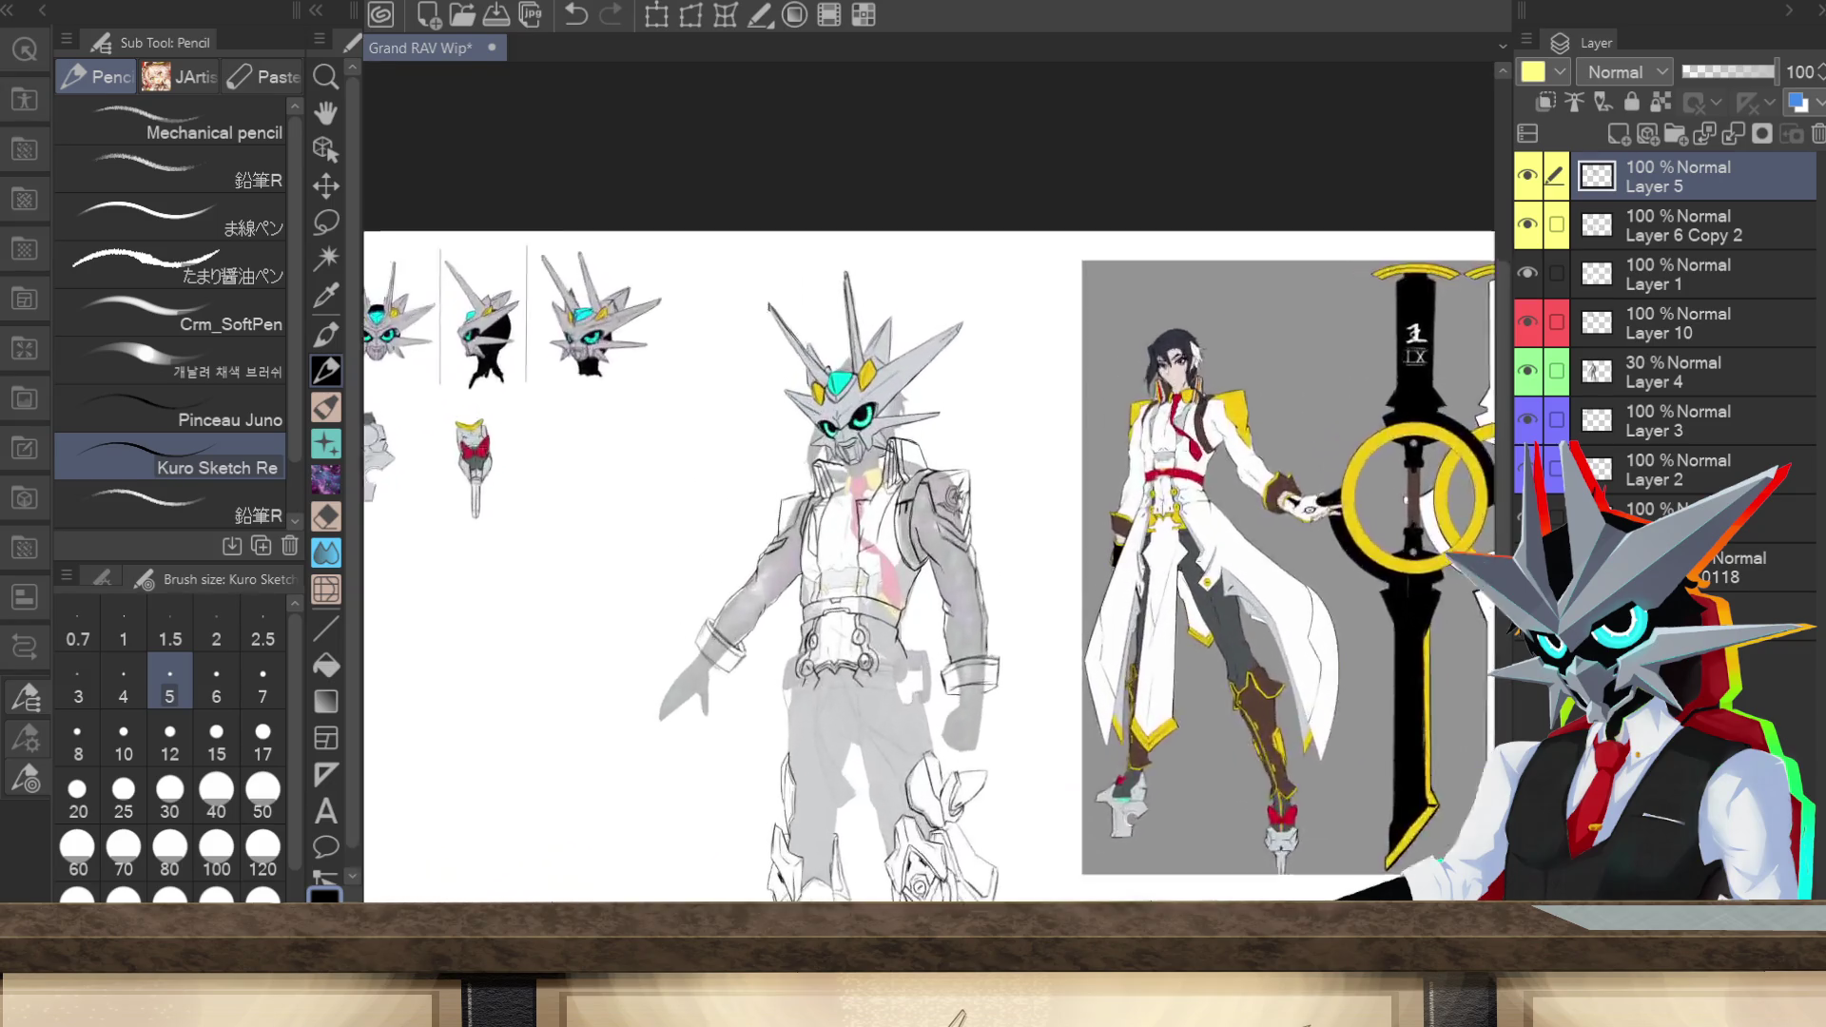
scroll(895, 475, "up", 3)
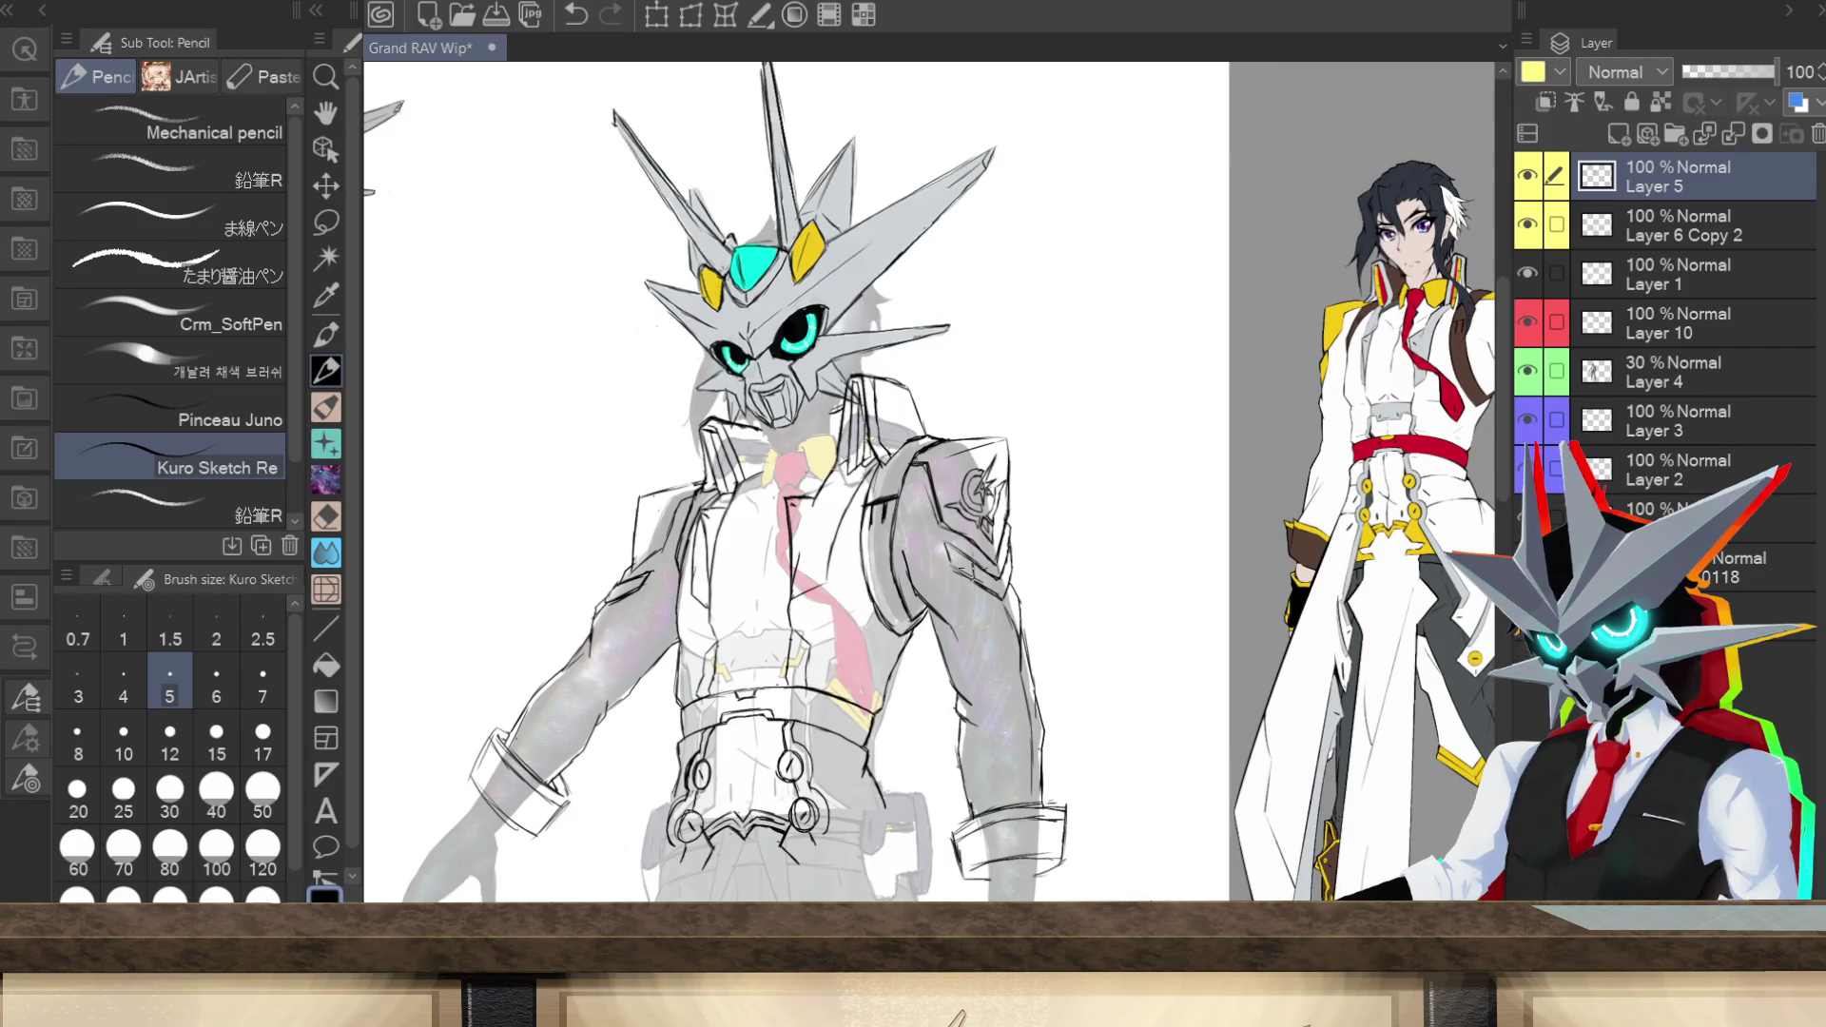
left_click_drag(1011, 568, 1011, 574)
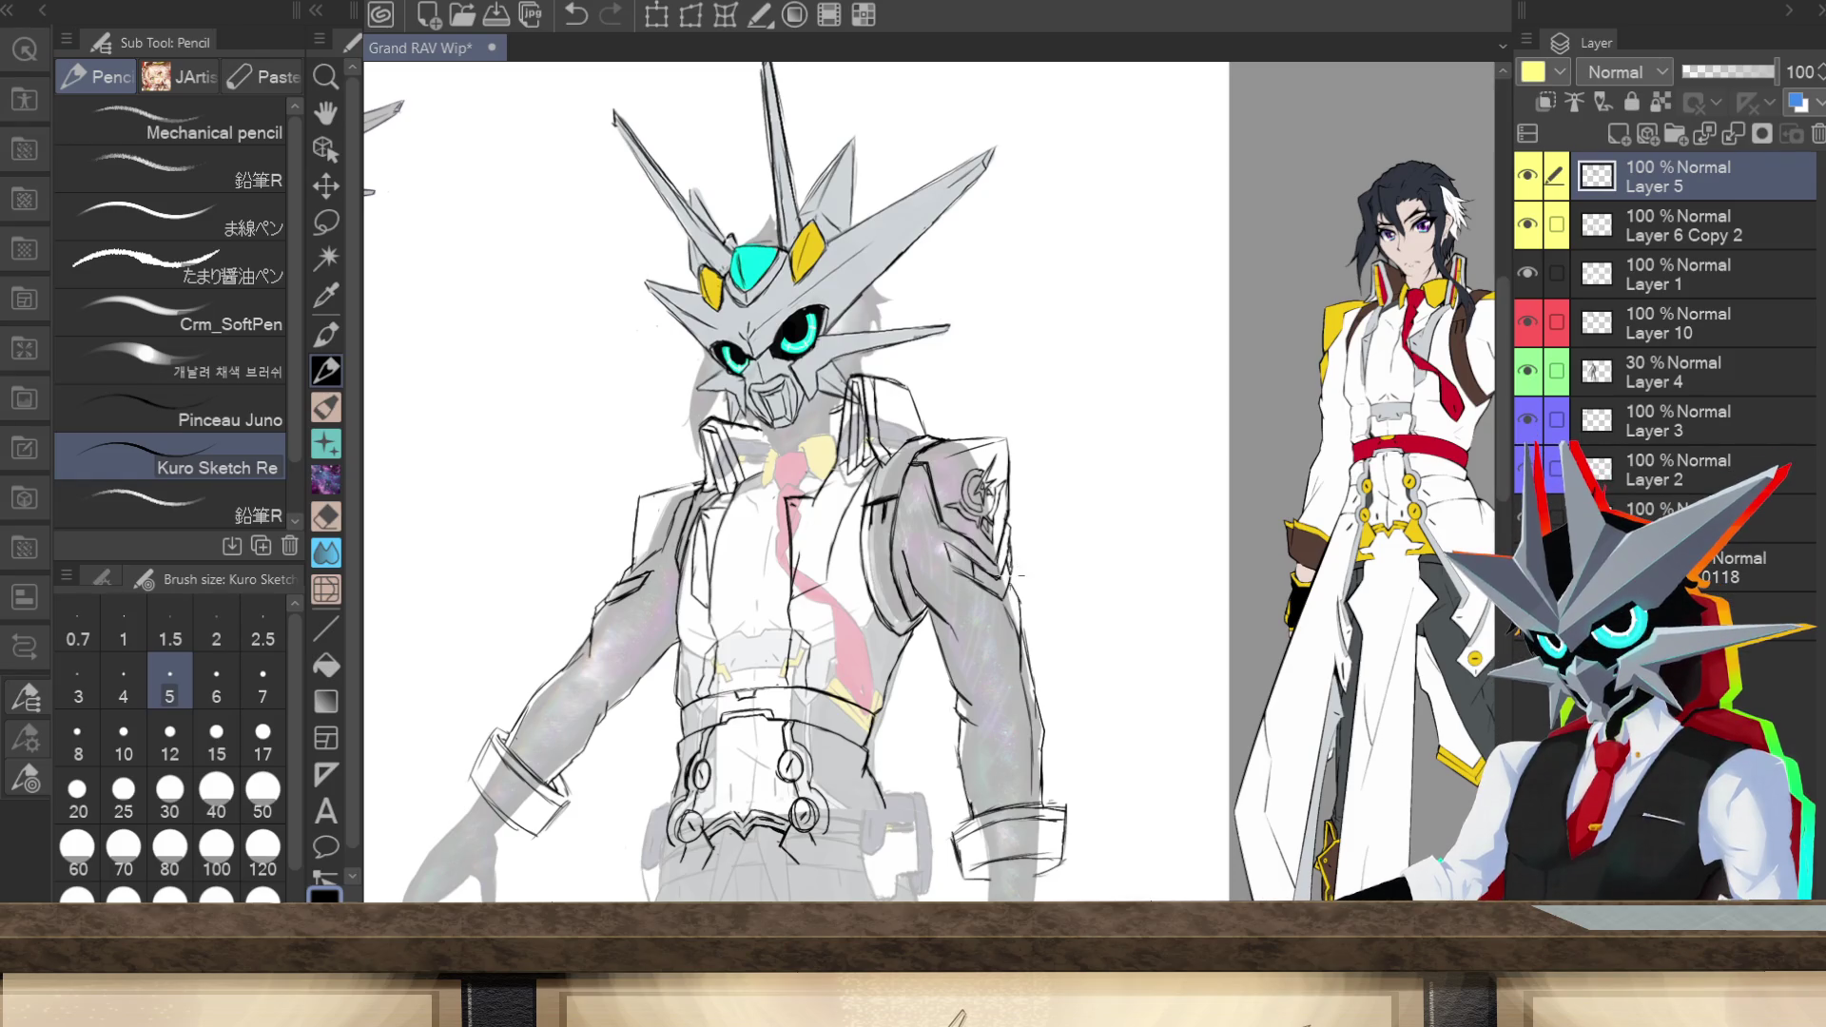
left_click_drag(629, 577, 621, 600)
key("ctrl+minus")
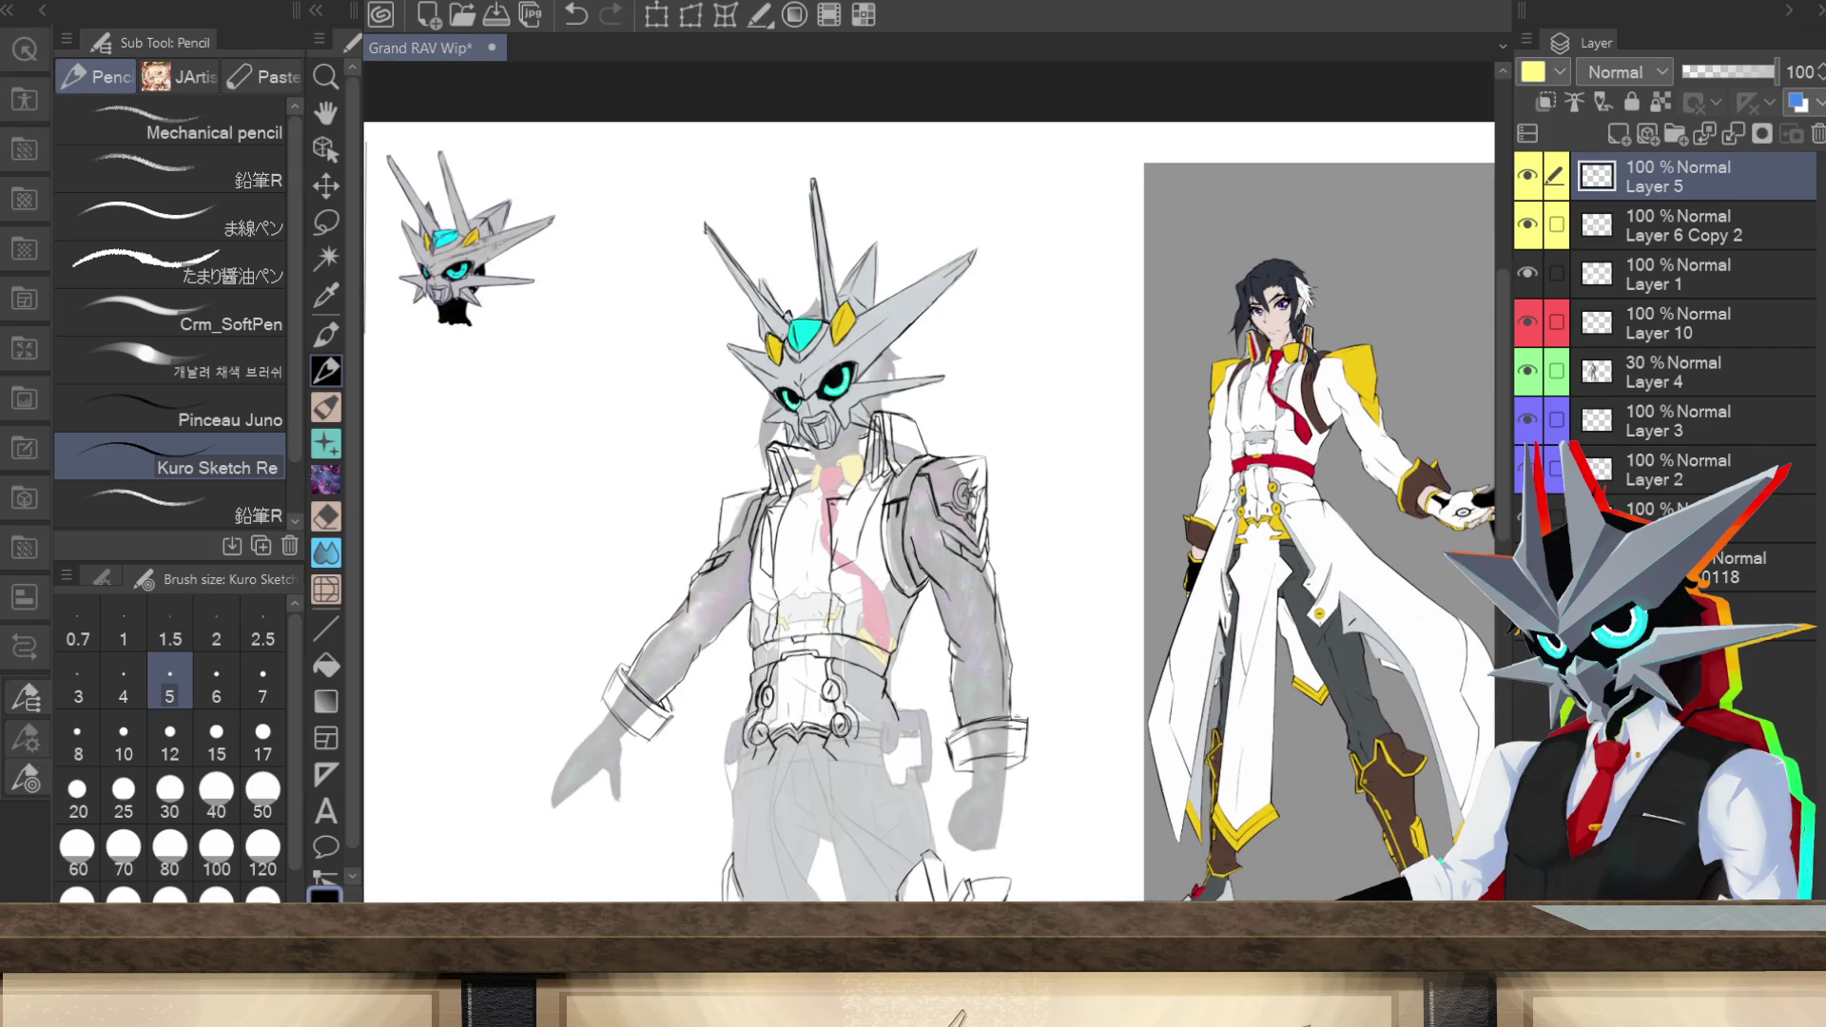
Step: Save the armored character sketch document with Ctrl+S
scroll(937, 491, "down", 3)
key("ctrl+s")
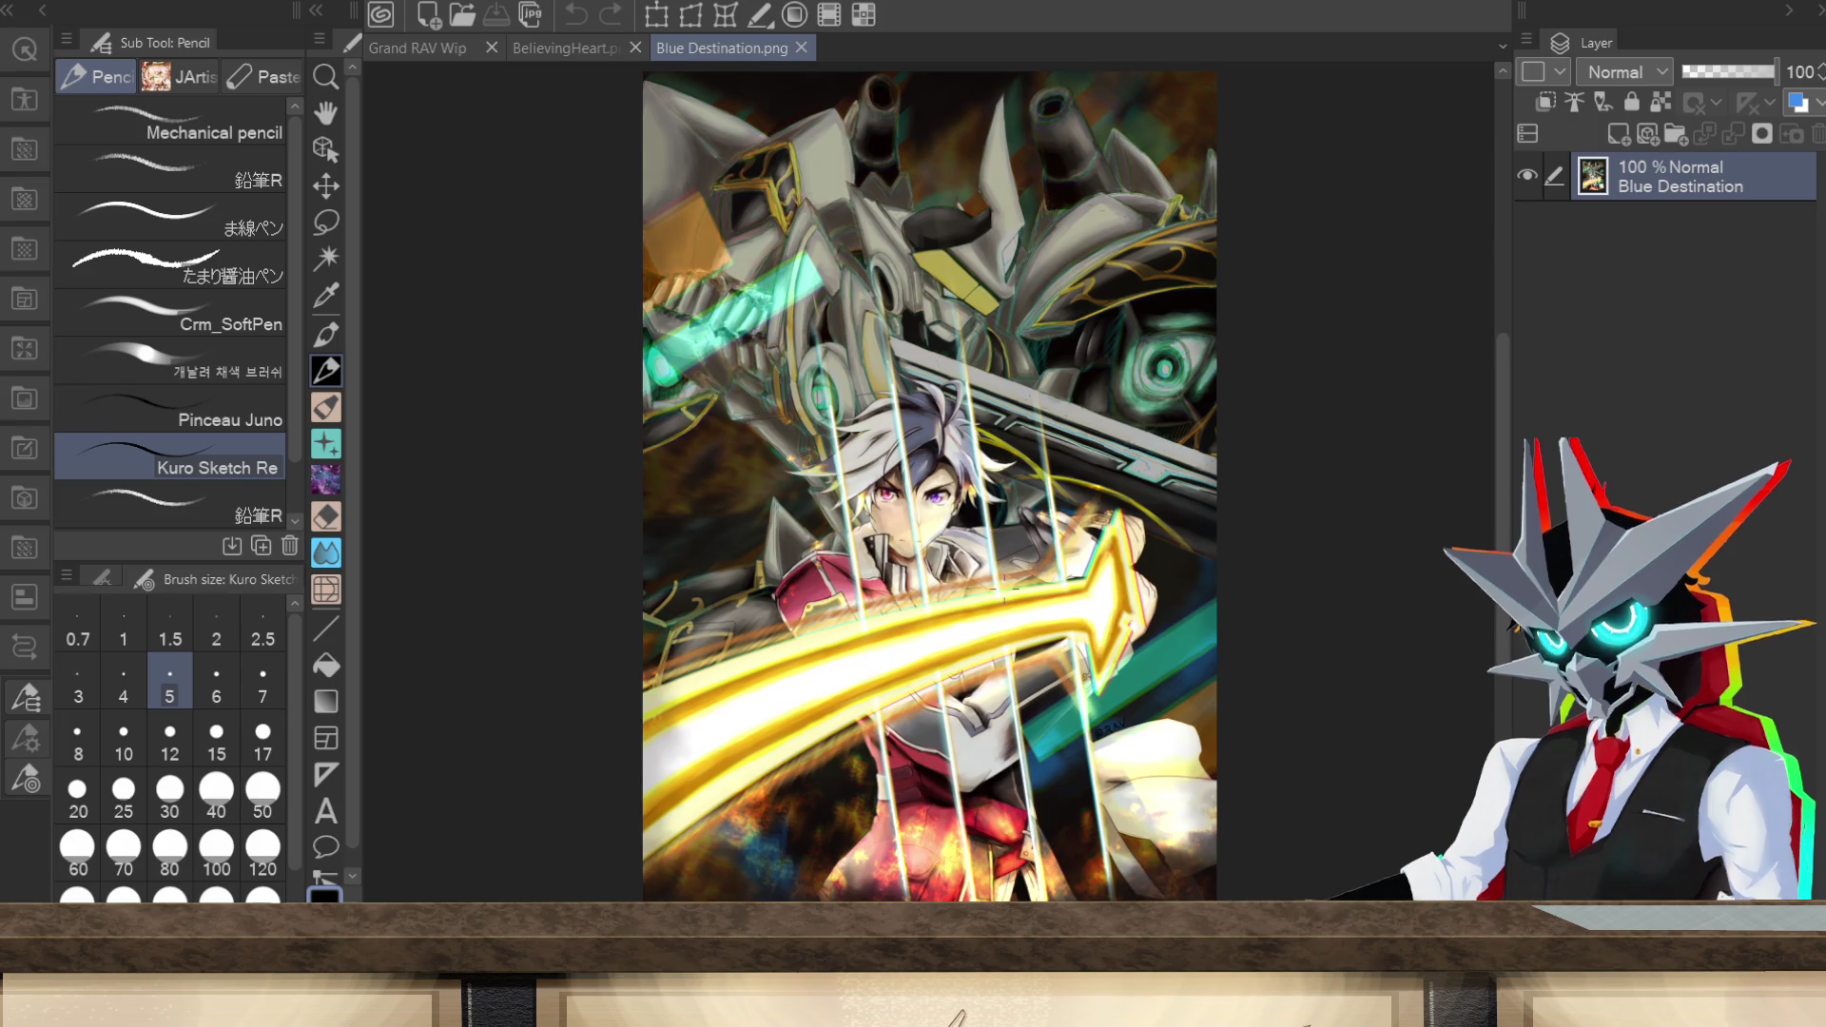
Step: Switch from BelievingHeart.png to the Blue Destination.png artwork, leaving a small pencil mark on it
left_click(596, 47)
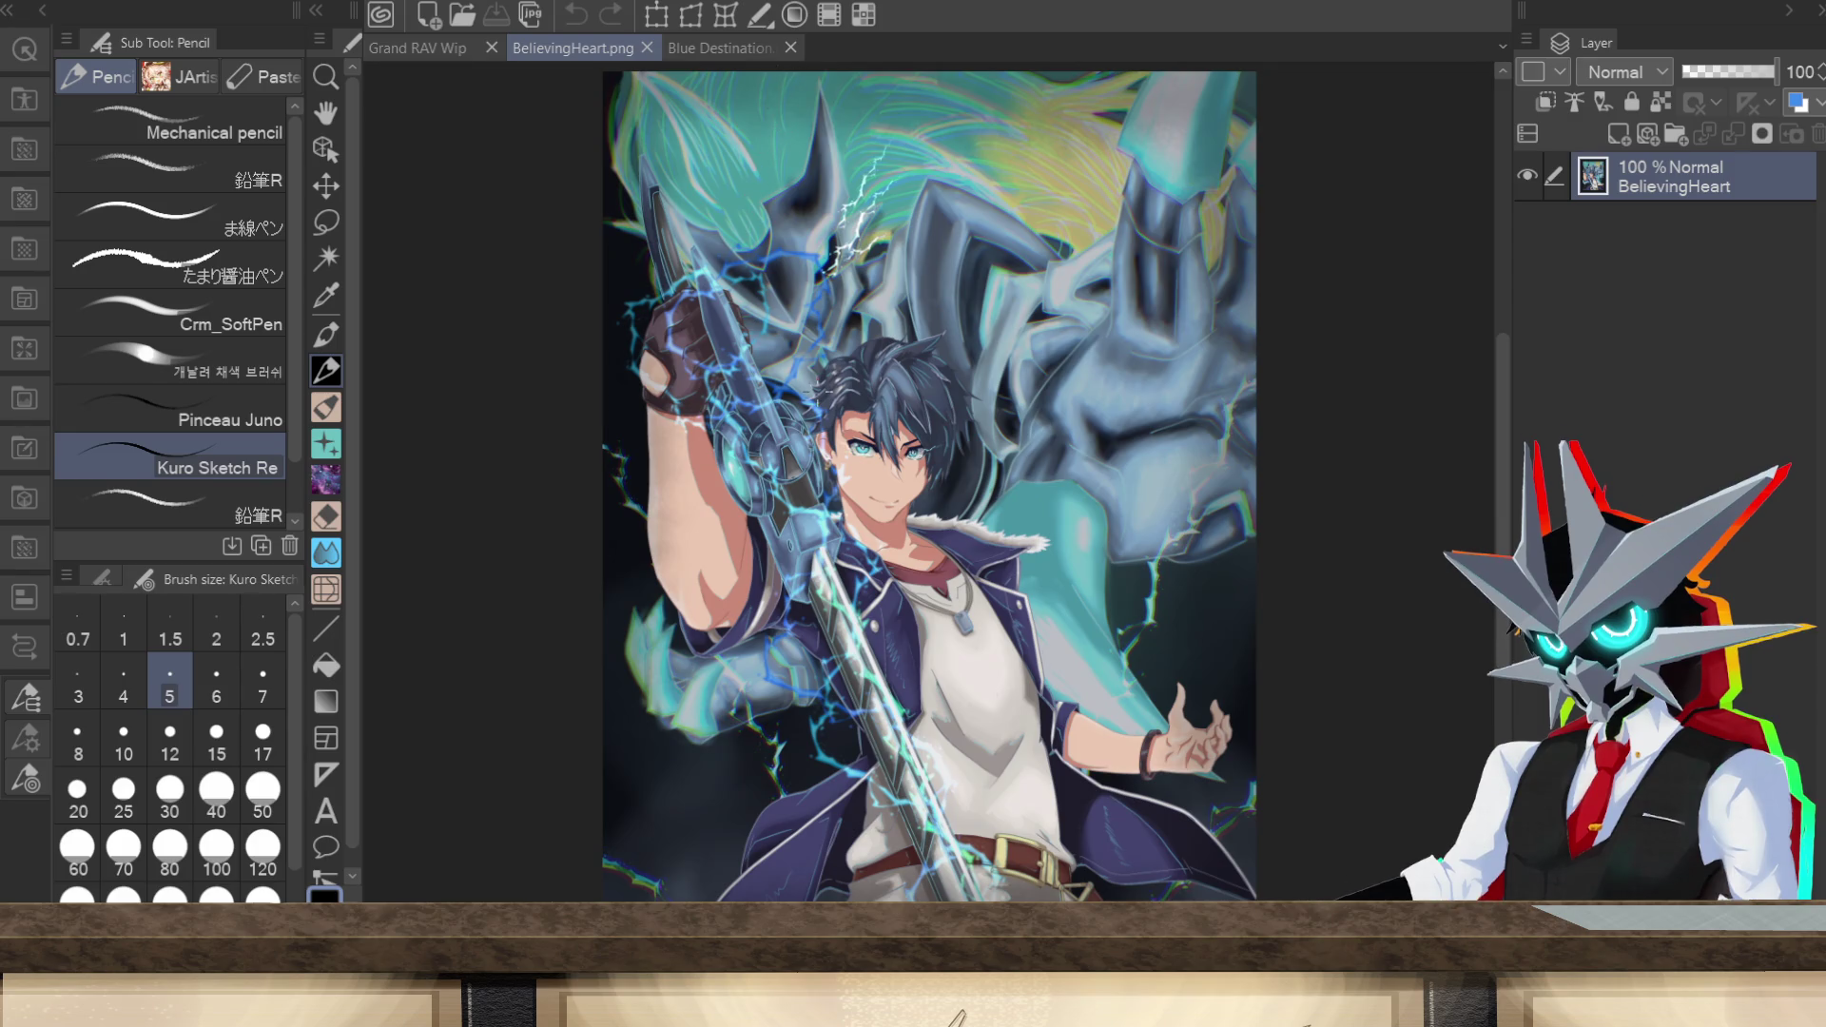
left_click(722, 48)
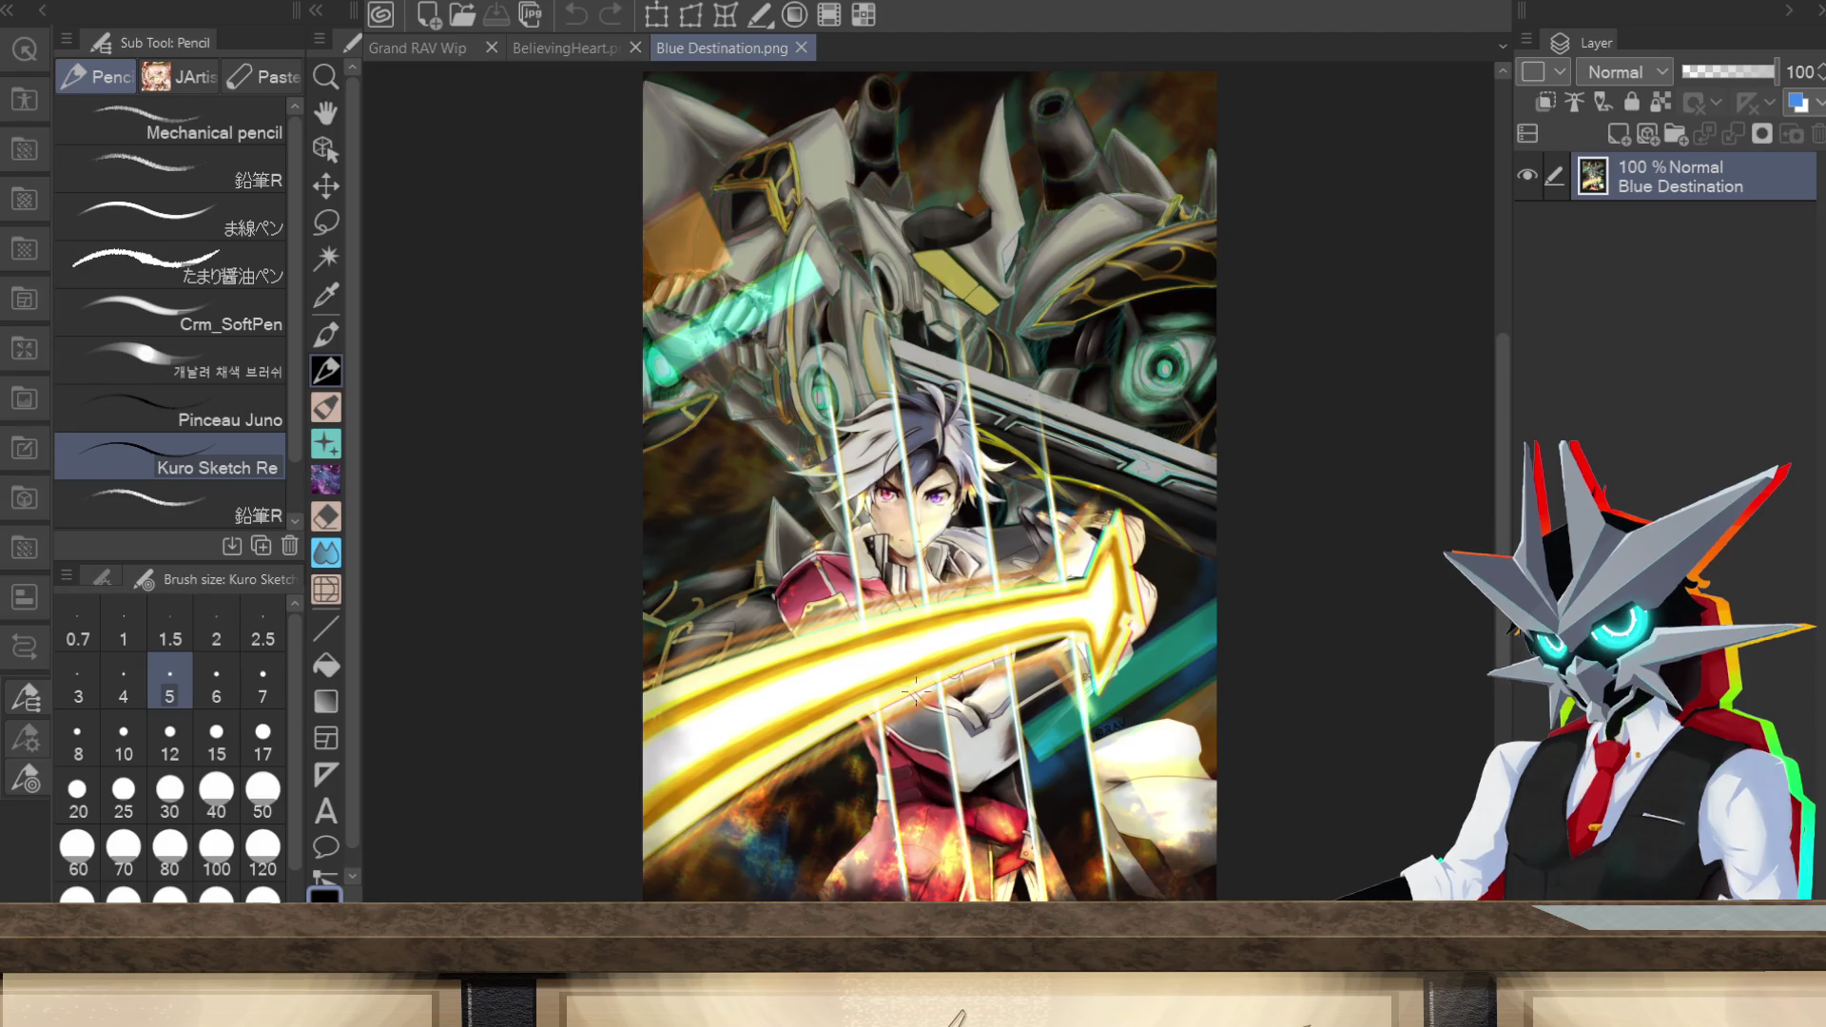
left_click(1058, 349)
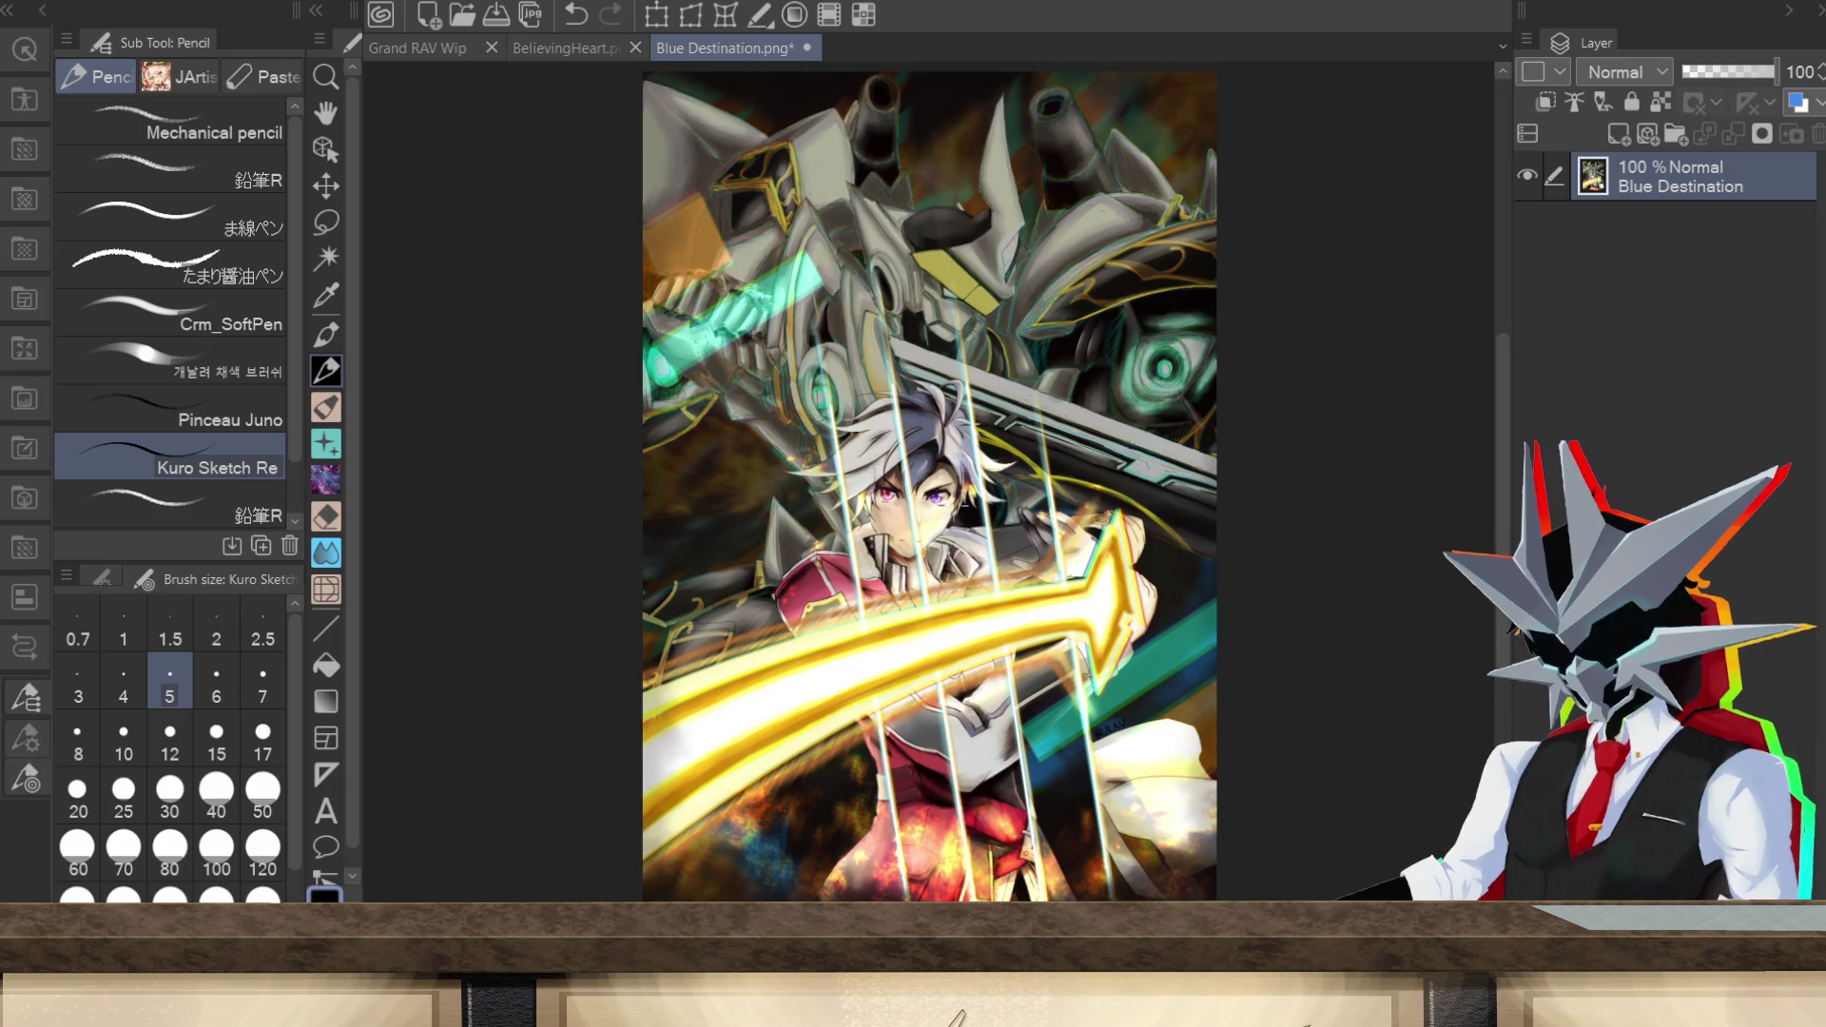
Step: Undo the stray mark on Blue Destination, then zoom in on the hair in Those Who Rule The Planet.png
key("ctrl+z")
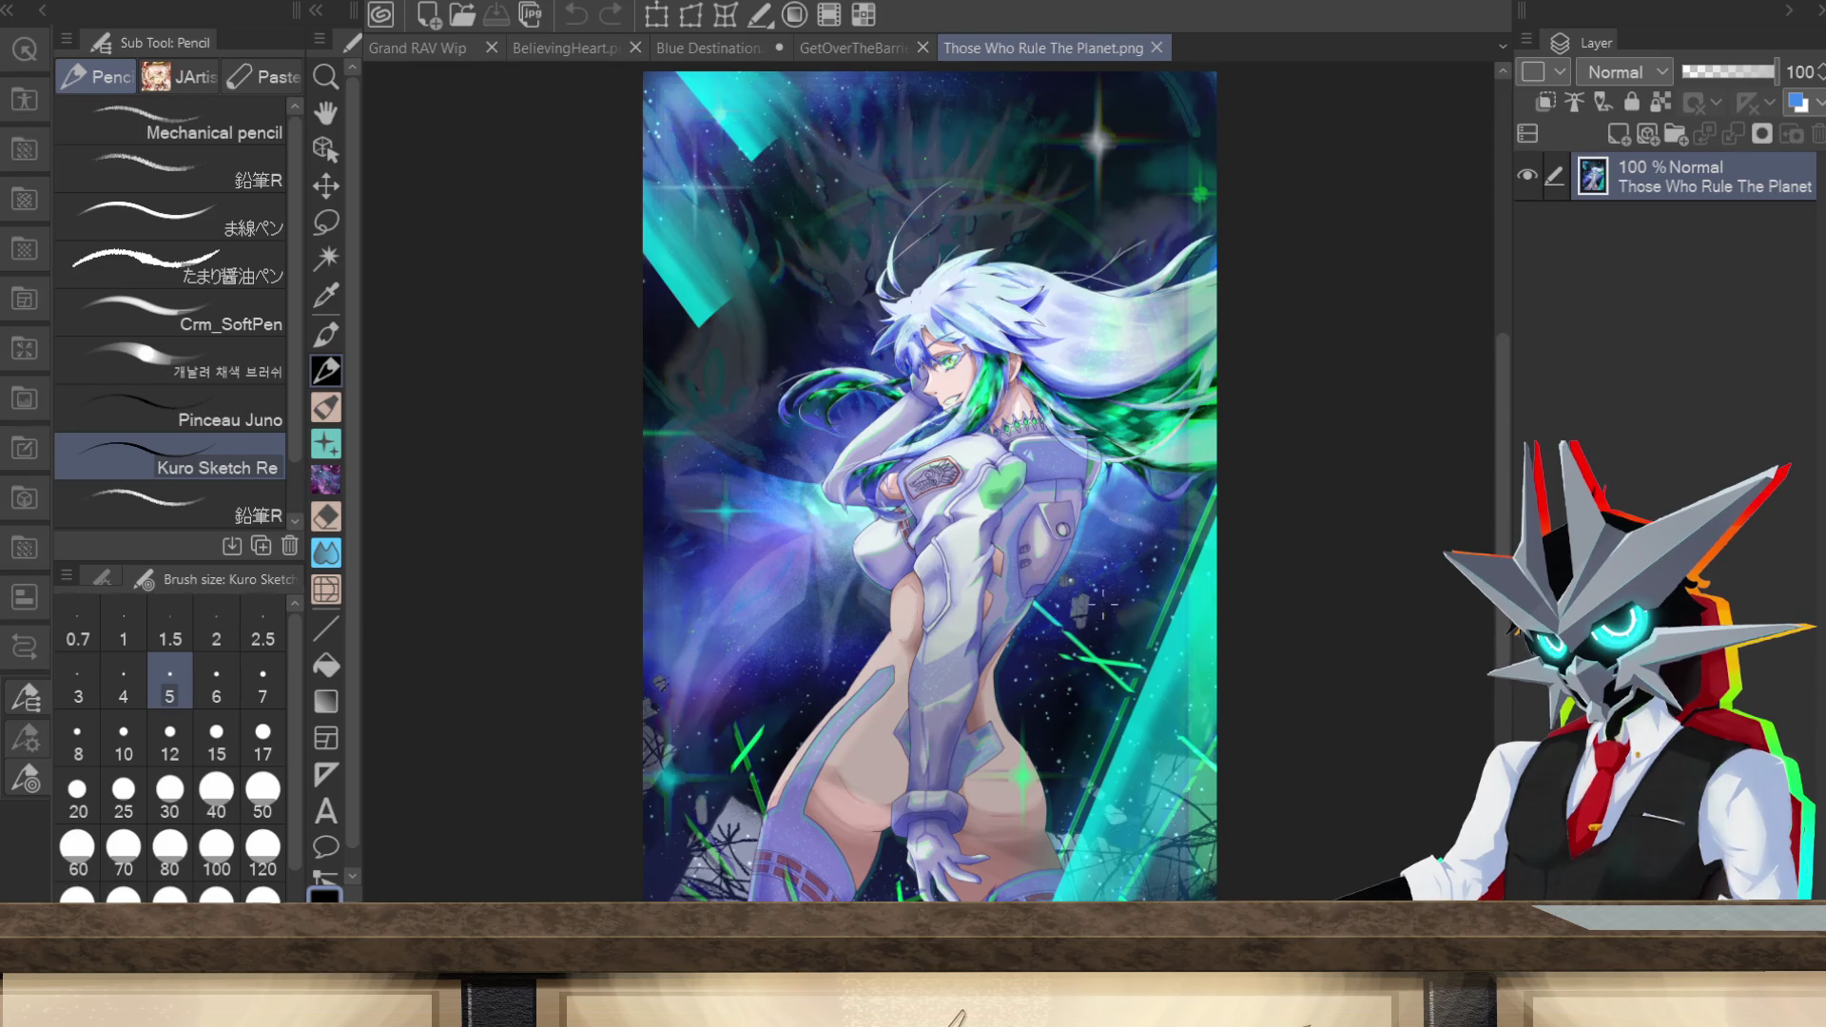
left_click_drag(1502, 512, 1498, 404)
scroll(868, 534, "up", 5)
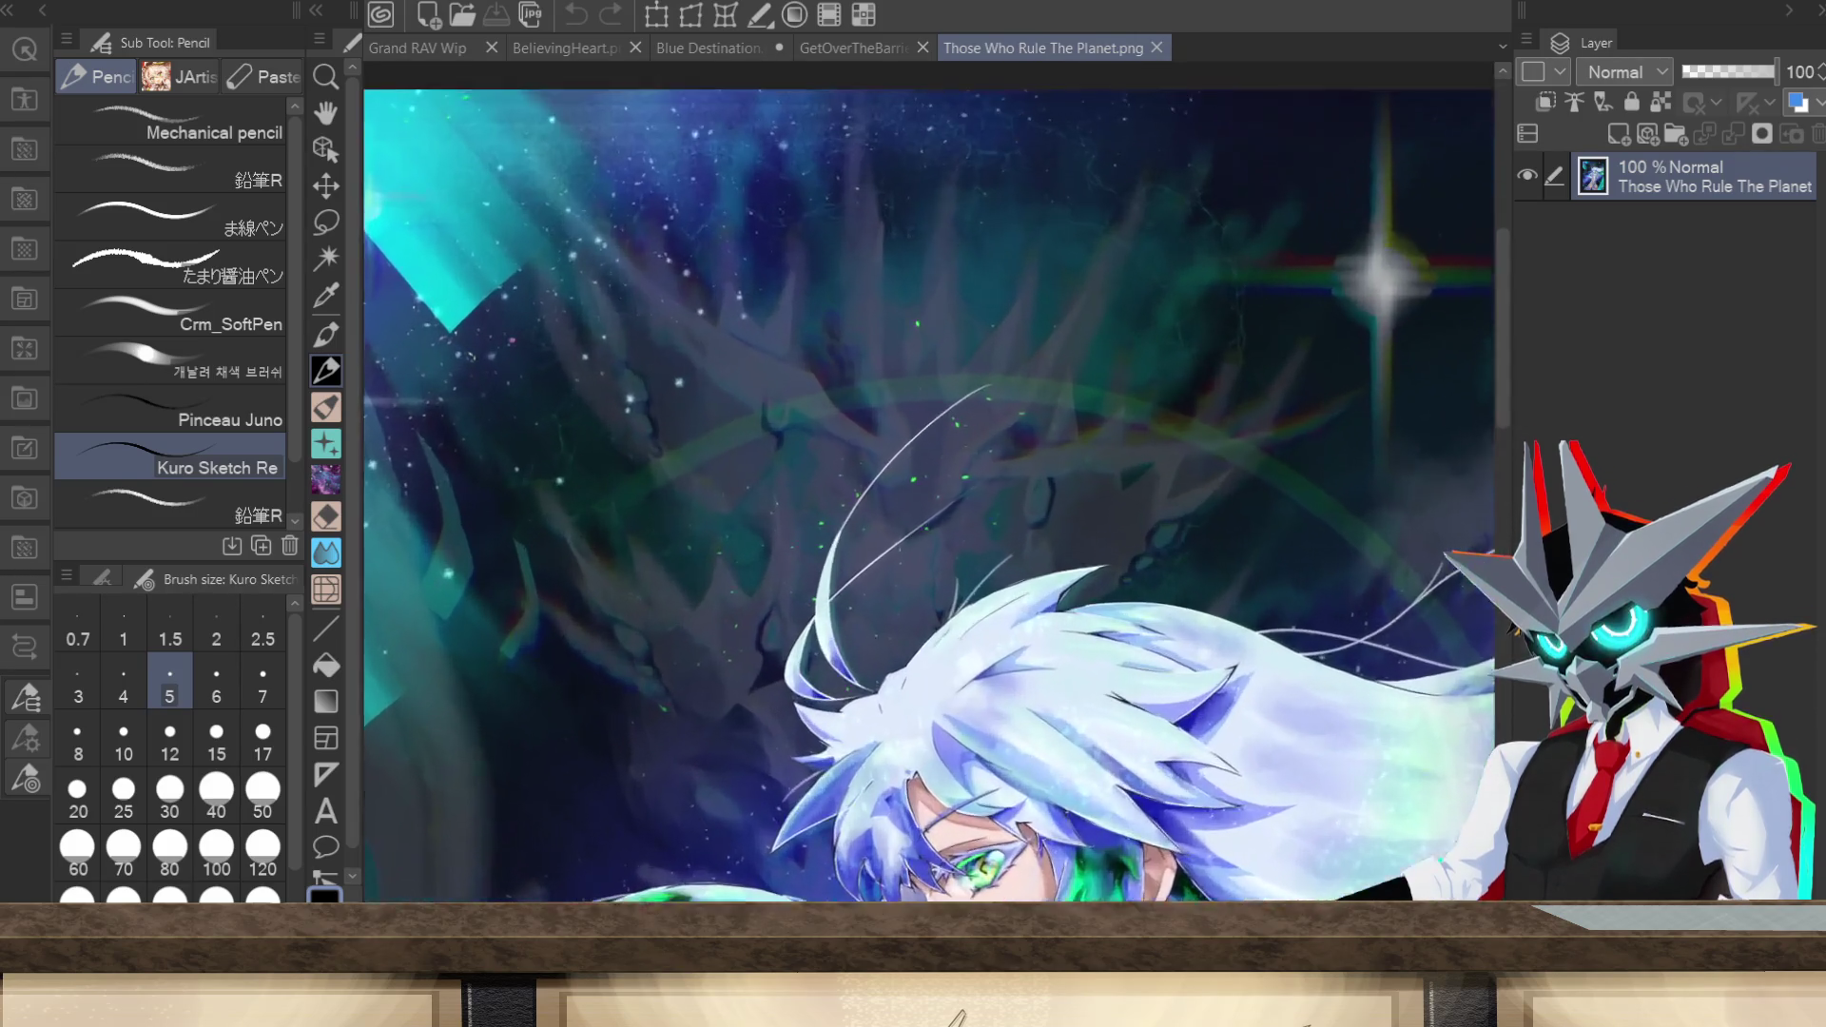